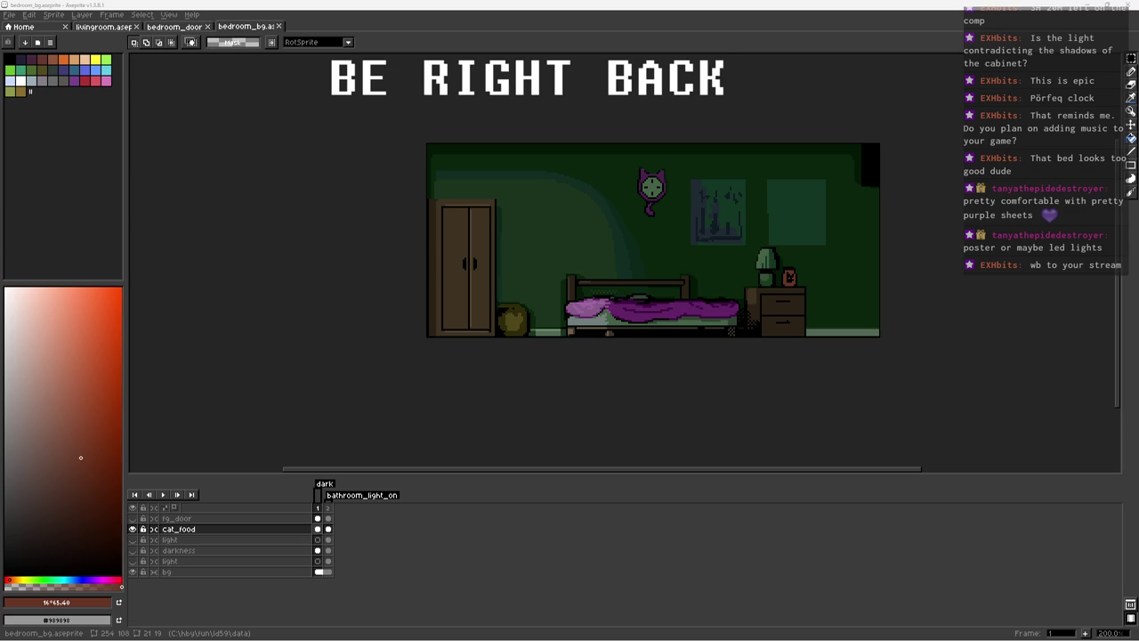
# Step: Save bedroom_bg.aseprite, pan the view, and pick the dark green wall colour with the pencil
pyautogui.hotkey('ctrl', 's')
pyautogui.scroll(1, 693, 267)
pyautogui.scroll(1, 693, 267)
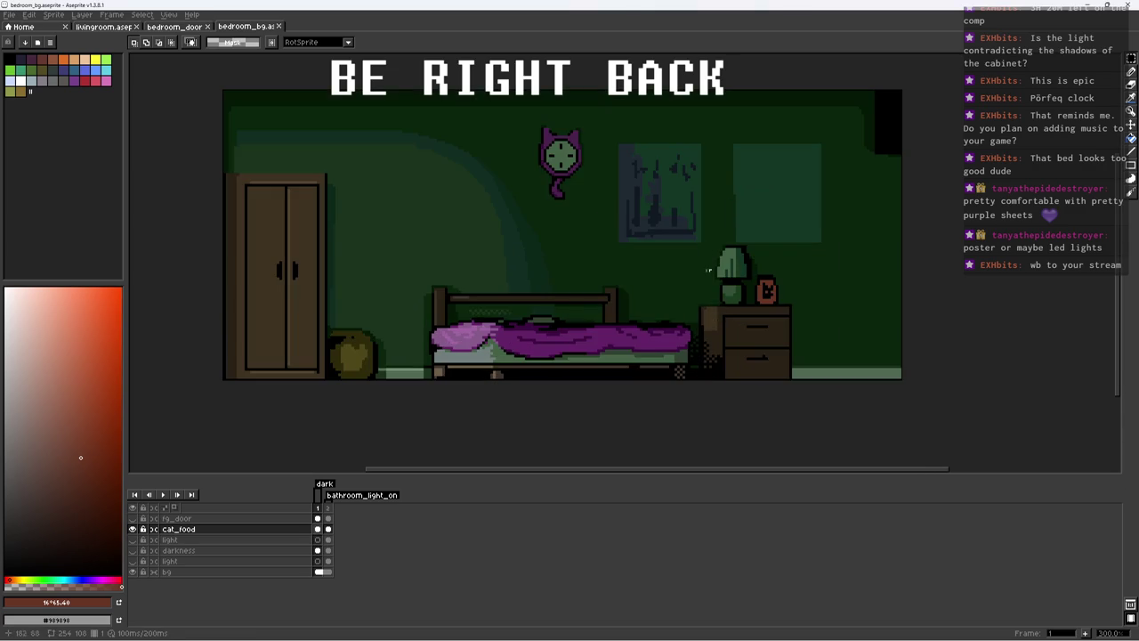
pyautogui.scroll(2, 693, 267)
pyautogui.moveTo(693, 267); pyautogui.dragTo(699, 274)
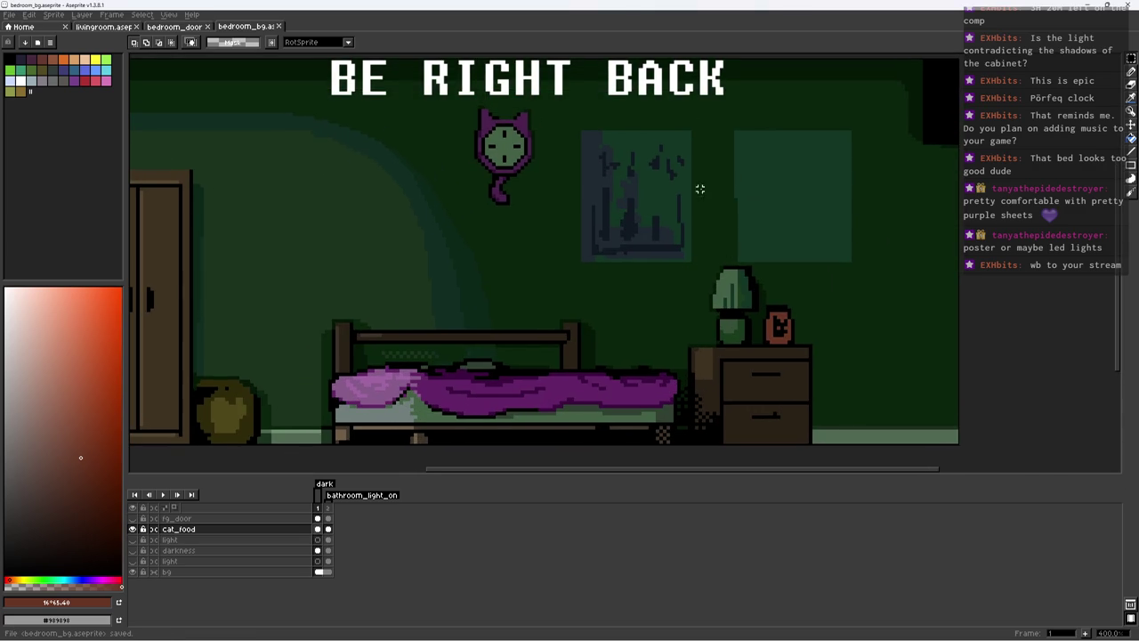
pyautogui.press('b')
pyautogui.scroll(2, 699, 199)
pyautogui.keyDown('alt'); pyautogui.click(731, 222); pyautogui.keyUp('alt')
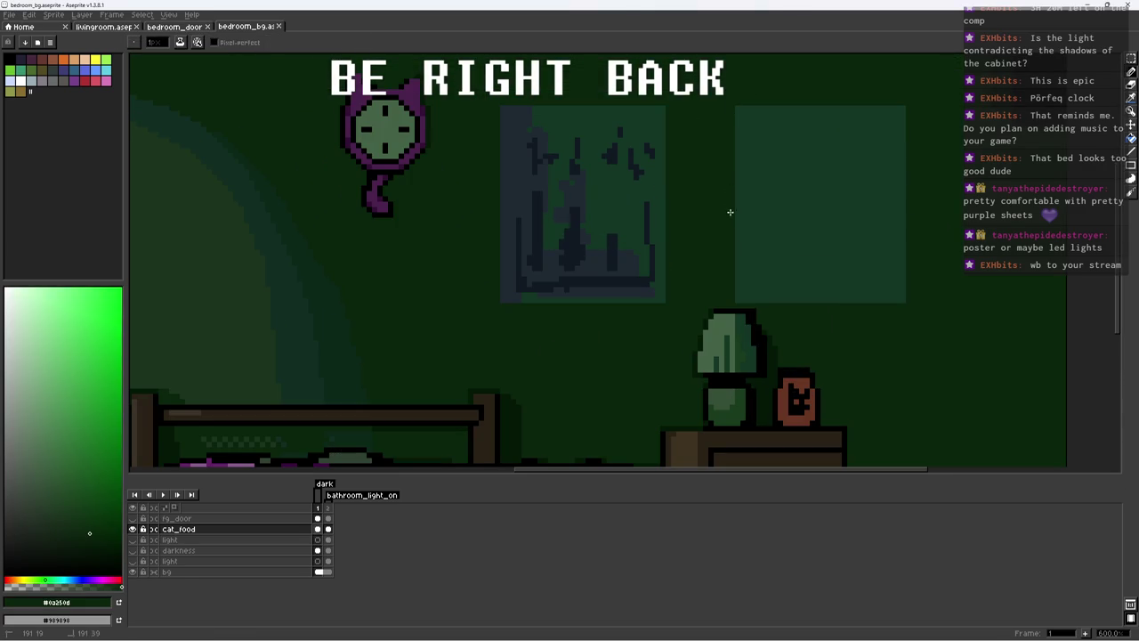
# Step: Copy and paste a rectangle of the wall picture, then undo the paste and deselect
pyautogui.press('m')
pyautogui.moveTo(498, 97)
pyautogui.mouseDown()
pyautogui.moveTo(635, 275)
pyautogui.moveTo(676, 294)
pyautogui.mouseUp()
pyautogui.hotkey('ctrl', 'c')
pyautogui.hotkey('ctrl', 'v')
pyautogui.press('Return')
pyautogui.hotkey('ctrl', 'z')
pyautogui.hotkey('ctrl', 'd')
# Step: Toggle the cat_food layer's visibility and unlock the bg layer
pyautogui.click(132, 528)
pyautogui.scroll(-3, 521, 292)
pyautogui.moveTo(501, 175); pyautogui.dragTo(721, 319)
pyautogui.hotkey('ctrl', 'd')
pyautogui.click(145, 572)
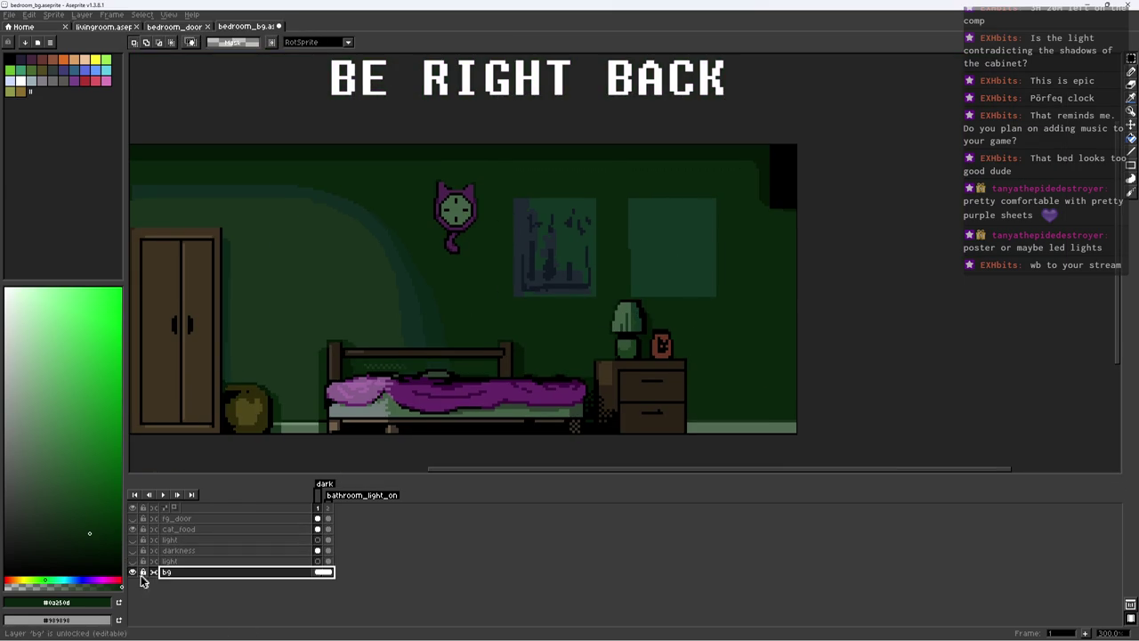
# Step: Clear the reselected area and sample the picture's darkest blue and slate colours
pyautogui.hotkey('ctrl', 'shift', 'd')
pyautogui.hotkey('ctrl', 'd')
pyautogui.scroll(-3, 642, 277)
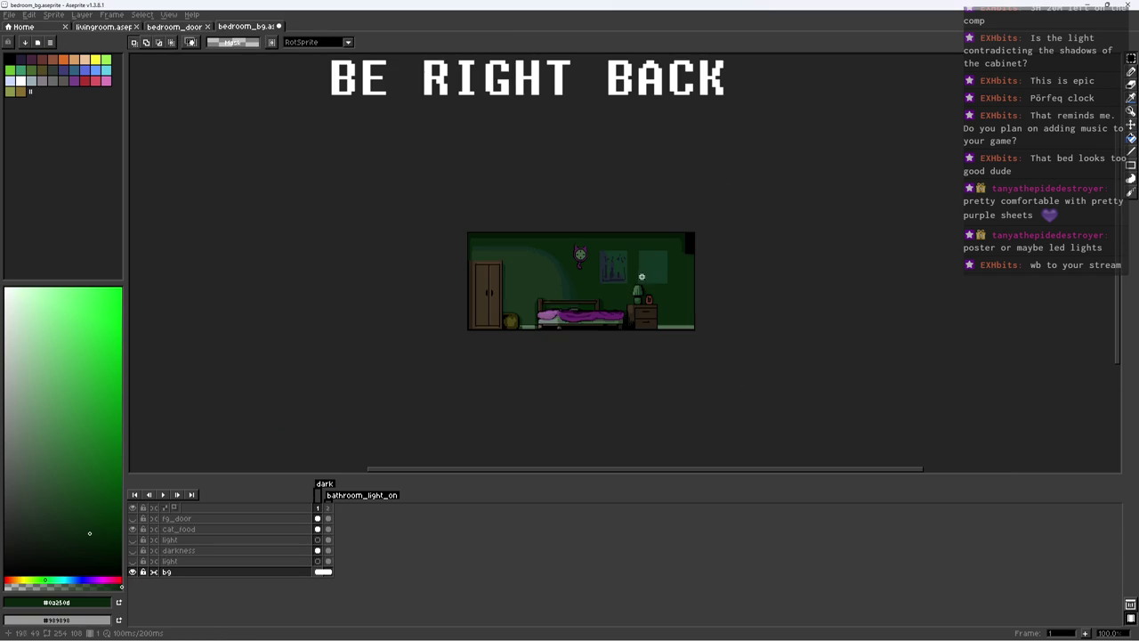
pyautogui.scroll(6, 611, 269)
pyautogui.press('b')
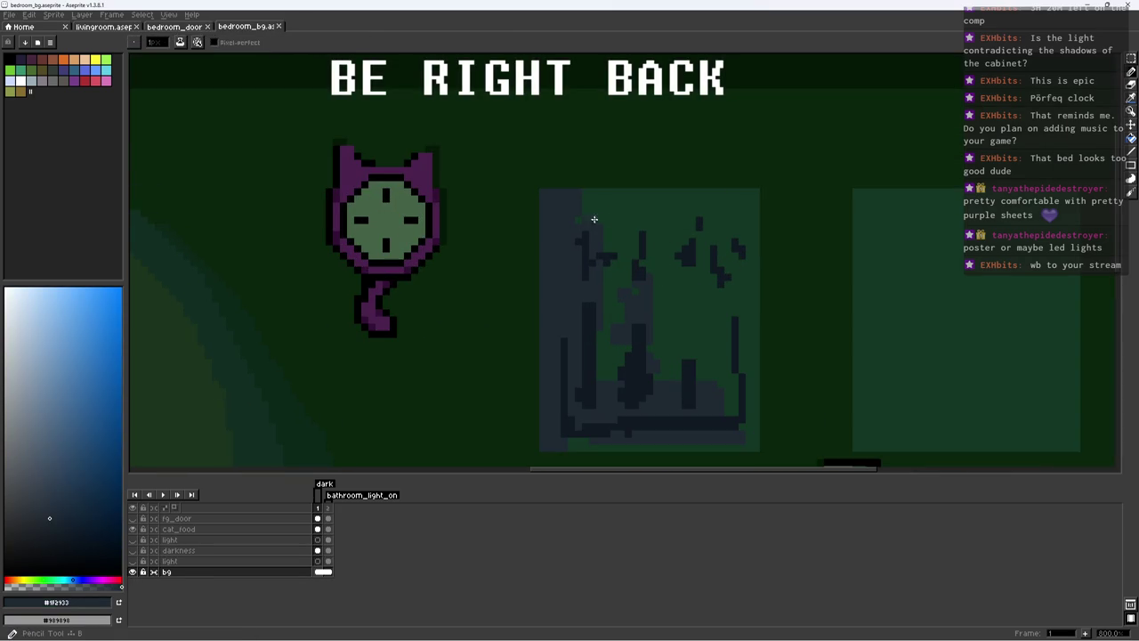
pyautogui.keyDown('alt'); pyautogui.click(593, 244); pyautogui.keyUp('alt')
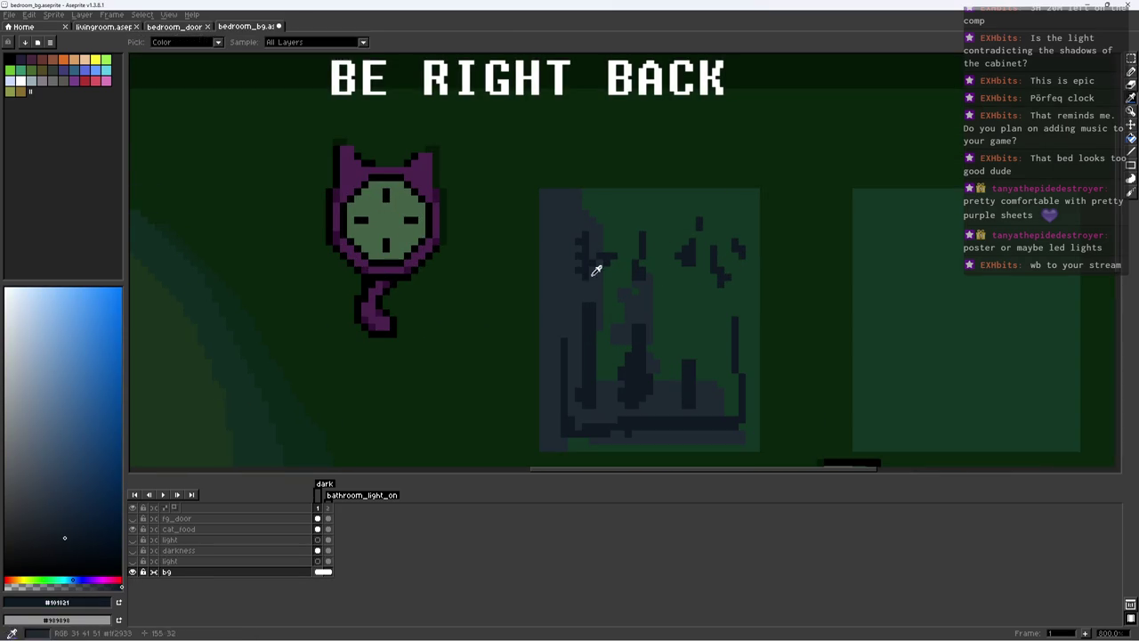
pyautogui.keyDown('alt'); pyautogui.click(586, 264); pyautogui.keyUp('alt')
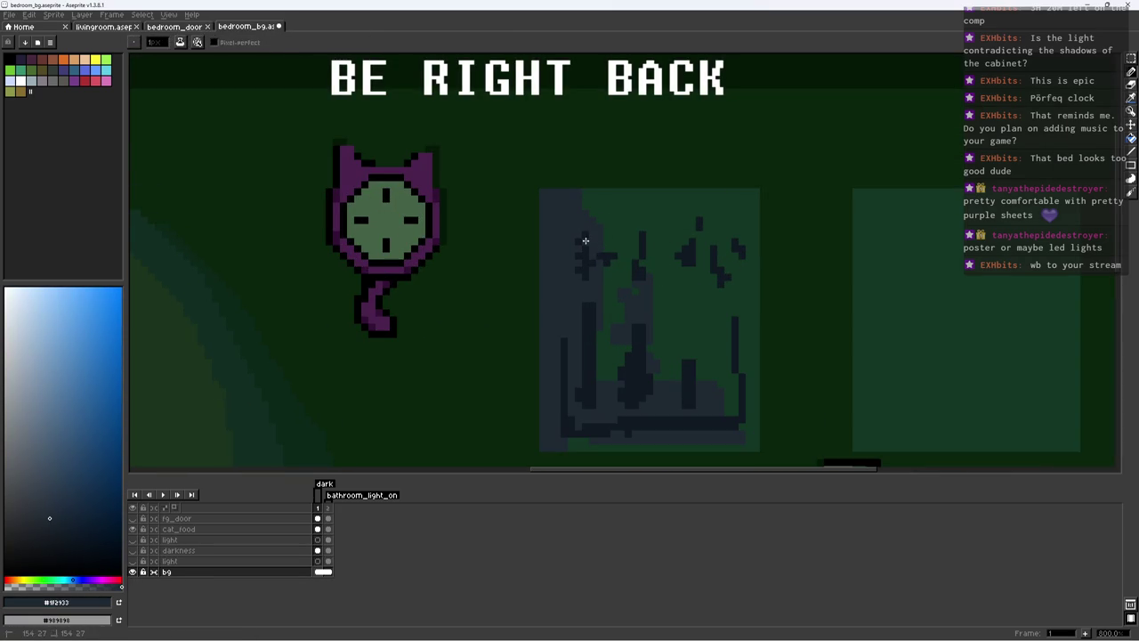
pyautogui.keyDown('alt'); pyautogui.click(587, 268); pyautogui.keyUp('alt')
pyautogui.keyDown('alt'); pyautogui.click(578, 296); pyautogui.keyUp('alt')
# Step: Paint dark blue pixels along the wall picture's lower-left edge
pyautogui.scroll(3, 582, 303)
pyautogui.keyDown('alt'); pyautogui.click(618, 177); pyautogui.keyUp('alt')
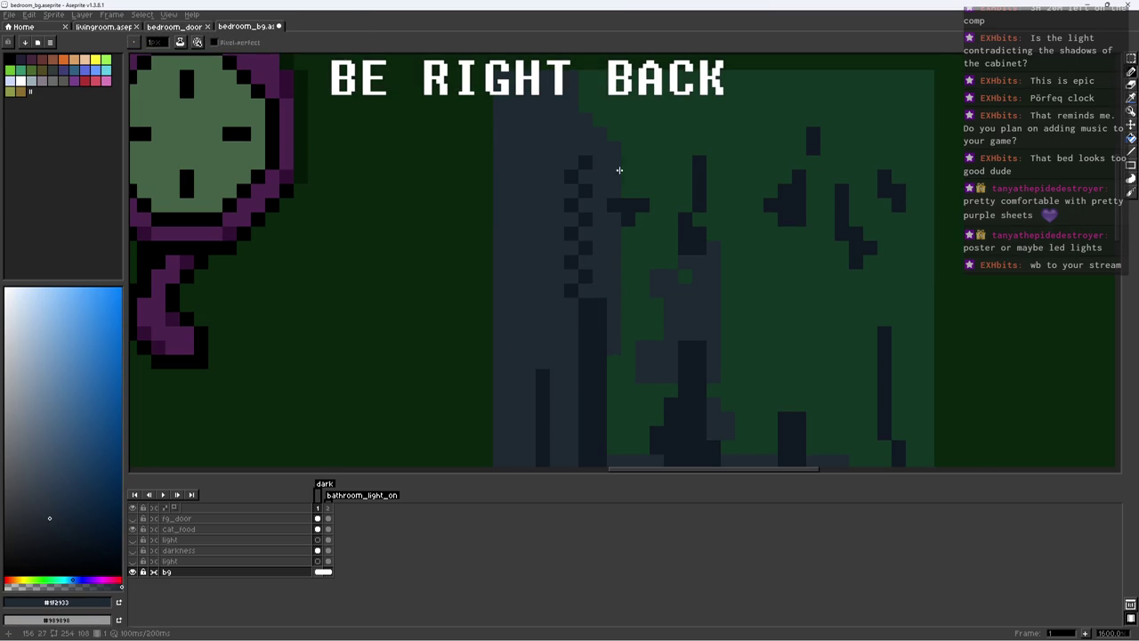
pyautogui.keyDown('alt'); pyautogui.click(631, 190); pyautogui.keyUp('alt')
pyautogui.scroll(-2, 712, 224)
pyautogui.scroll(2, 732, 254)
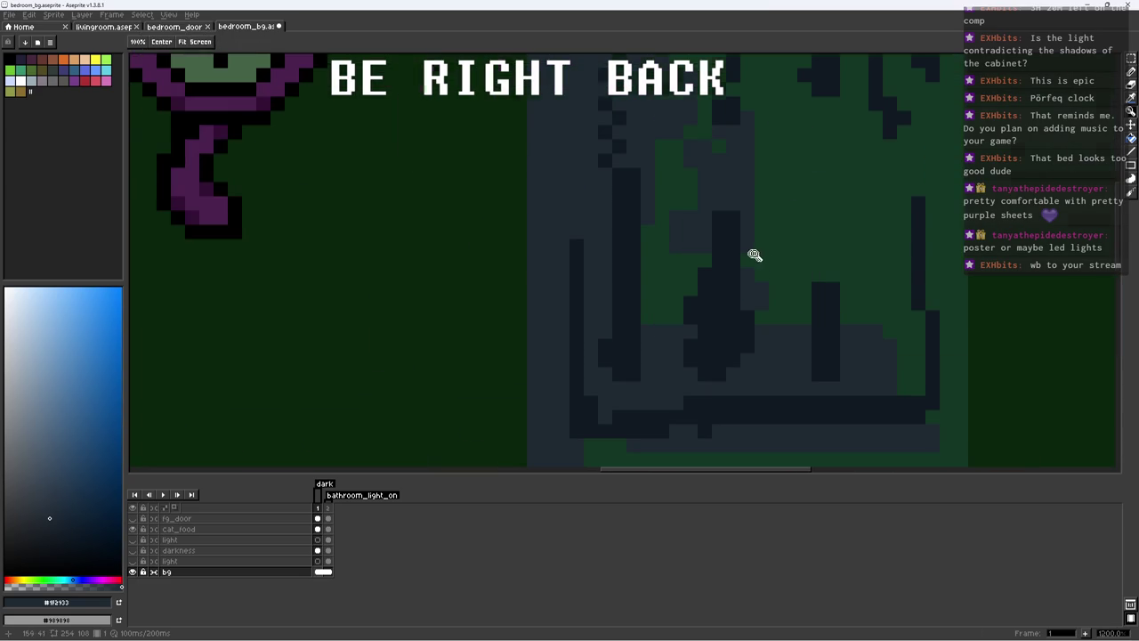
pyautogui.keyDown('alt'); pyautogui.click(700, 259); pyautogui.keyUp('alt')
pyautogui.keyDown('alt'); pyautogui.click(700, 246); pyautogui.keyUp('alt')
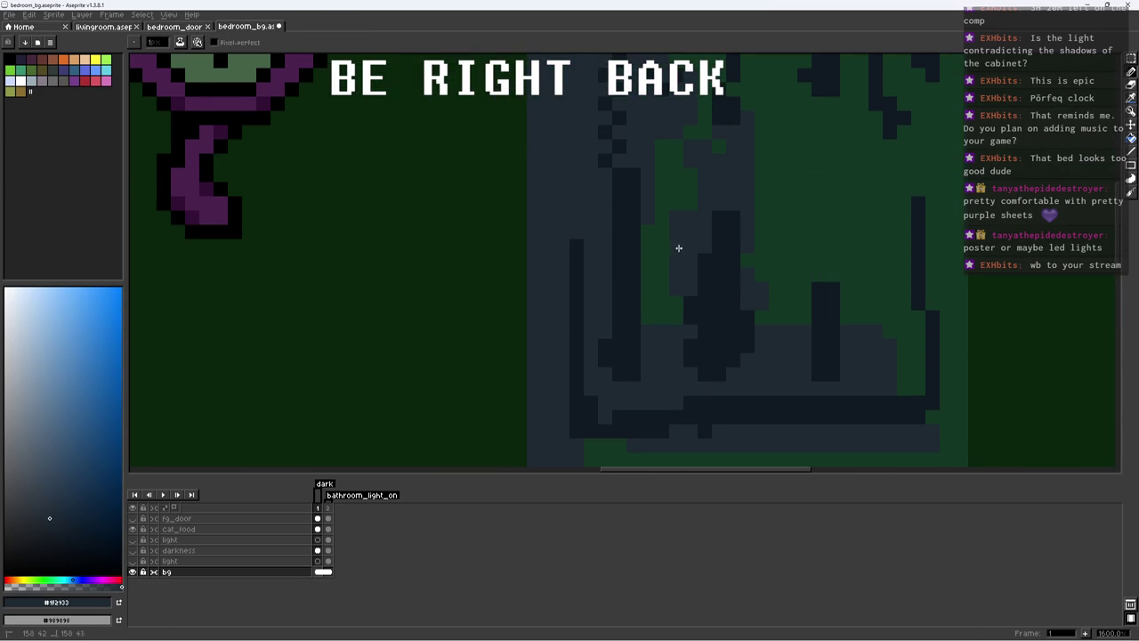
pyautogui.keyDown('alt'); pyautogui.click(617, 346); pyautogui.keyUp('alt')
pyautogui.moveTo(595, 379)
pyautogui.mouseDown()
pyautogui.moveTo(605, 401)
pyautogui.moveTo(640, 391)
pyautogui.mouseUp()
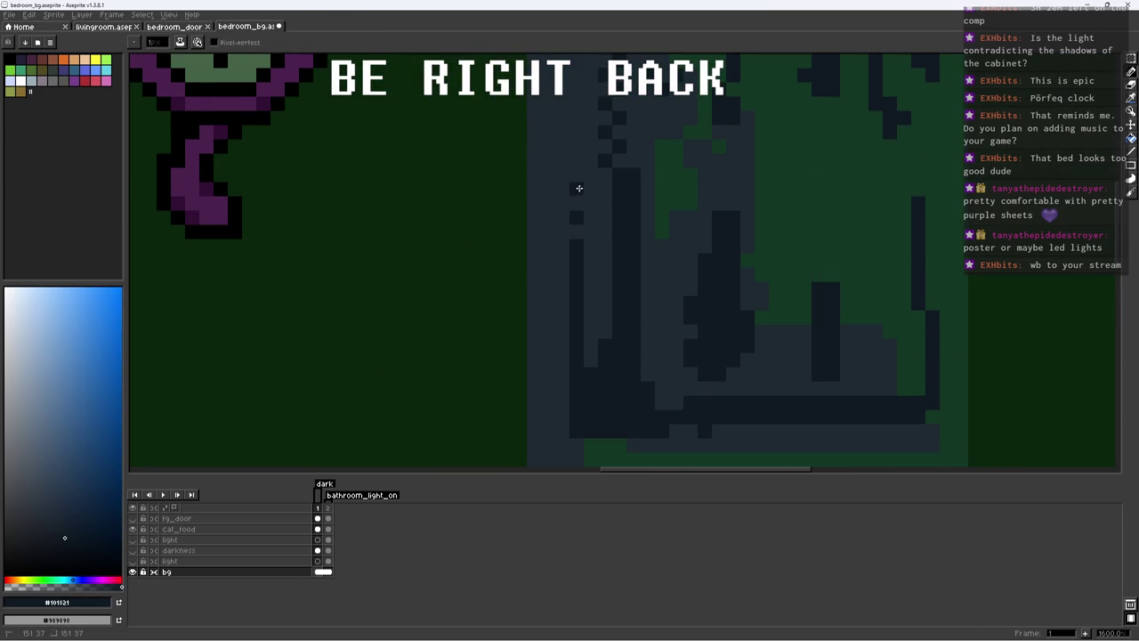
# Step: With a 1px pencil, repaint the picture's right edge and green strip in dark blue and slate
pyautogui.press('z')
pyautogui.scroll(-6, 558, 293)
pyautogui.scroll(6, 559, 293)
pyautogui.press('b')
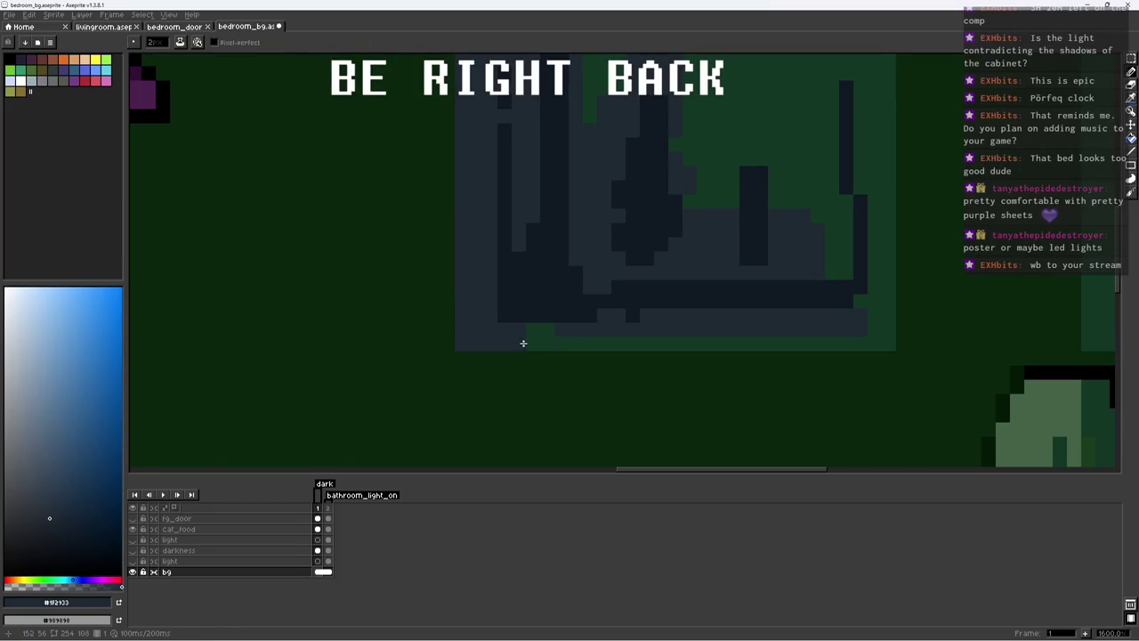
pyautogui.press('-')
pyautogui.keyDown('alt'); pyautogui.click(867, 283); pyautogui.keyUp('alt')
pyautogui.moveTo(843, 211)
pyautogui.mouseDown()
pyautogui.moveTo(843, 276)
pyautogui.moveTo(861, 286)
pyautogui.moveTo(832, 333)
pyautogui.mouseUp()
pyautogui.keyDown('alt'); pyautogui.click(876, 311); pyautogui.keyUp('alt')
pyautogui.click(803, 222)
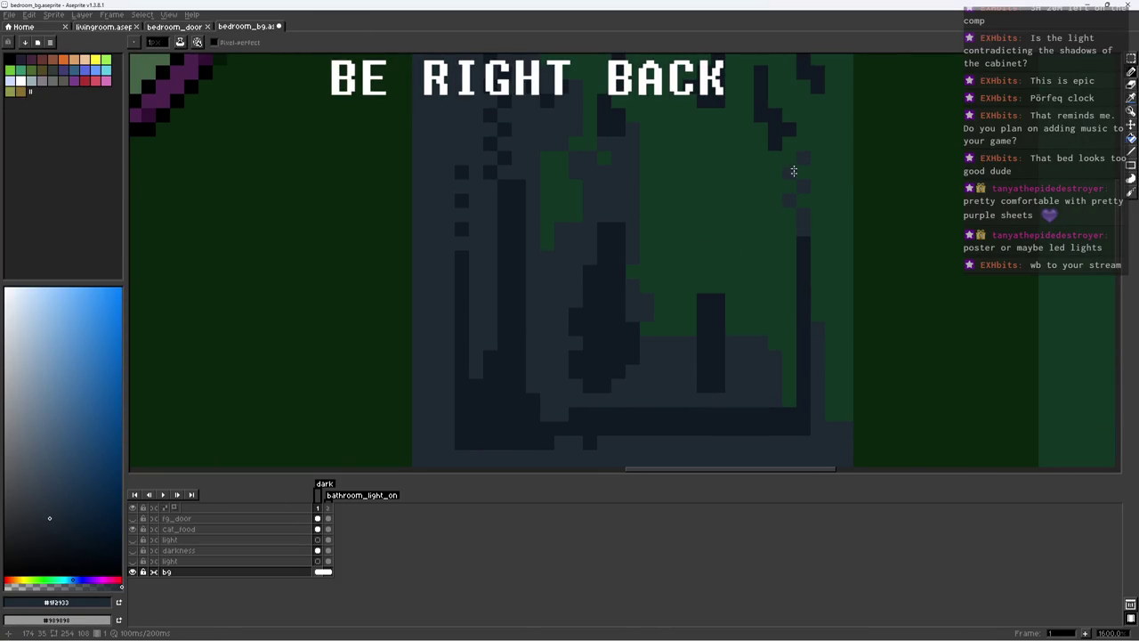
pyautogui.moveTo(790, 351); pyautogui.dragTo(788, 401)
# Step: Add single dark pixels along the picture's upper edge
pyautogui.press('alt')
pyautogui.keyDown('alt'); pyautogui.click(724, 272); pyautogui.keyUp('alt')
pyautogui.keyDown('alt'); pyautogui.click(714, 315); pyautogui.keyUp('alt')
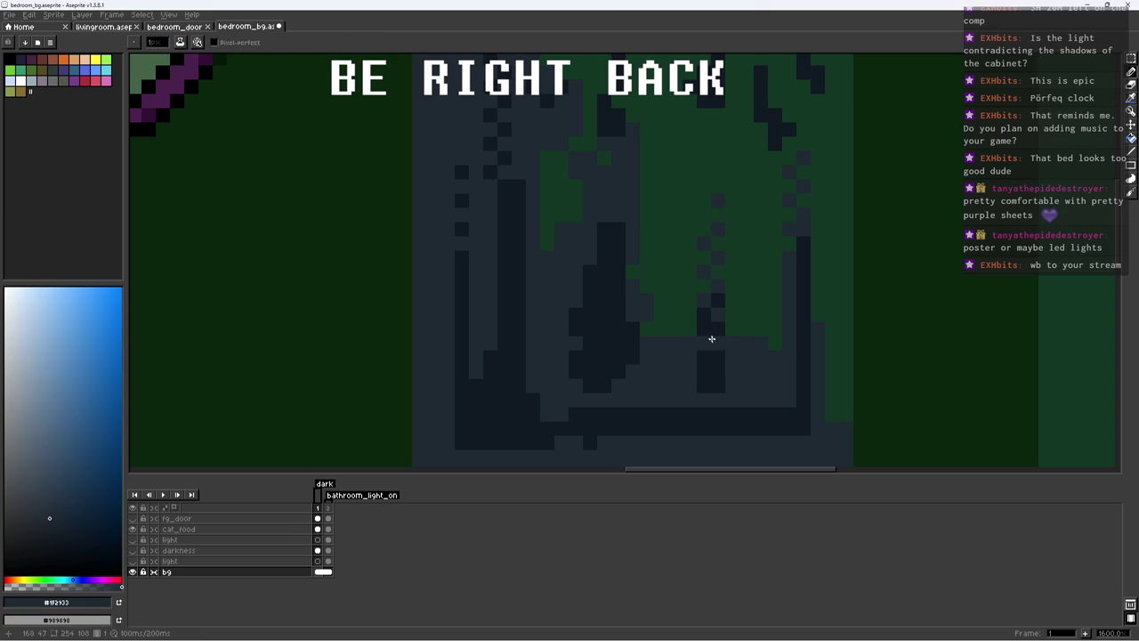
pyautogui.scroll(-4, 745, 323)
pyautogui.scroll(4, 681, 333)
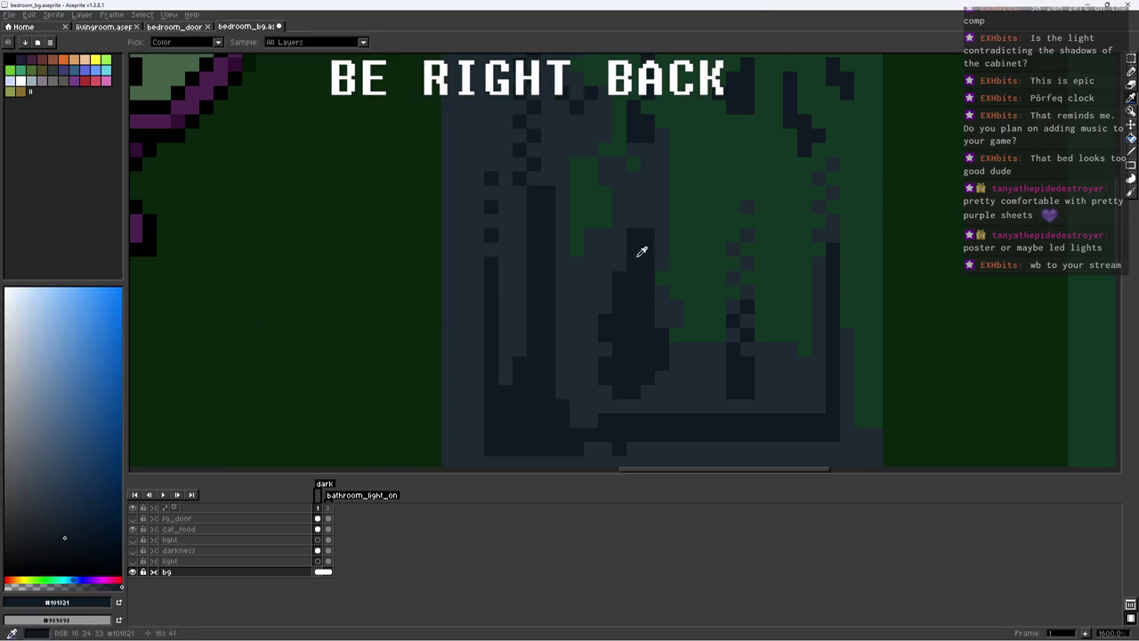
pyautogui.click(648, 221)
pyautogui.click(647, 192)
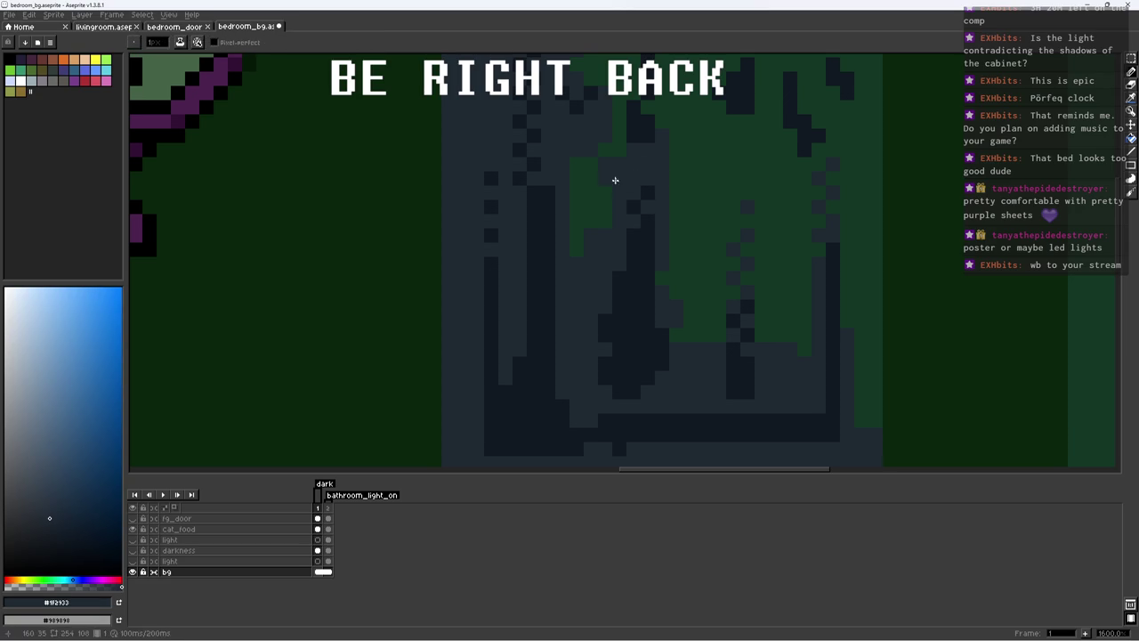
# Step: Dither green and slate pixels along the picture's top-left edge
pyautogui.keyDown('alt'); pyautogui.click(608, 165); pyautogui.keyUp('alt')
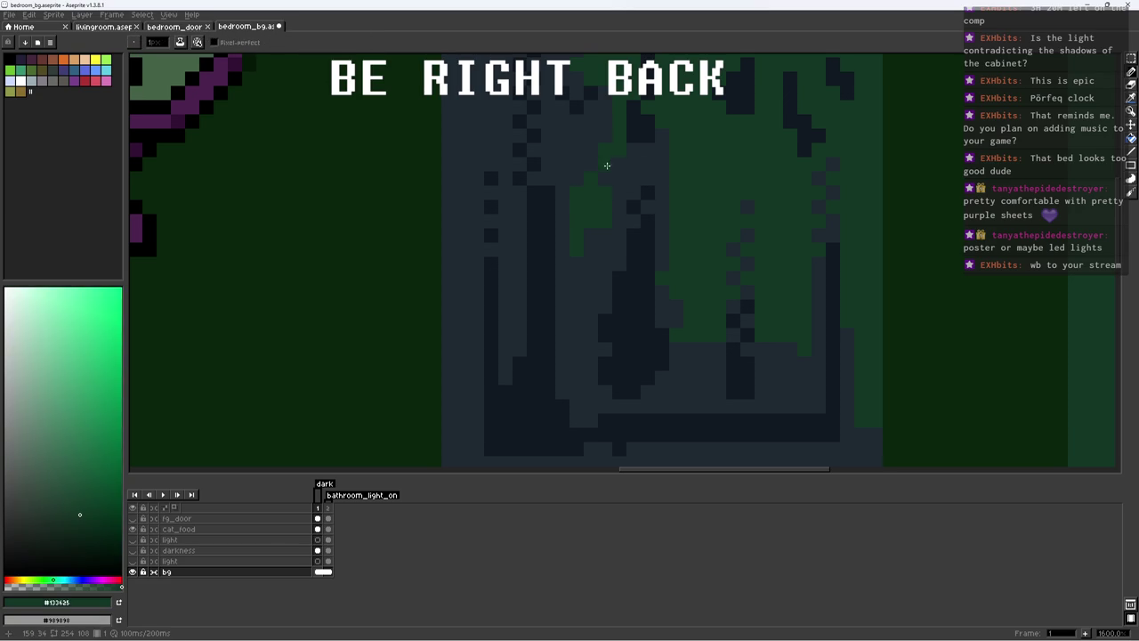
pyautogui.keyDown('alt'); pyautogui.click(608, 124); pyautogui.keyUp('alt')
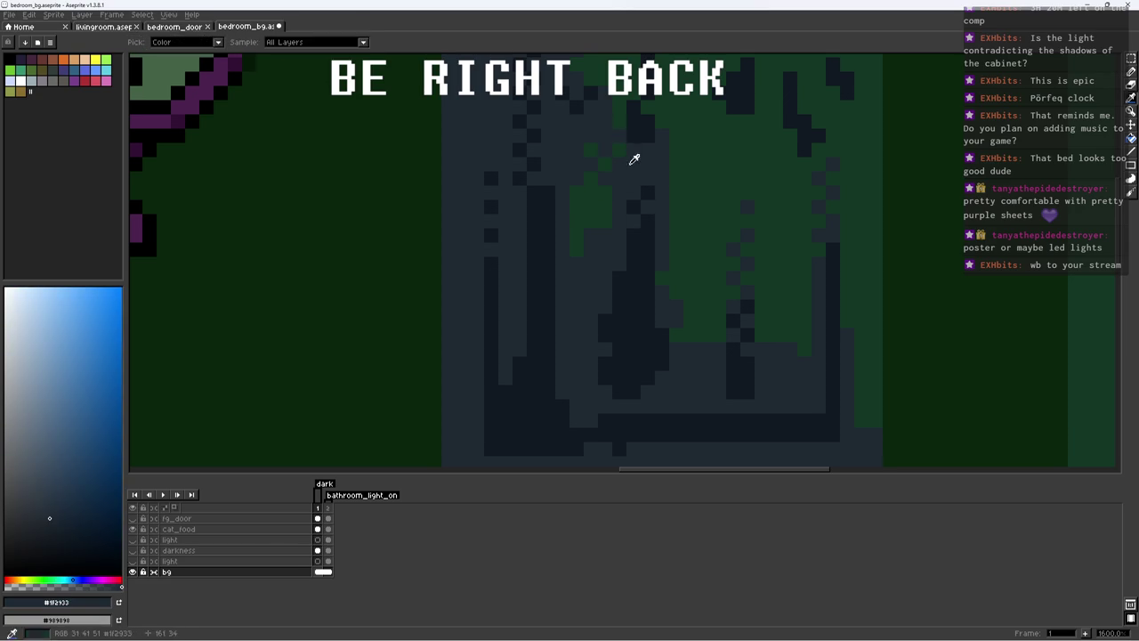
pyautogui.keyDown('alt'); pyautogui.click(608, 136); pyautogui.keyUp('alt')
pyautogui.keyDown('alt'); pyautogui.click(626, 196); pyautogui.keyUp('alt')
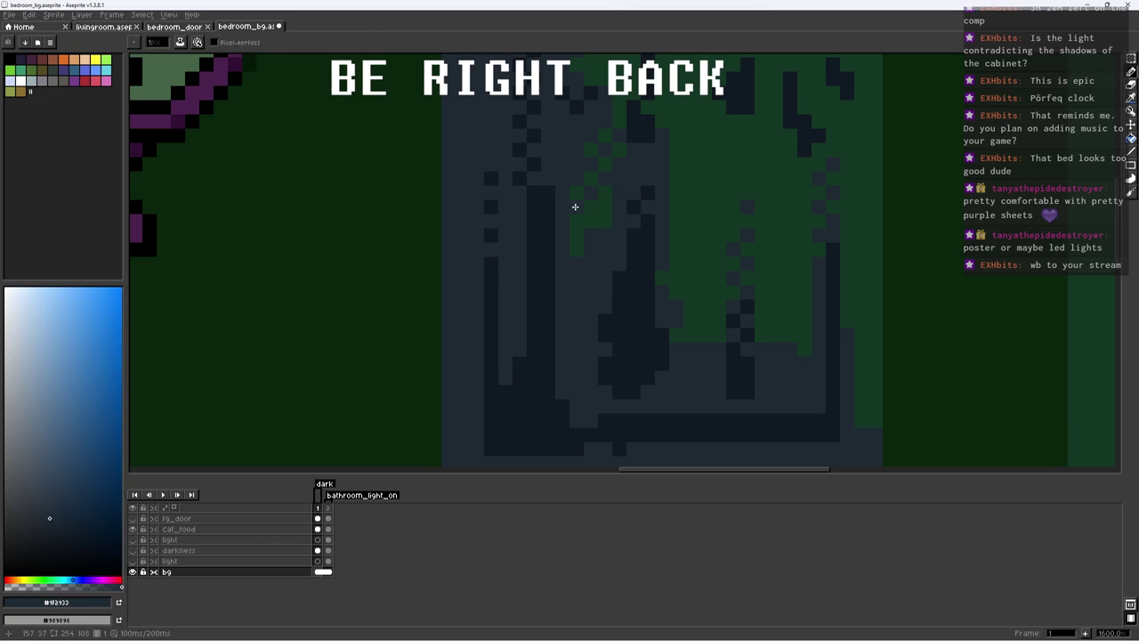
pyautogui.scroll(-2, 592, 222)
pyautogui.scroll(2, 592, 223)
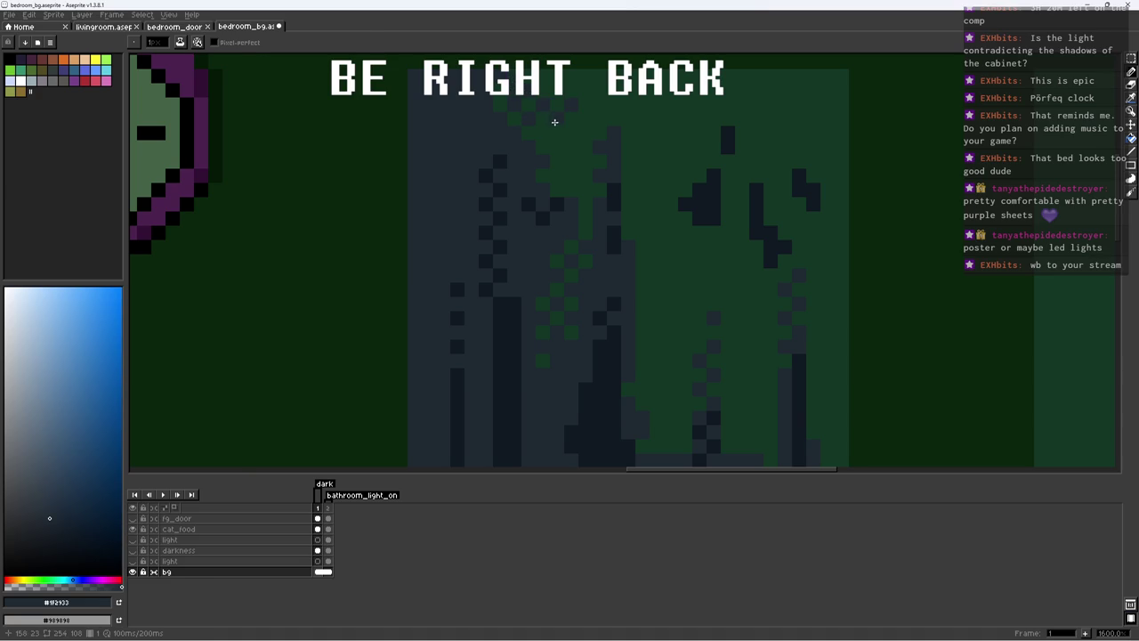
pyautogui.keyDown('alt'); pyautogui.click(488, 119); pyautogui.keyUp('alt')
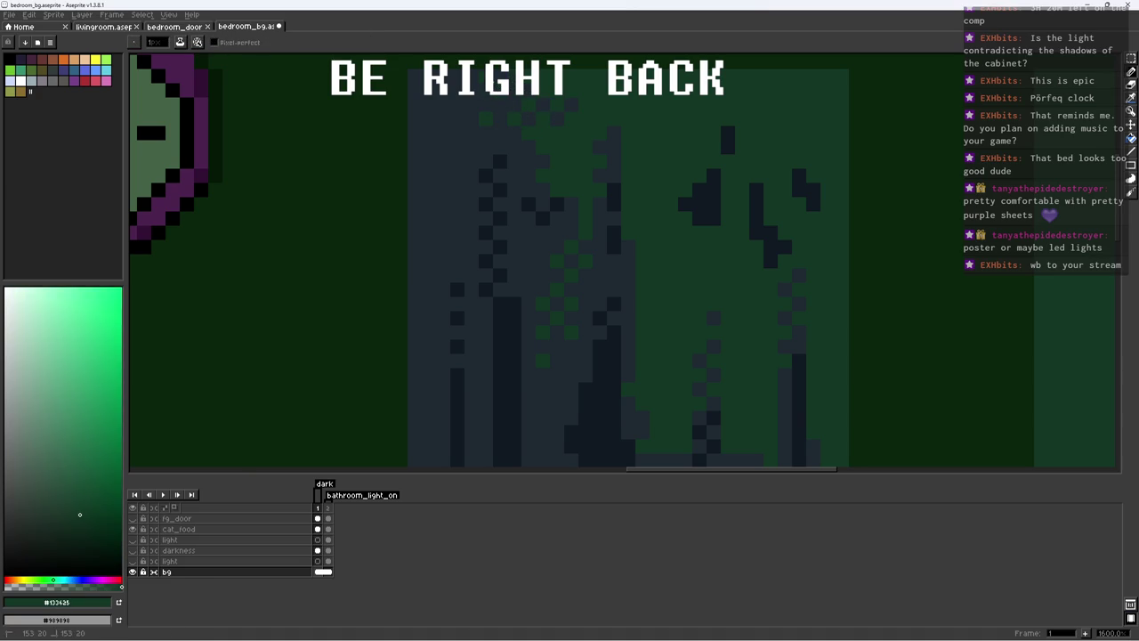
pyautogui.keyDown('alt'); pyautogui.click(508, 90); pyautogui.keyUp('alt')
pyautogui.press('z')
pyautogui.scroll(-3, 521, 184)
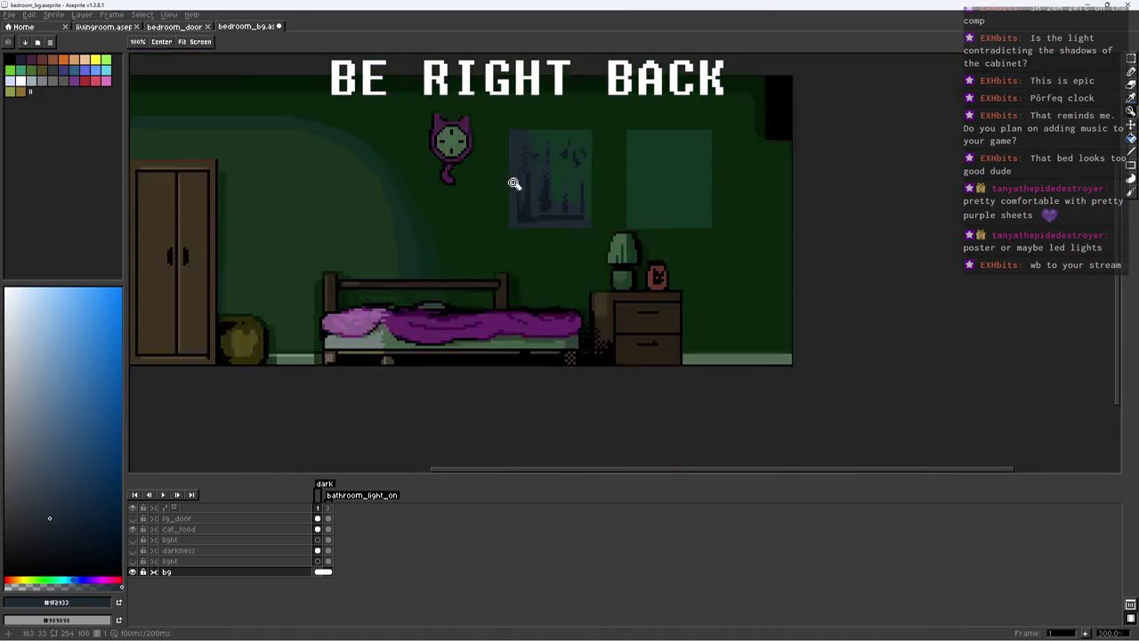
# Step: Select the top of the wall picture, deselect, and eyedrop the green wall colour
pyautogui.scroll(2, 620, 159)
pyautogui.scroll(3, 587, 146)
pyautogui.press('m')
pyautogui.moveTo(535, 100); pyautogui.dragTo(643, 196)
pyautogui.press('g')
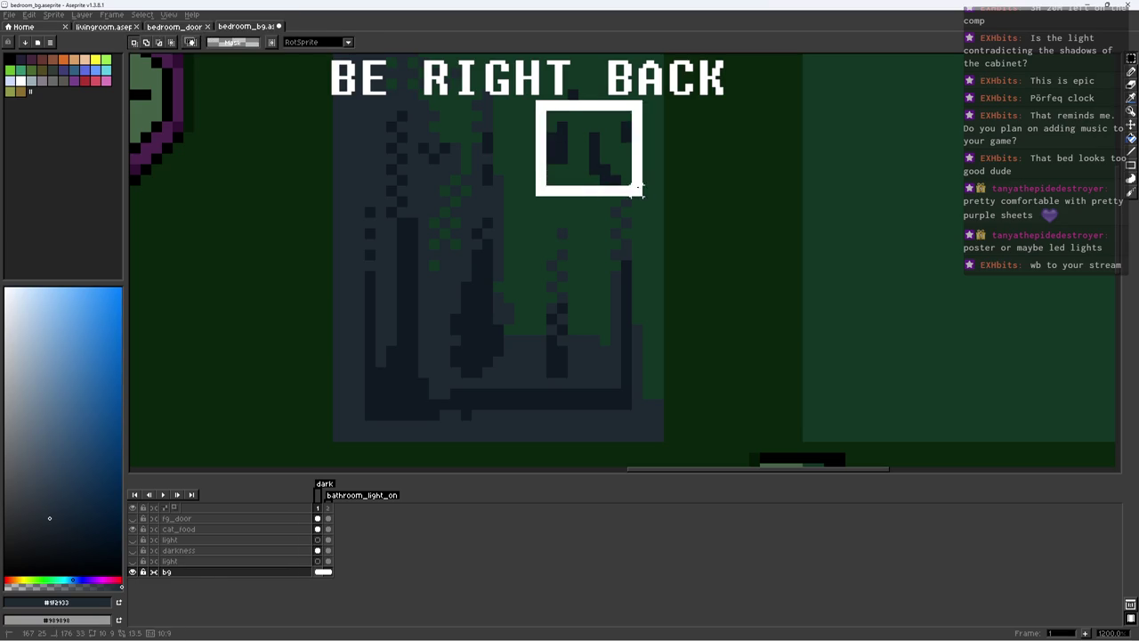
pyautogui.hotkey('ctrl', 'd')
pyautogui.press('i')
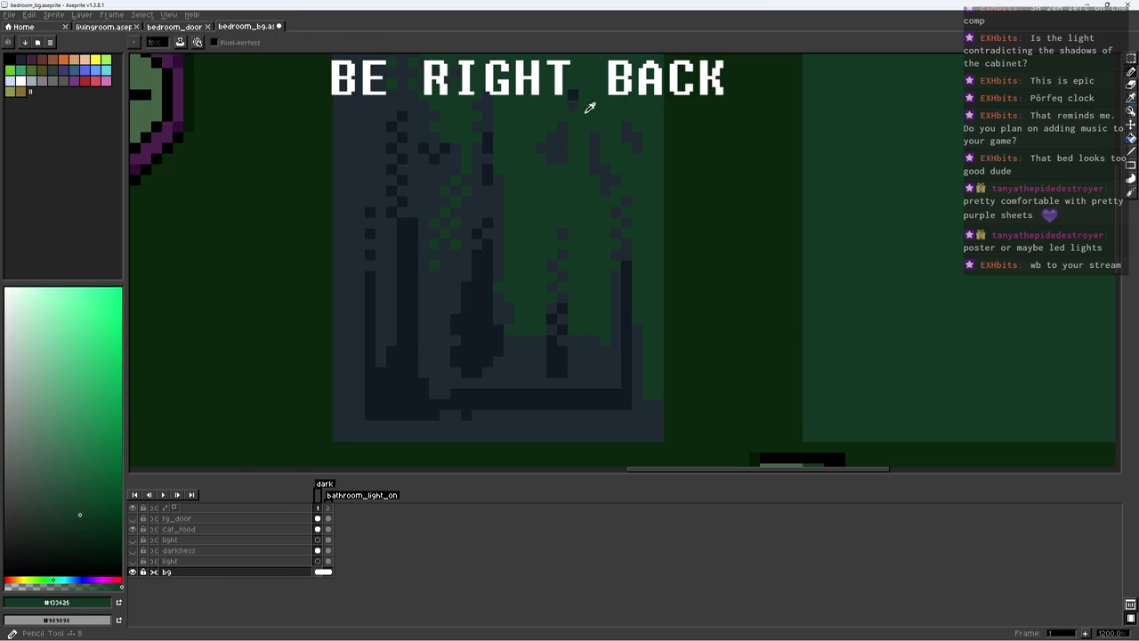
pyautogui.click(576, 118)
pyautogui.press('b')
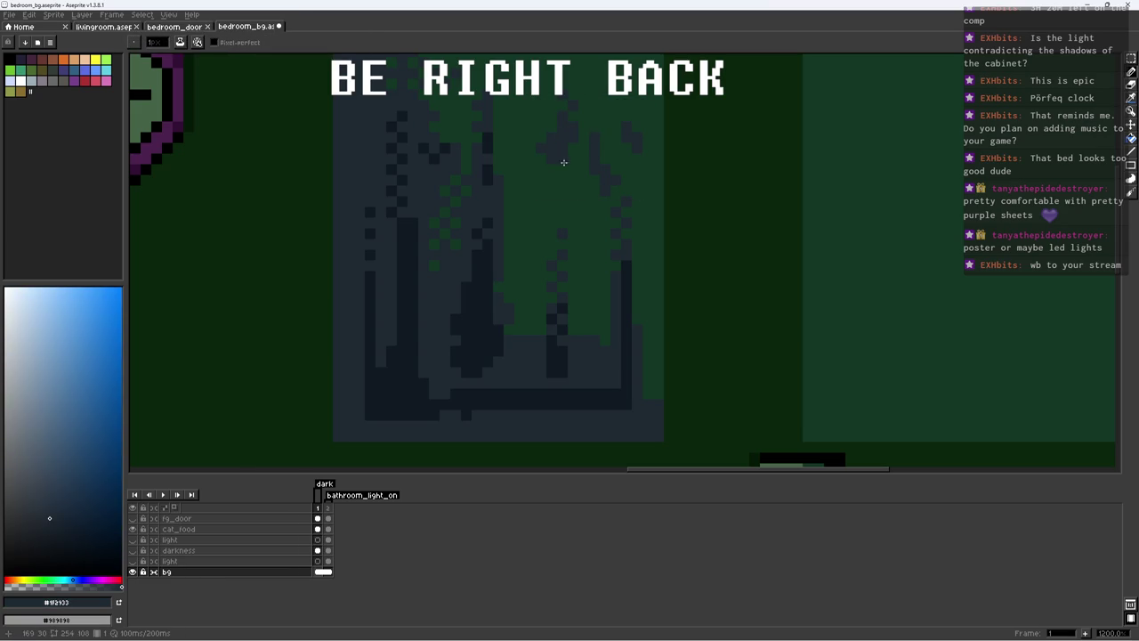
# Step: Dither green pixels along the top edge of the wall picture
pyautogui.keyDown('alt'); pyautogui.click(576, 132); pyautogui.keyUp('alt')
pyautogui.keyDown('alt'); pyautogui.click(571, 129); pyautogui.keyUp('alt')
pyautogui.keyDown('alt'); pyautogui.click(576, 130); pyautogui.keyUp('alt')
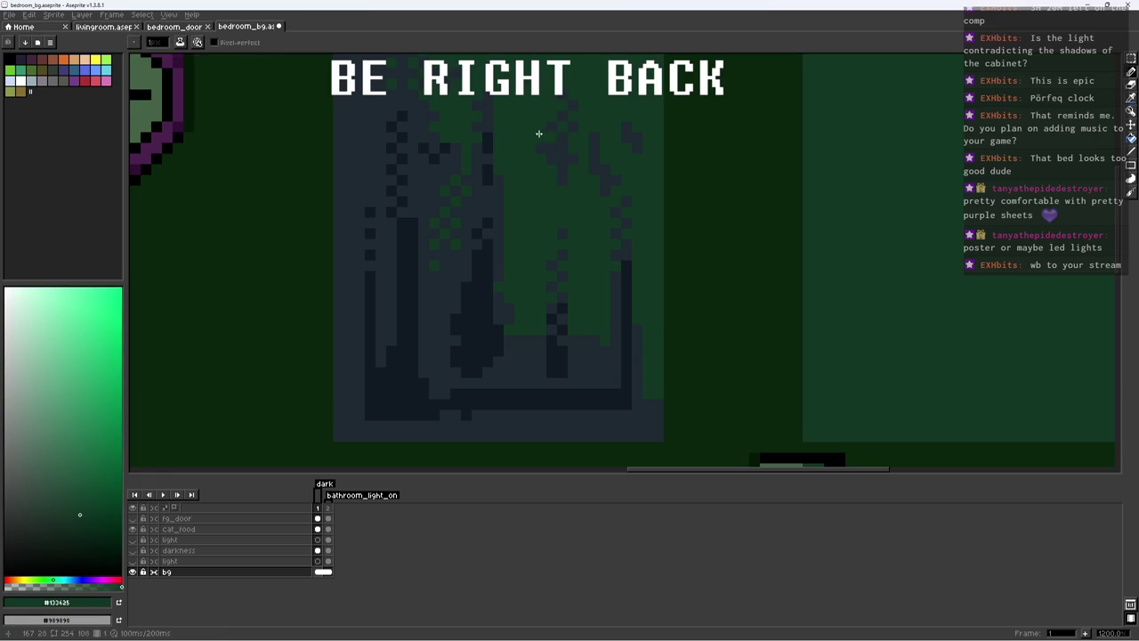
pyautogui.keyDown('alt'); pyautogui.click(571, 151); pyautogui.keyUp('alt')
pyautogui.keyDown('alt'); pyautogui.click(568, 157); pyautogui.keyUp('alt')
pyautogui.scroll(-2, 594, 158)
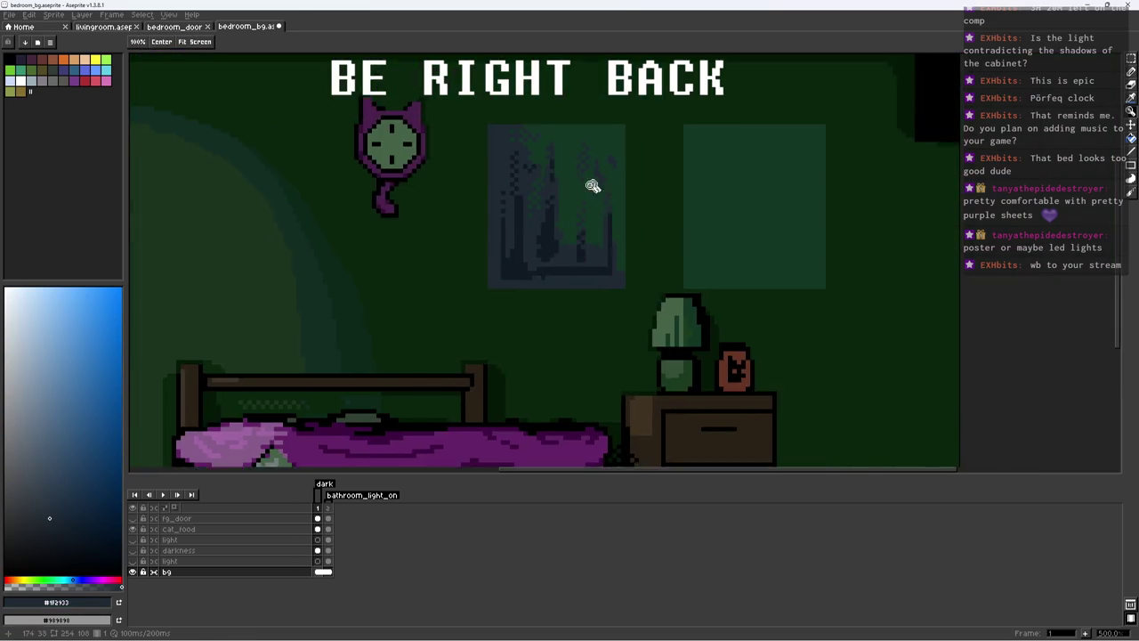
pyautogui.scroll(2, 605, 184)
pyautogui.keyDown('alt'); pyautogui.click(584, 162); pyautogui.keyUp('alt')
pyautogui.scroll(-2, 542, 258)
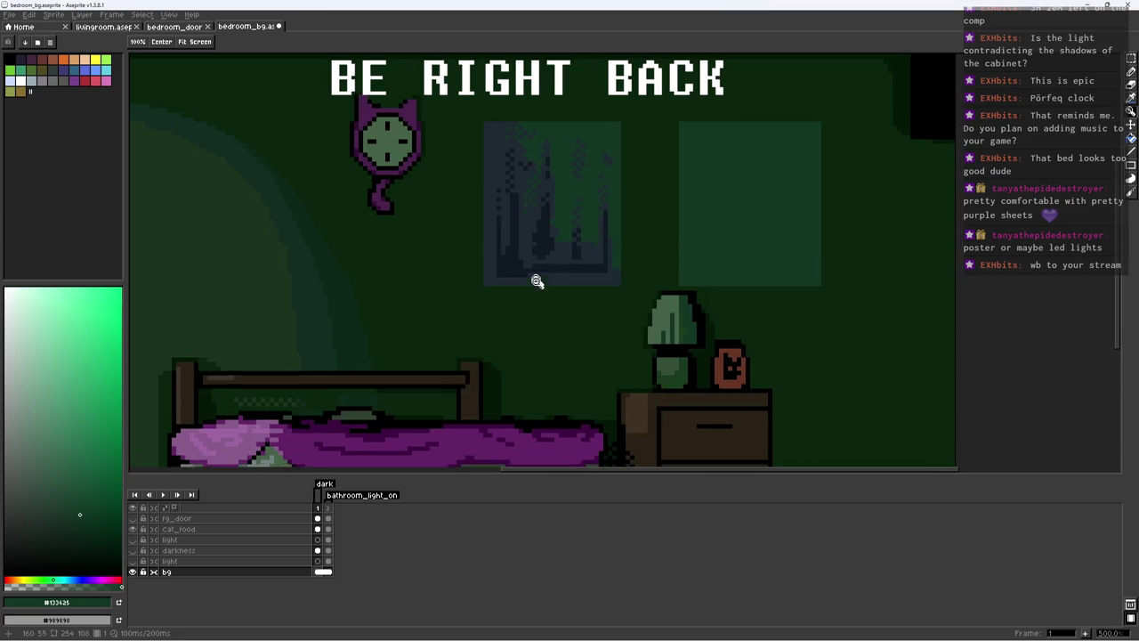
pyautogui.scroll(3, 544, 225)
# Step: Paint a diagonal run of dark blue pixels near the picture's top-left
pyautogui.keyDown('alt'); pyautogui.click(521, 243); pyautogui.keyUp('alt')
pyautogui.keyDown('alt'); pyautogui.click(525, 214); pyautogui.keyUp('alt')
pyautogui.moveTo(507, 208); pyautogui.dragTo(489, 154)
pyautogui.click(484, 140)
pyautogui.click(441, 141)
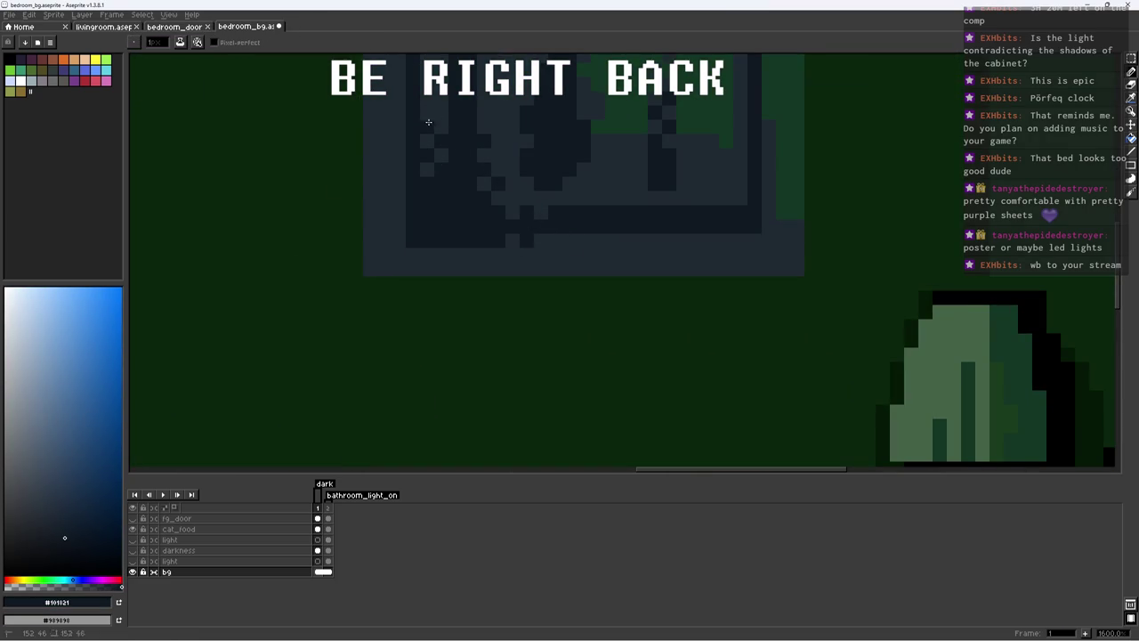
pyautogui.scroll(-1, 518, 277)
pyautogui.scroll(-5, 519, 277)
pyautogui.scroll(5, 539, 257)
# Step: Dot lighter pixels across the picture's bottom rows as a soft dither
pyautogui.keyDown('alt'); pyautogui.click(566, 257); pyautogui.keyUp('alt')
pyautogui.keyDown('alt'); pyautogui.click(548, 261); pyautogui.keyUp('alt')
pyautogui.keyDown('alt'); pyautogui.click(499, 231); pyautogui.keyUp('alt')
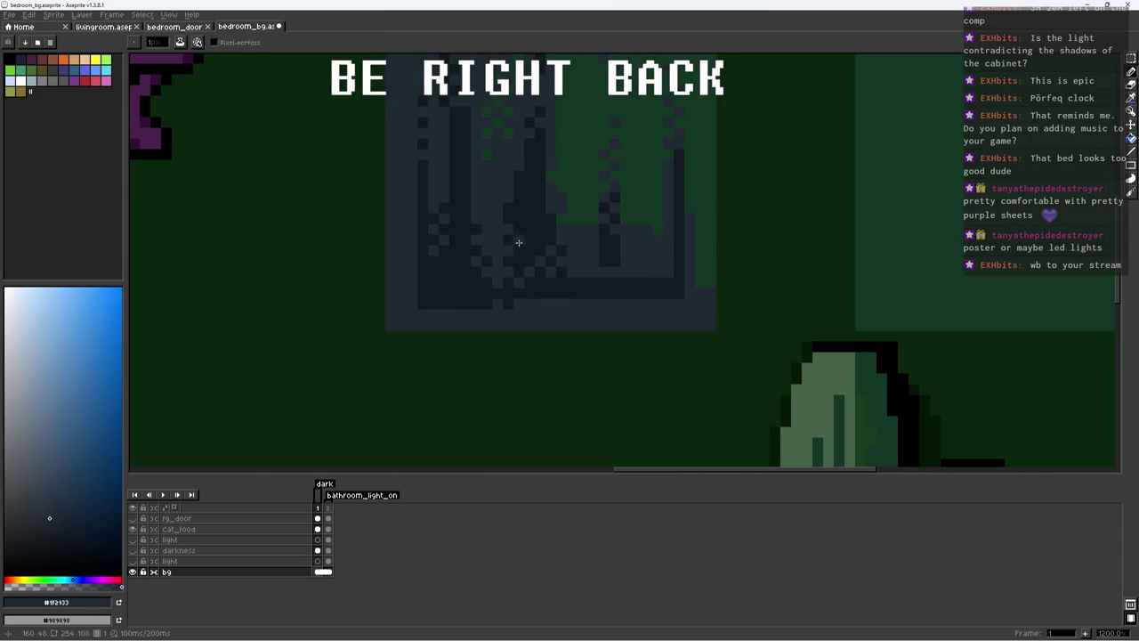
pyautogui.scroll(-4, 538, 262)
pyautogui.scroll(-3, 539, 281)
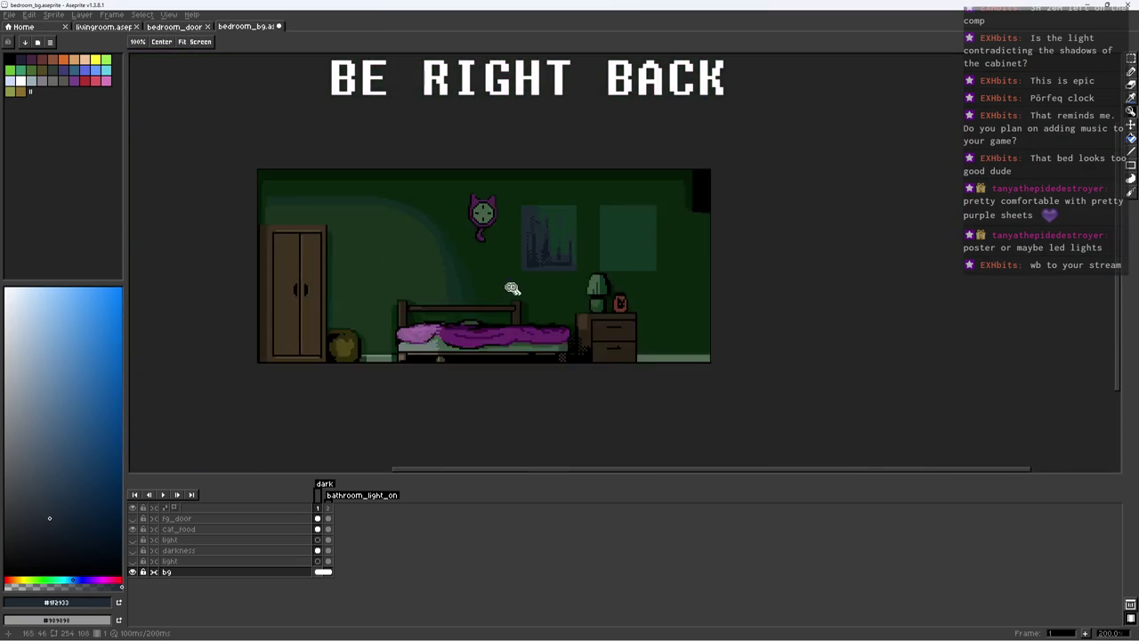
pyautogui.scroll(5, 508, 287)
pyautogui.scroll(2, 617, 262)
pyautogui.click(671, 334)
pyautogui.click(619, 337)
pyautogui.click(656, 349)
pyautogui.click(600, 348)
pyautogui.click(571, 335)
# Step: Save bedroom_bg.aseprite
pyautogui.scroll(-2, 585, 337)
pyautogui.scroll(-1, 569, 347)
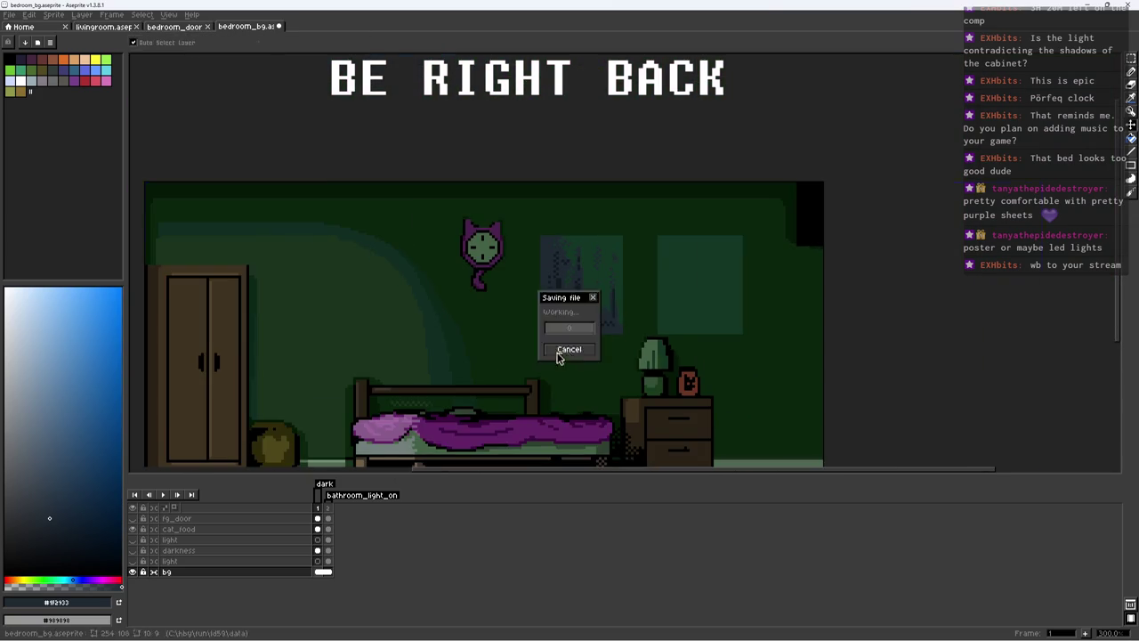
pyautogui.hotkey('ctrl', 's')
pyautogui.scroll(-1, 578, 347)
pyautogui.scroll(1, 611, 283)
pyautogui.scroll(2, 611, 284)
pyautogui.scroll(2, 533, 236)
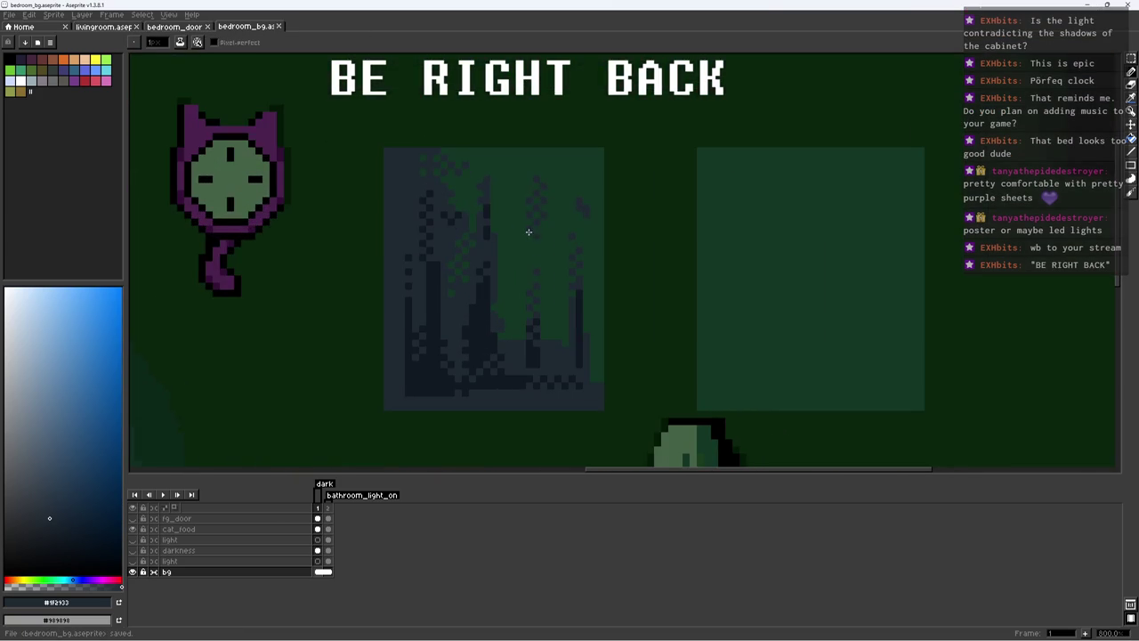
pyautogui.press('alt')
# Step: Copy the left wall picture onto the right green panel
pyautogui.press('m')
pyautogui.moveTo(386, 148)
pyautogui.mouseDown()
pyautogui.moveTo(605, 394)
pyautogui.moveTo(605, 411)
pyautogui.mouseUp()
pyautogui.moveTo(544, 383)
pyautogui.mouseDown()
pyautogui.moveTo(854, 381)
pyautogui.moveTo(599, 358)
pyautogui.mouseUp()
pyautogui.press('alt')
# Step: Try a purple bucket fill on the copied picture, then undo it
pyautogui.keyDown('alt'); pyautogui.click(575, 242); pyautogui.keyUp('alt')
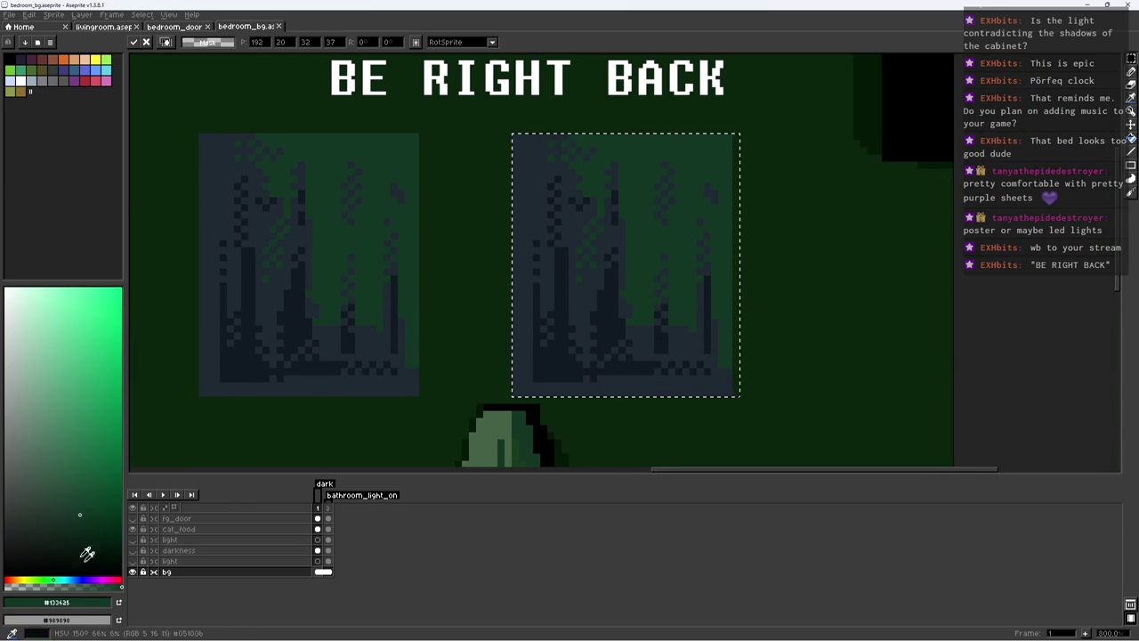
pyautogui.click(79, 514)
pyautogui.press('g')
pyautogui.click(523, 271)
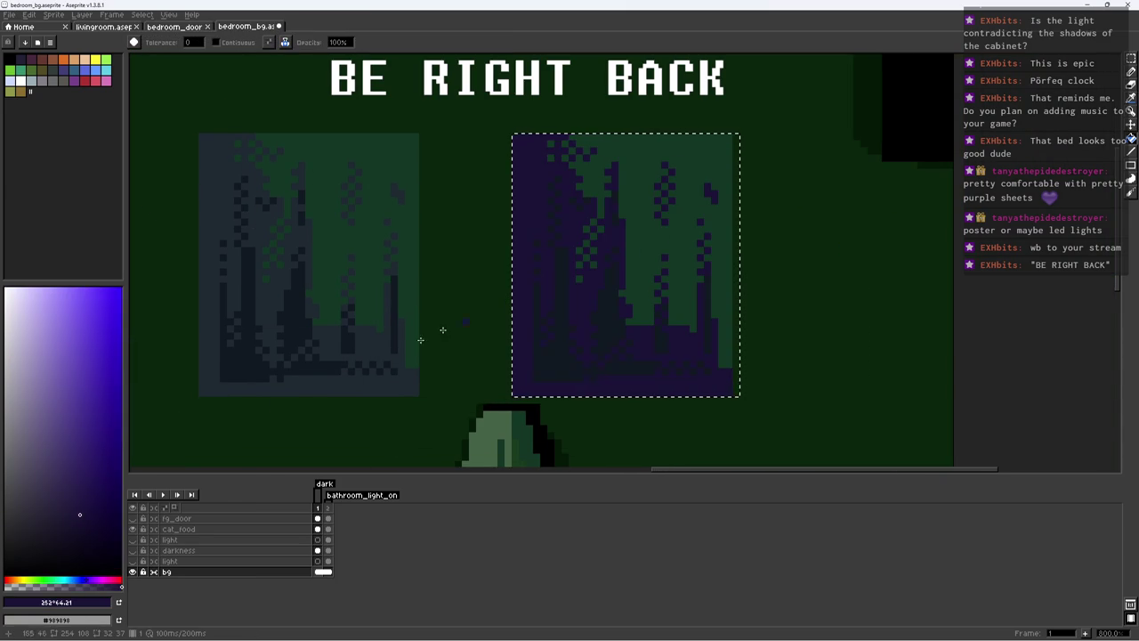
pyautogui.hotkey('ctrl', 'z')
# Step: Fill the copy with brown, then retune its colour to a darker, muted green
pyautogui.click(51, 580)
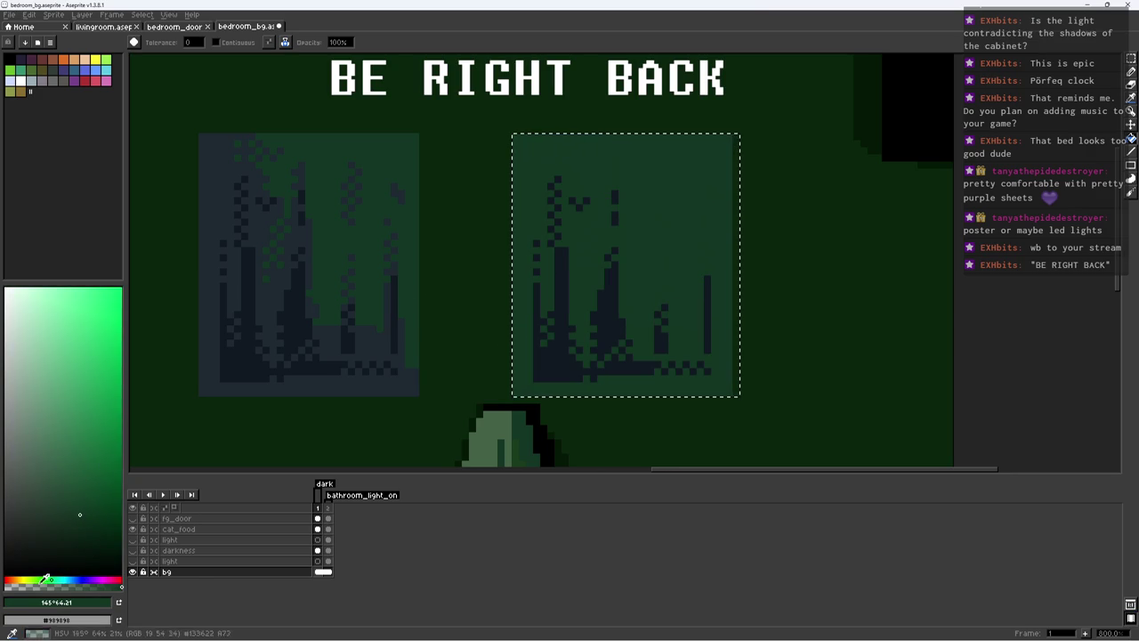
pyautogui.moveTo(51, 580); pyautogui.dragTo(18, 581)
pyautogui.click(520, 288)
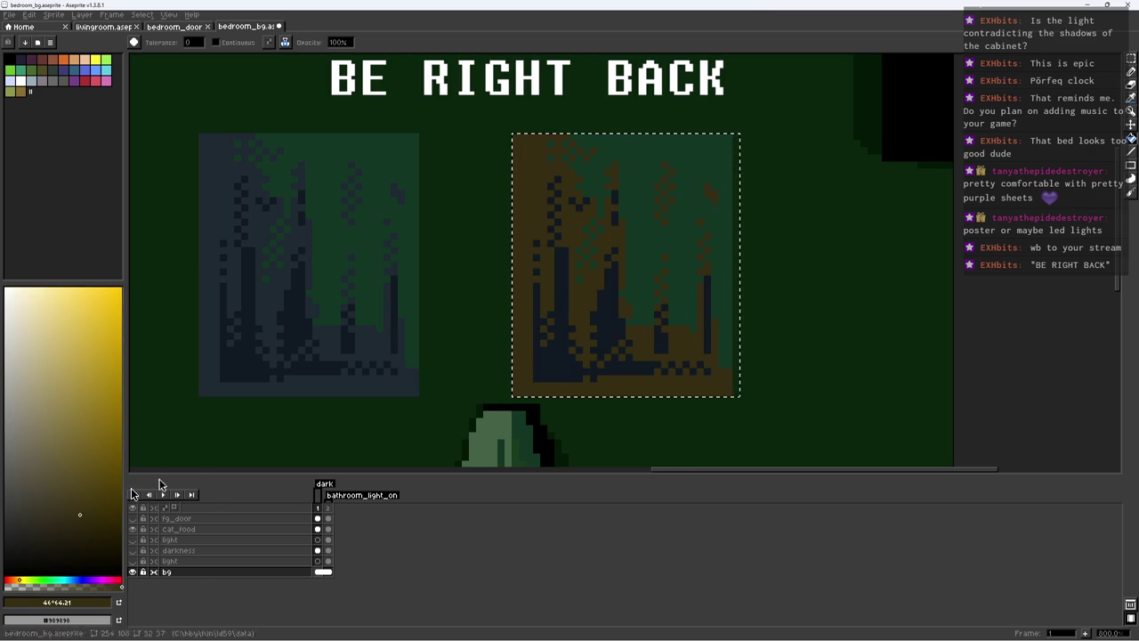
pyautogui.click(56, 523)
pyautogui.click(39, 581)
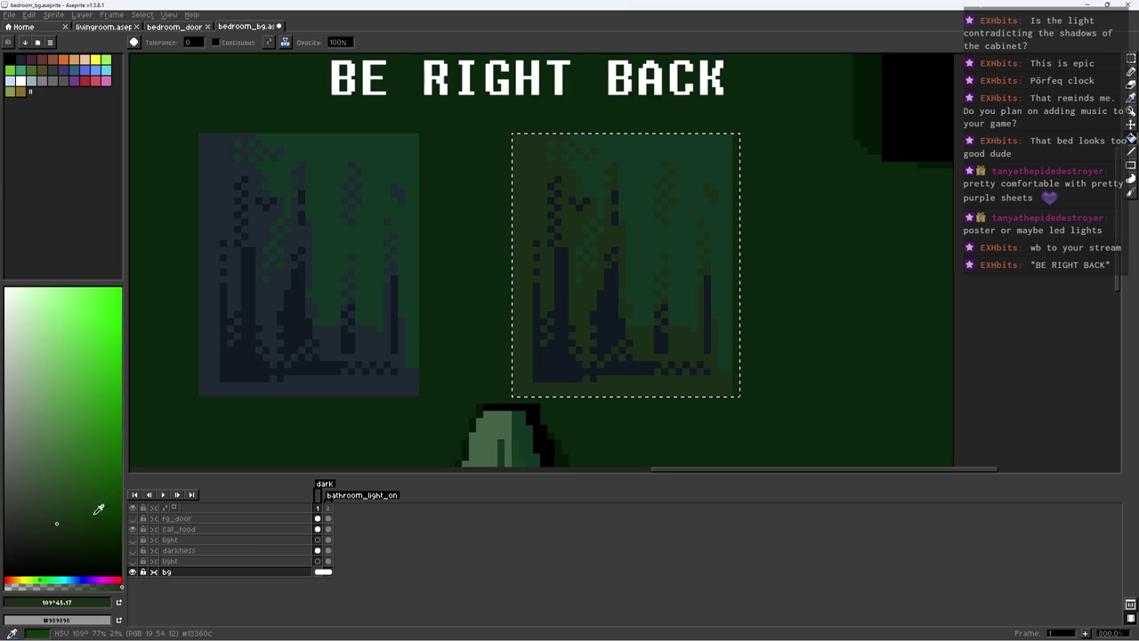
pyautogui.click(65, 532)
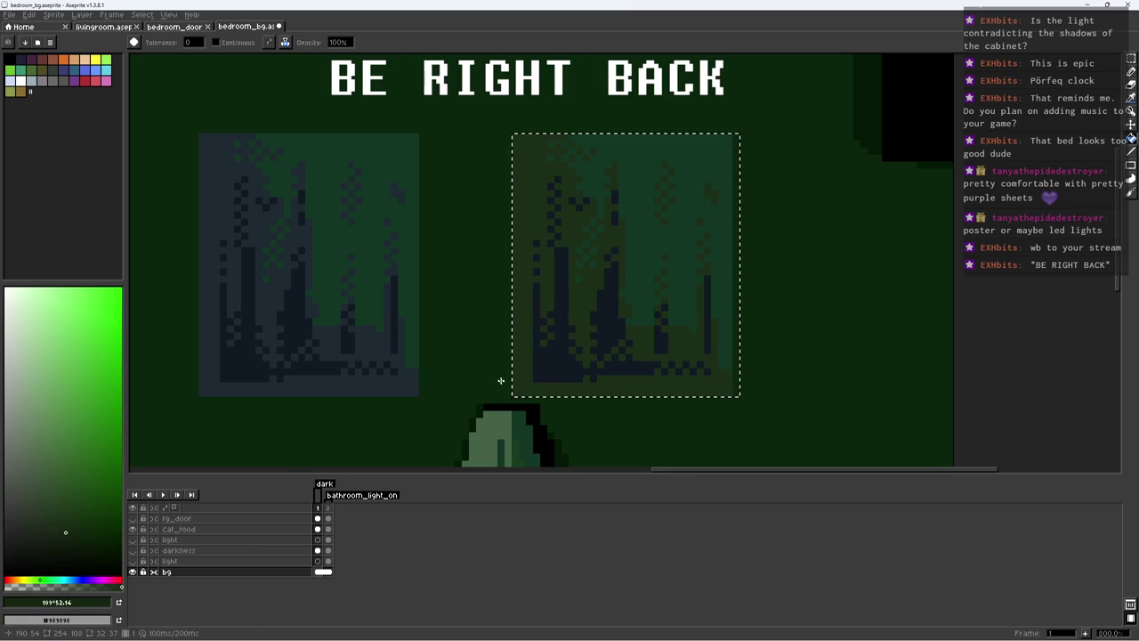
pyautogui.scroll(-4, 581, 366)
pyautogui.scroll(-2, 580, 365)
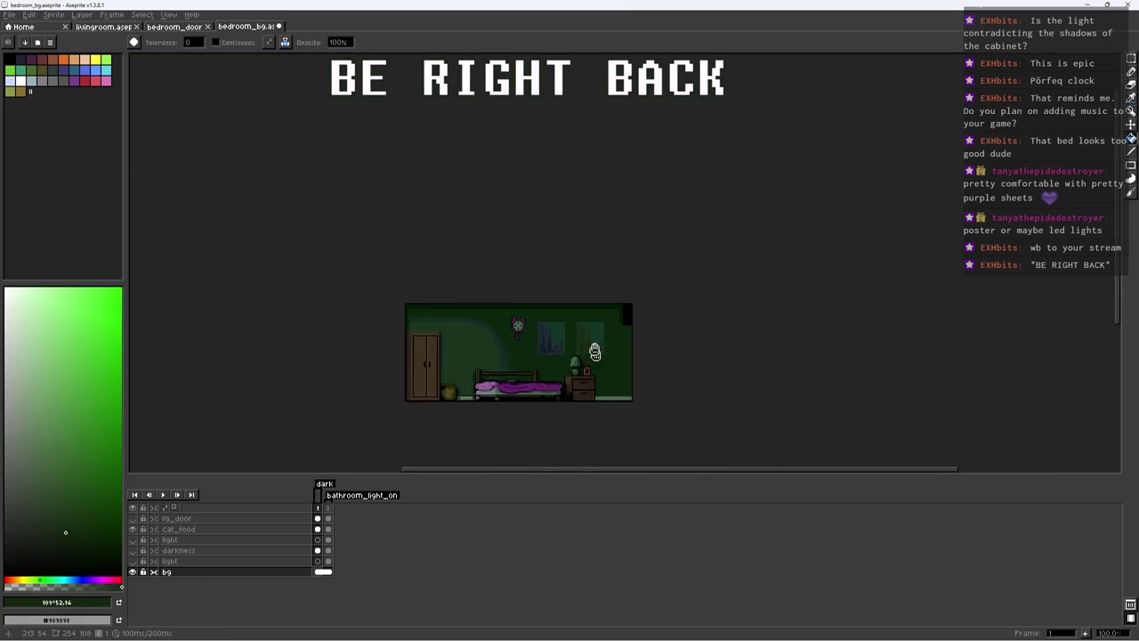
pyautogui.scroll(2, 580, 366)
pyautogui.hotkey('ctrl', 's')
pyautogui.scroll(-1, 597, 311)
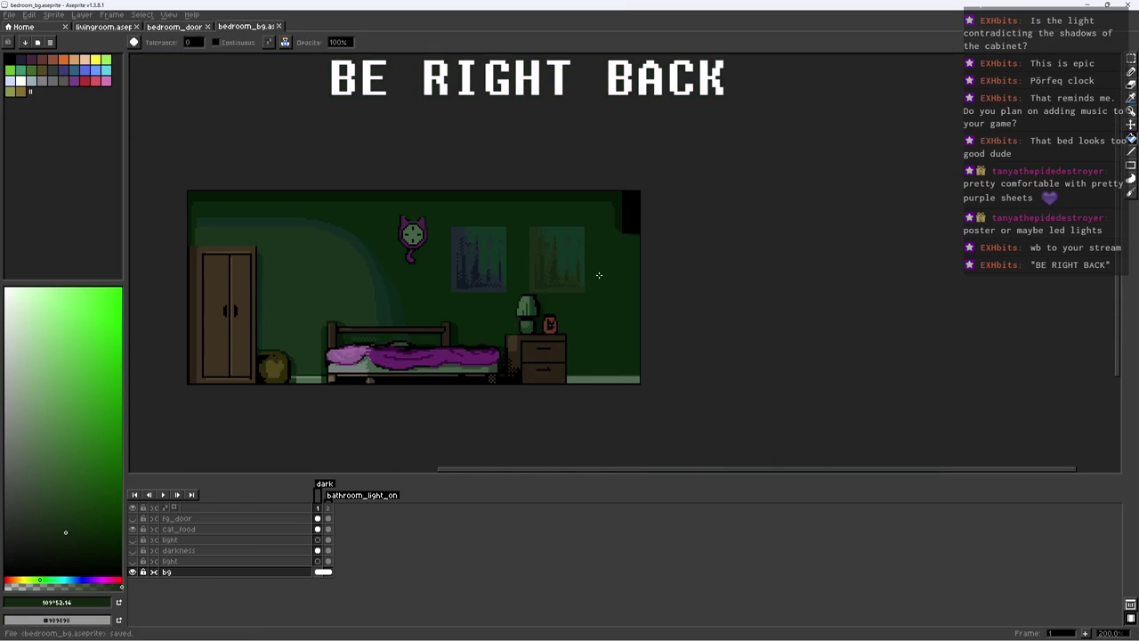
pyautogui.scroll(1, 597, 311)
pyautogui.press('b')
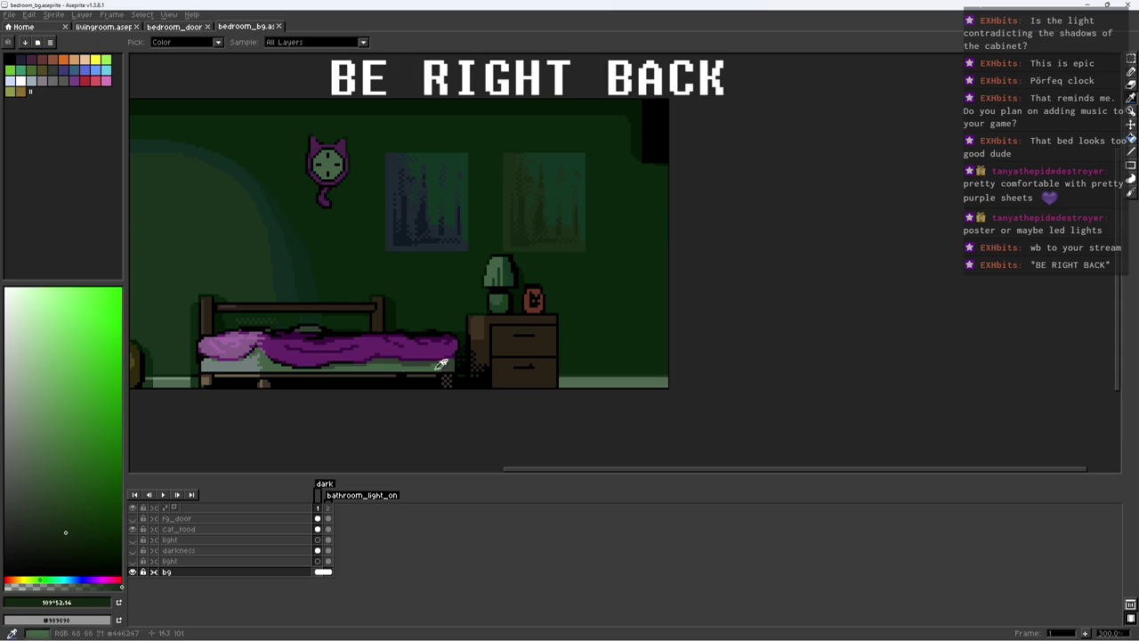
pyautogui.press('i')
pyautogui.press('b')
pyautogui.press('alt')
pyautogui.keyDown('alt'); pyautogui.click(564, 382); pyautogui.keyUp('alt')
pyautogui.press('w')
pyautogui.click(614, 381)
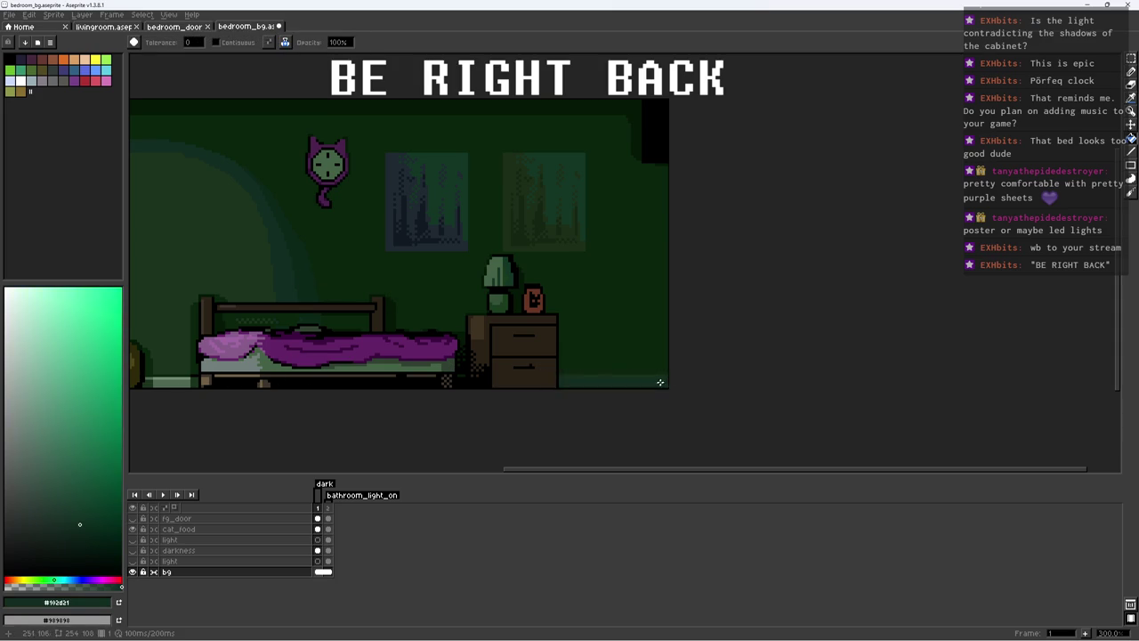
pyautogui.scroll(-3, 657, 383)
pyautogui.hotkey('ctrl', 'd')
pyautogui.hotkey('ctrl', 's')
pyautogui.scroll(3, 682, 371)
pyautogui.scroll(1, 602, 338)
pyautogui.scroll(-1, 241, 244)
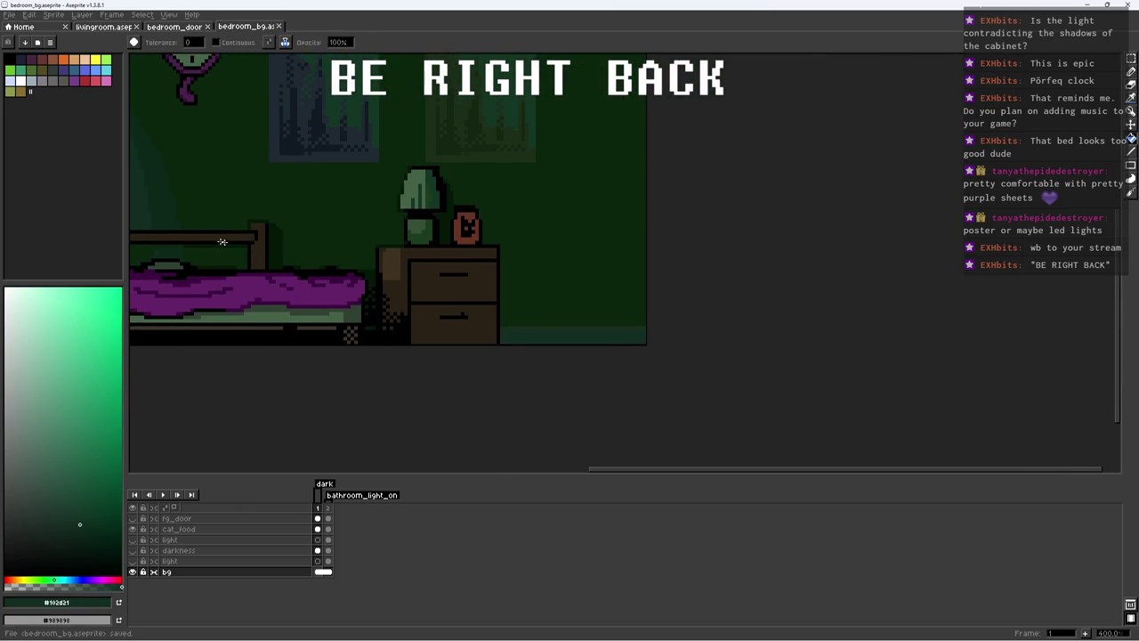
pyautogui.hscroll(-2, 240, 233)
pyautogui.press('alt')
pyautogui.scroll(2, 594, 297)
pyautogui.scroll(3, 595, 297)
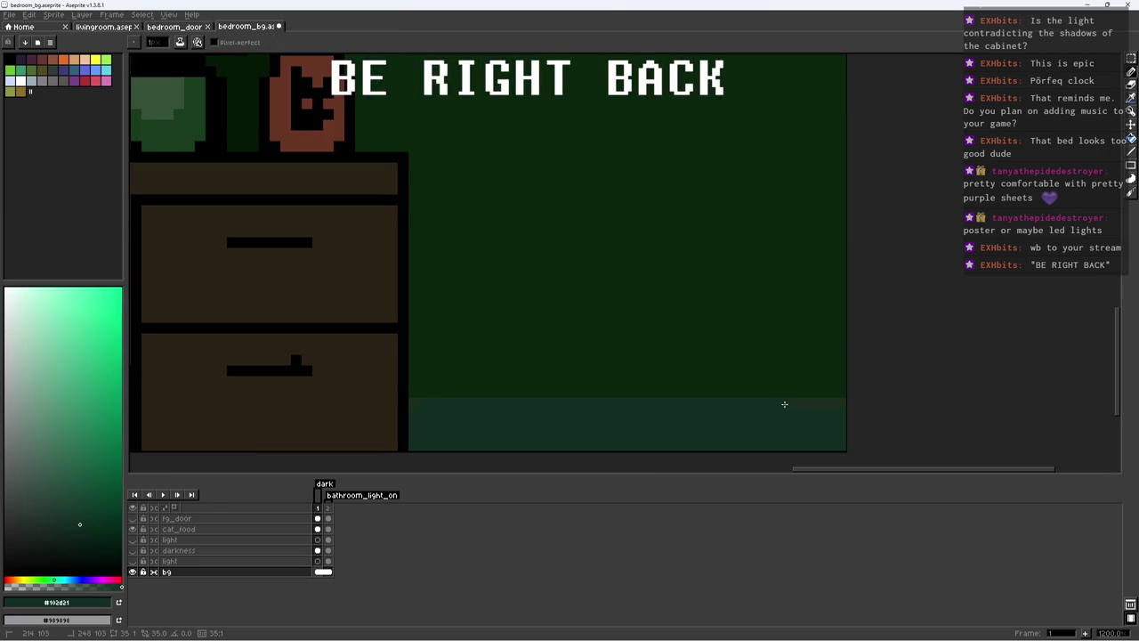
pyautogui.scroll(-4, 791, 404)
pyautogui.scroll(1, 791, 405)
pyautogui.press('alt')
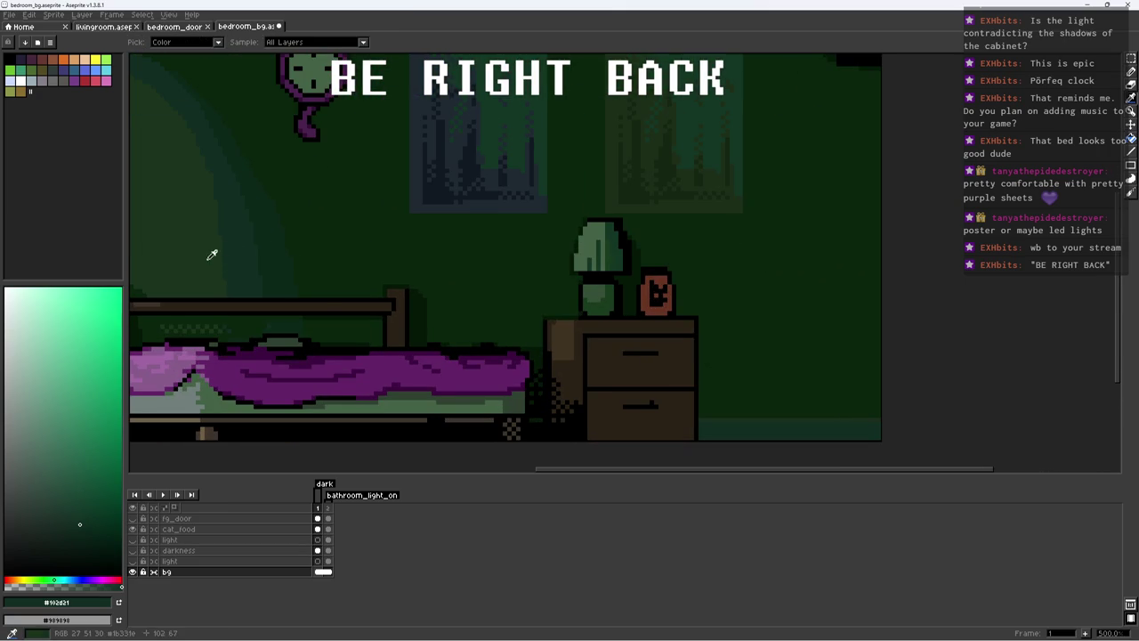
pyautogui.scroll(-2, 212, 255)
pyautogui.hscroll(3, 212, 255)
# Step: Choose a new colour shade and save the bedroom background
pyautogui.click(77, 508)
pyautogui.scroll(2, 613, 348)
pyautogui.press('shift')
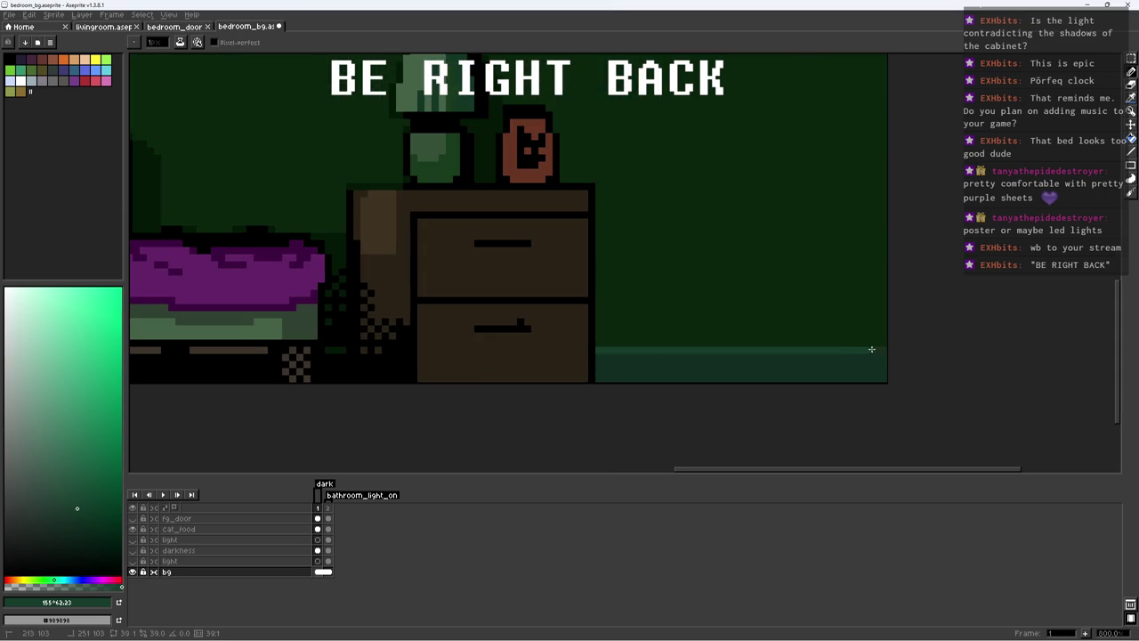
pyautogui.scroll(-5, 850, 328)
pyautogui.hotkey('ctrl', 's')
pyautogui.scroll(-1, 828, 327)
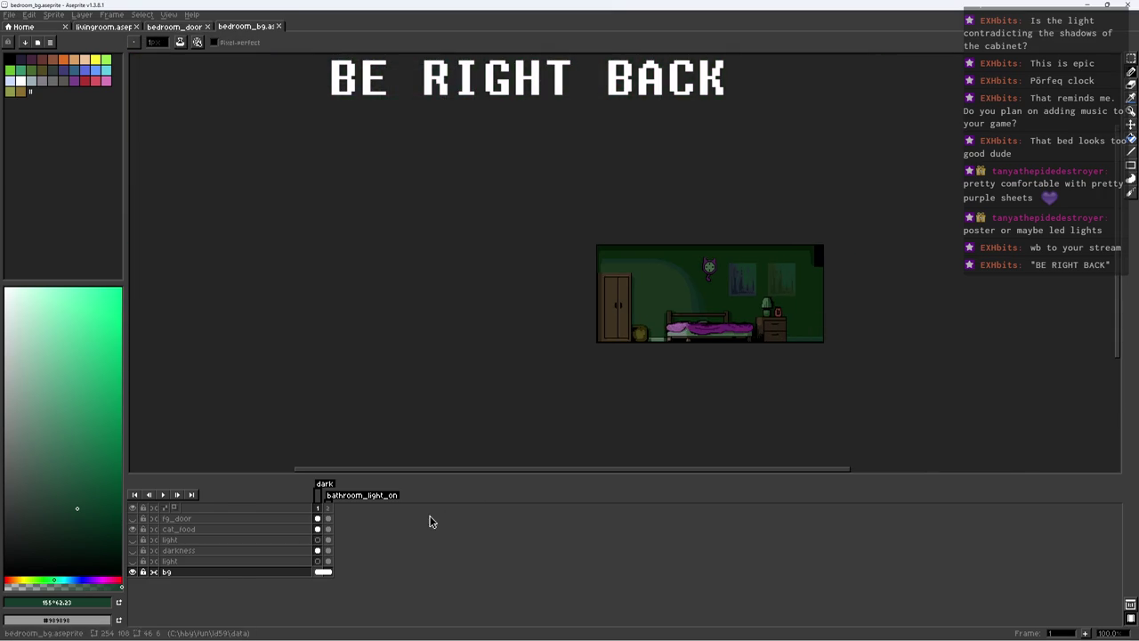
# Step: Link the cat_food cels across frames 1 and 2, then save
pyautogui.moveTo(317, 549); pyautogui.dragTo(329, 552)
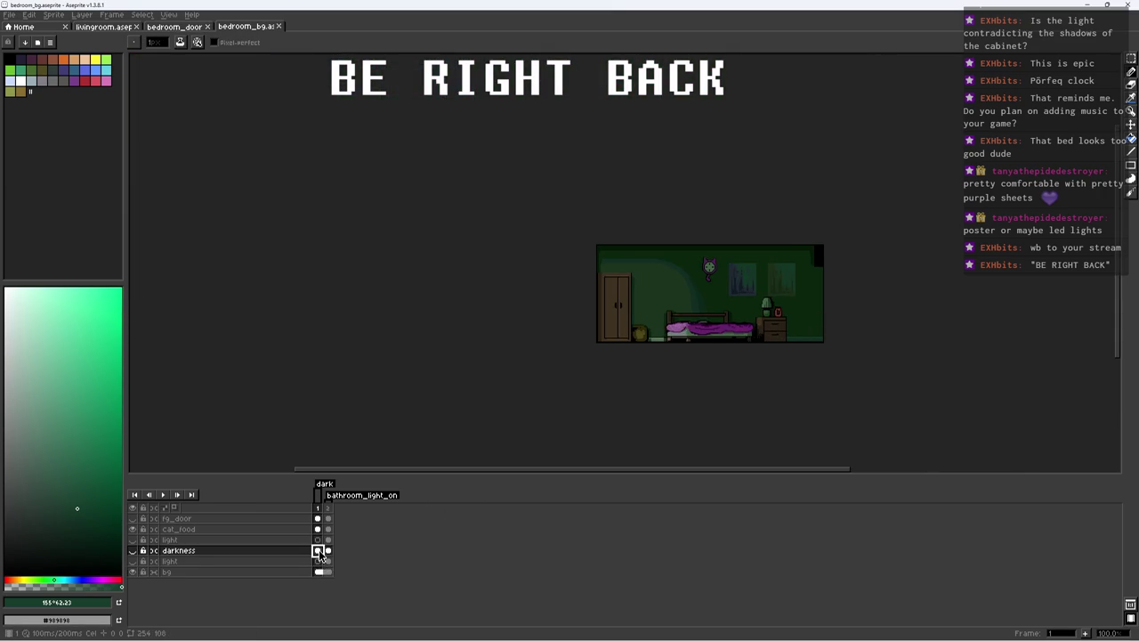
pyautogui.click(318, 551)
pyautogui.click(317, 530)
pyautogui.moveTo(318, 531); pyautogui.dragTo(328, 531)
pyautogui.rightClick(328, 531)
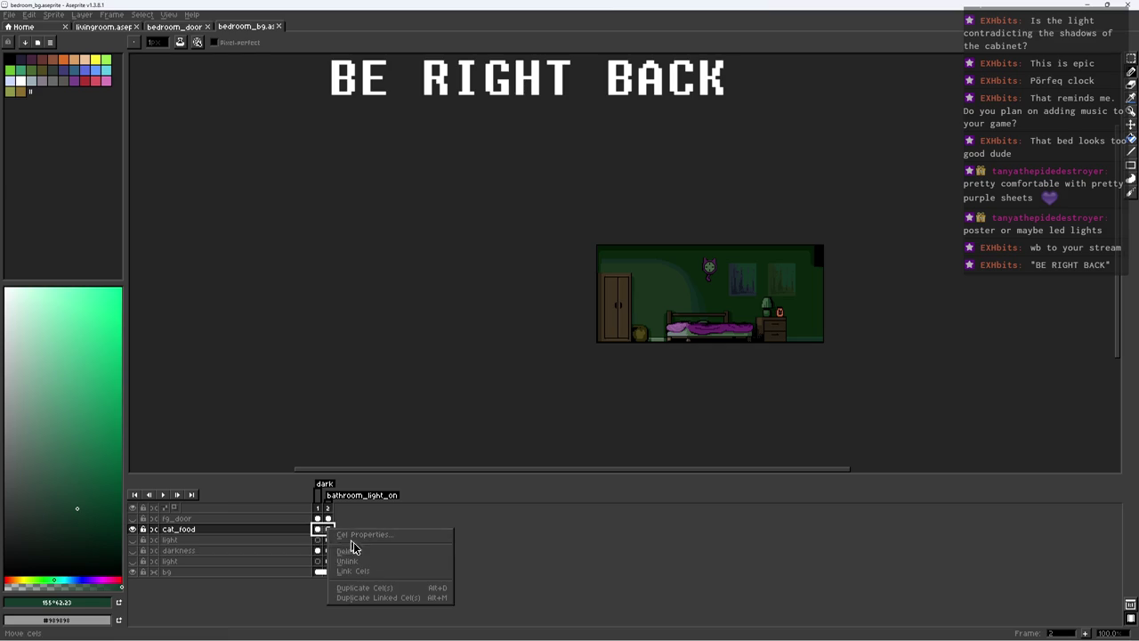
pyautogui.click(369, 575)
pyautogui.hotkey('ctrl', 's')
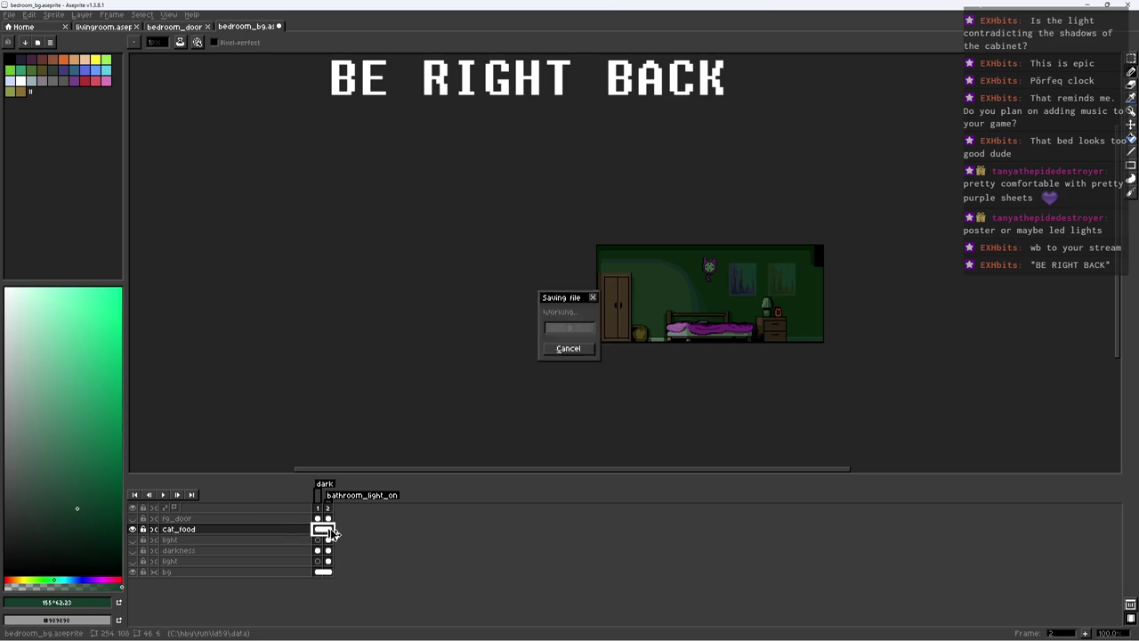
# Step: Return to frame 1, sample the cat food's brown, and bring up the Open window
pyautogui.press('Left')
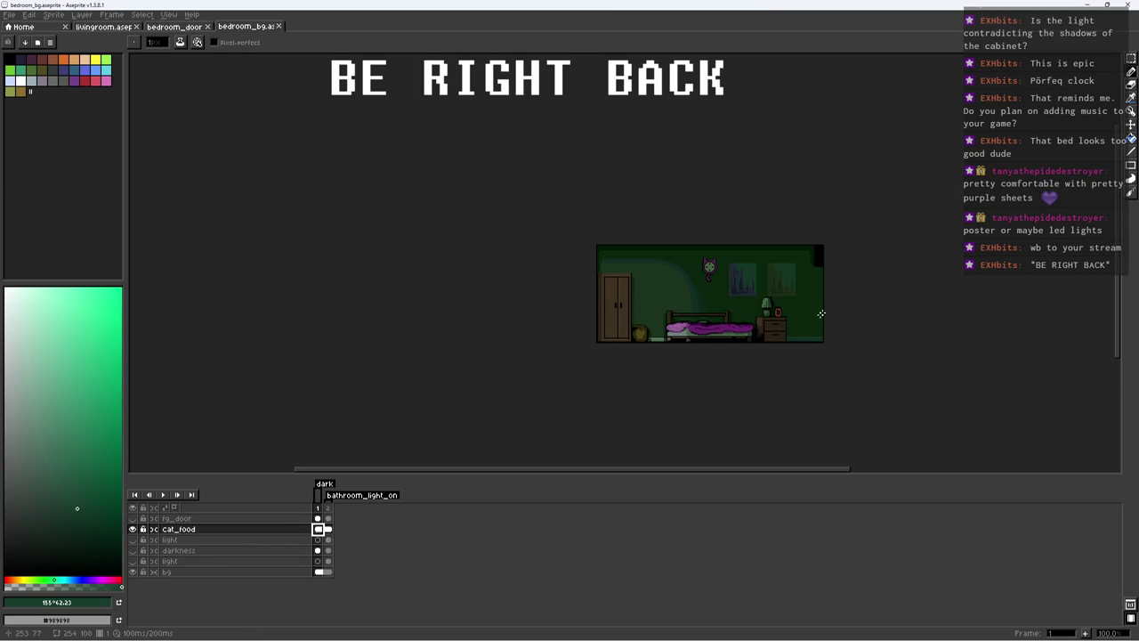
pyautogui.scroll(4, 805, 307)
pyautogui.keyDown('alt'); pyautogui.click(653, 285); pyautogui.keyUp('alt')
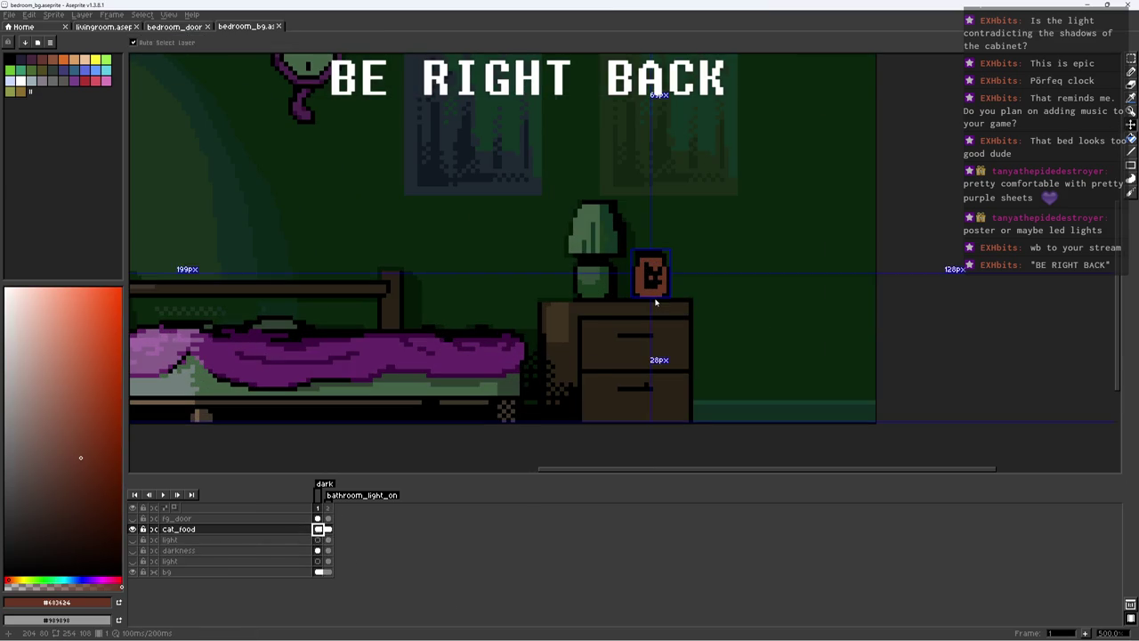
pyautogui.hotkey('ctrl', 'o')
# Step: Open the cat_food sprite in its own tab and export it as PNG
pyautogui.write('cat_f')
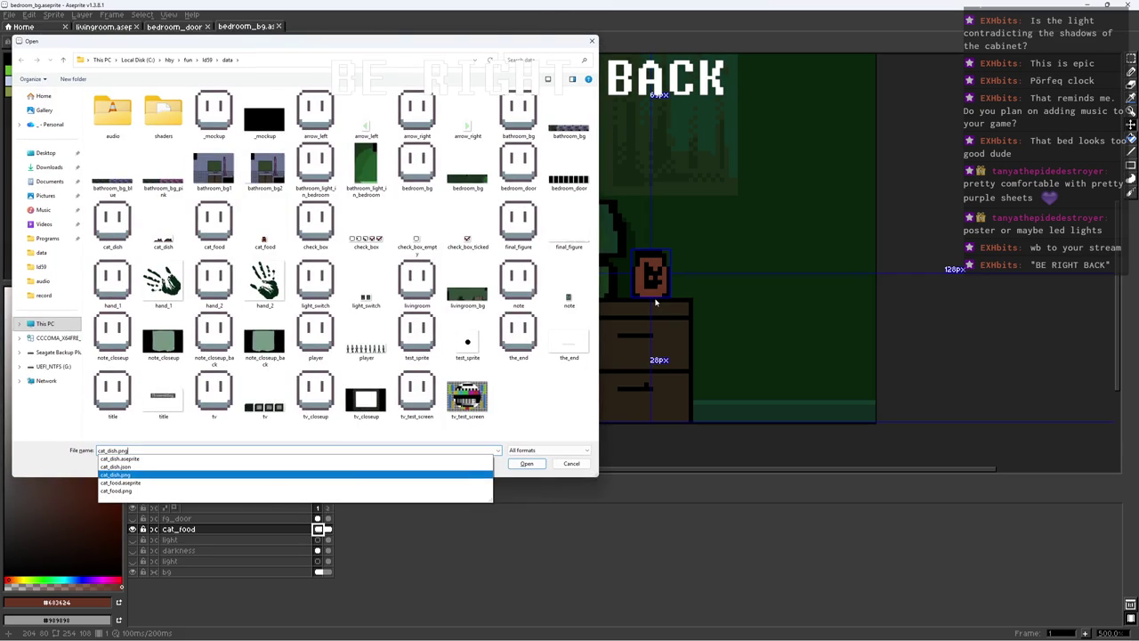
pyautogui.press('Return')
pyautogui.scroll(2, 627, 267)
pyautogui.press('g')
pyautogui.hotkey('ctrl', 'alt', 'shift', 's')
pyautogui.press('Return')
# Step: Switch back to bedroom_bg.aseprite and save it
pyautogui.hotkey('ctrl', 'shift', 'Tab')
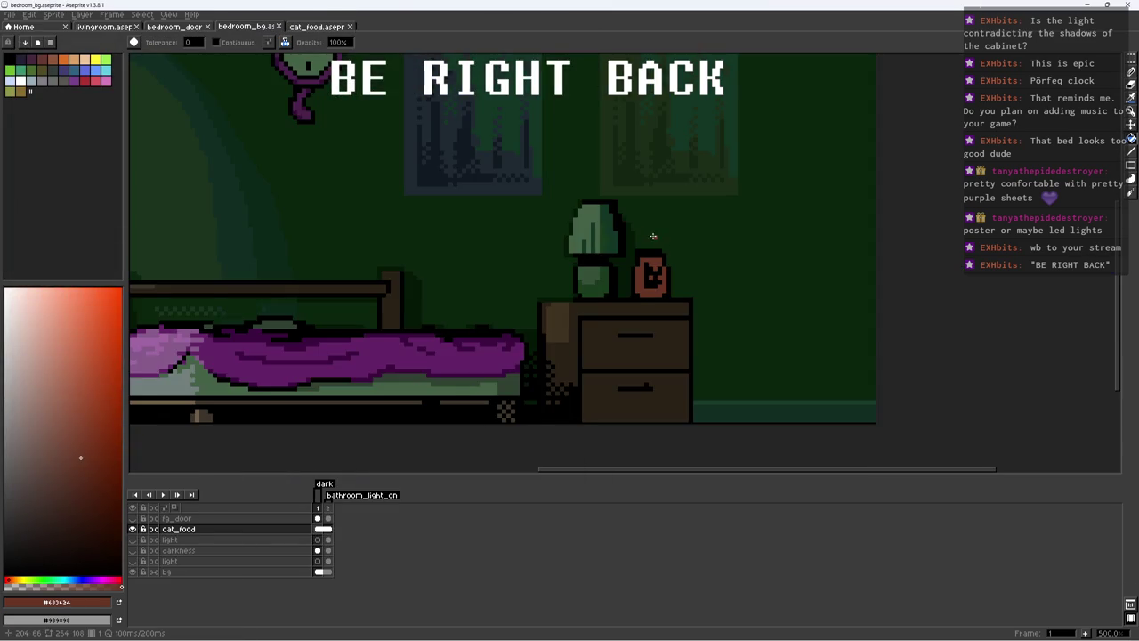
pyautogui.scroll(-1, 653, 245)
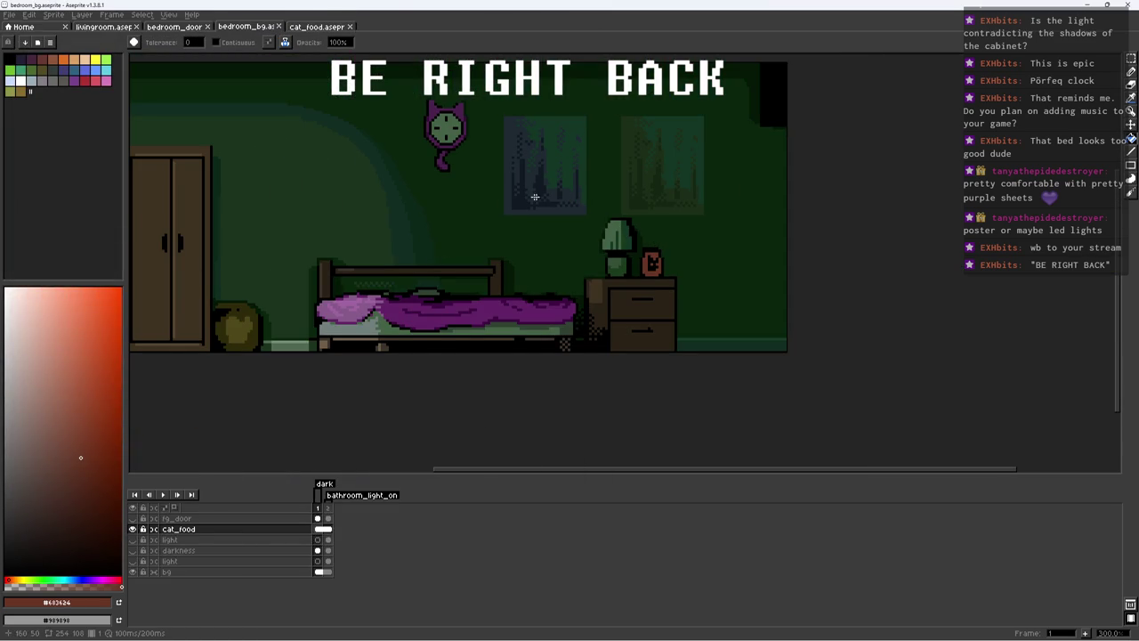
pyautogui.scroll(1, 558, 257)
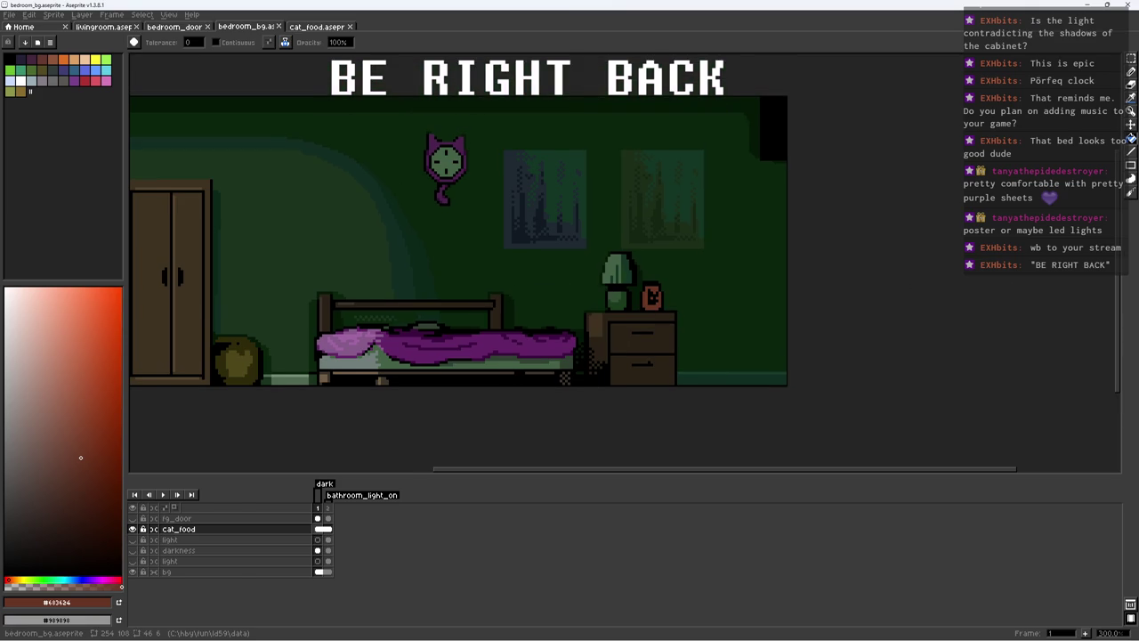
pyautogui.hotkey('ctrl', 's')
# Step: Make the bg layer active and take the nightstand's dark brown as colour
pyautogui.scroll(1, 842, 358)
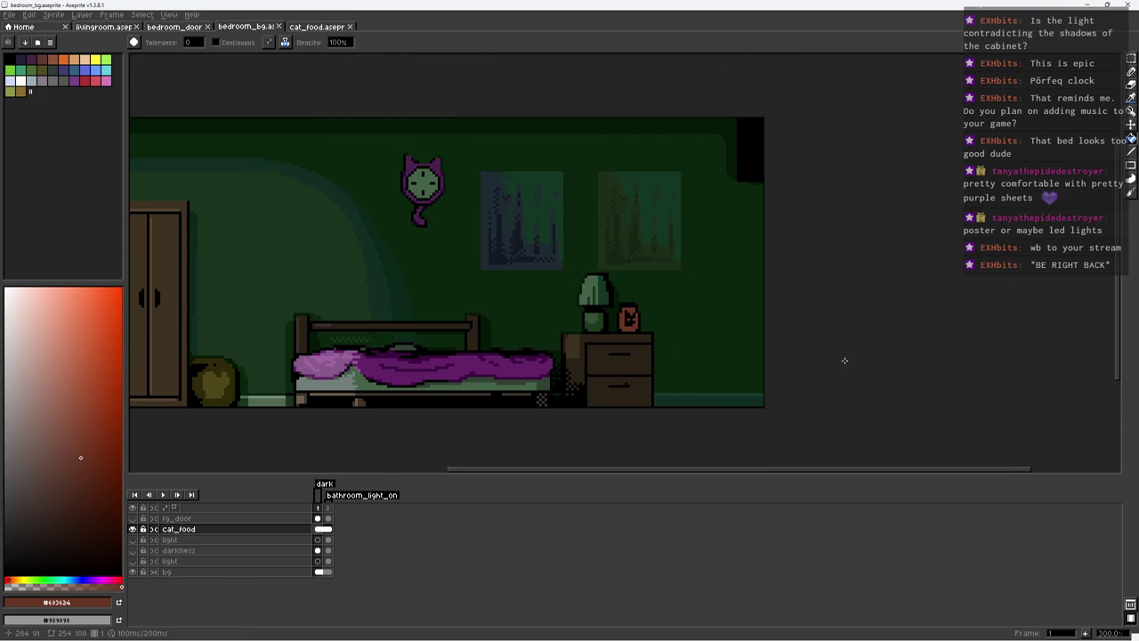
pyautogui.scroll(-1, 645, 260)
pyautogui.scroll(1, 663, 347)
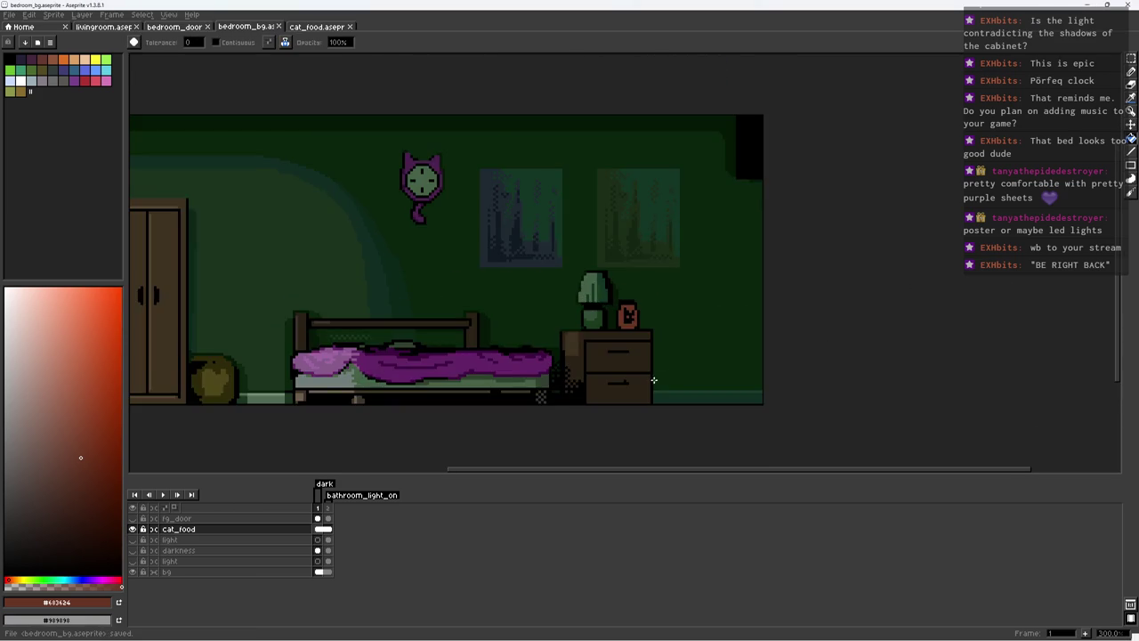
pyautogui.scroll(4, 656, 378)
pyautogui.click(249, 571)
pyautogui.keyDown('alt'); pyautogui.click(602, 384); pyautogui.keyUp('alt')
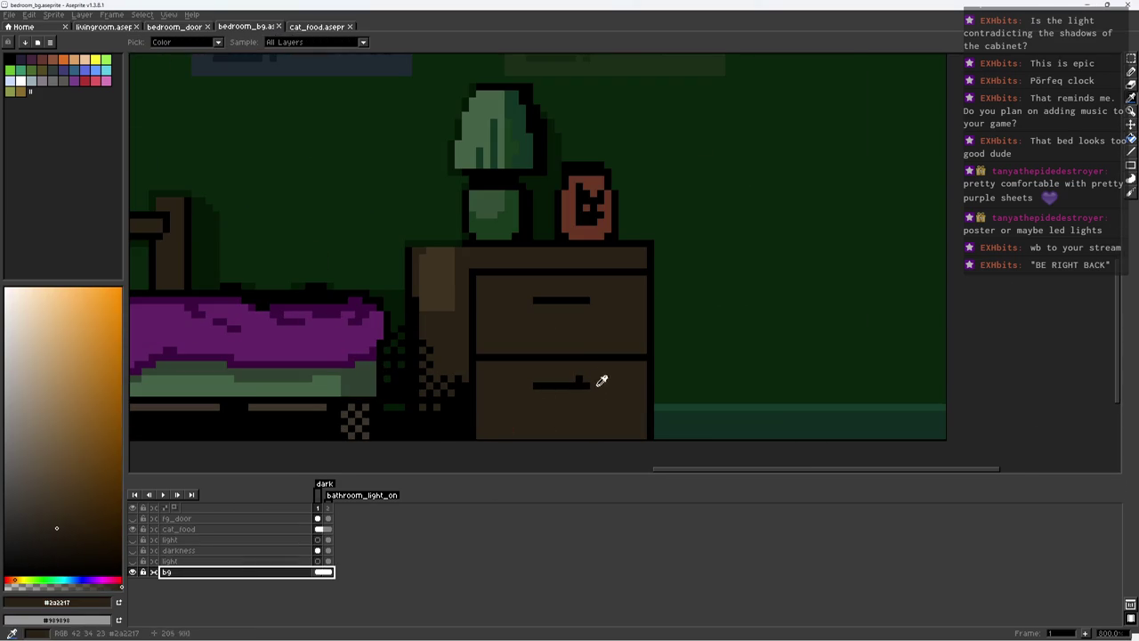
# Step: Undo the accidental bucket fill and save bedroom_bg
pyautogui.hotkey('ctrl', 'z')
pyautogui.scroll(-3, 608, 377)
pyautogui.scroll(1, 608, 378)
pyautogui.scroll(-1, 547, 374)
pyautogui.scroll(-1, 551, 363)
pyautogui.hotkey('ctrl', 's')
# Step: With the Pencil, redraw the bed rail's black top edge in the wall's dark green and save
pyautogui.press('b')
pyautogui.moveTo(582, 338); pyautogui.dragTo(610, 343)
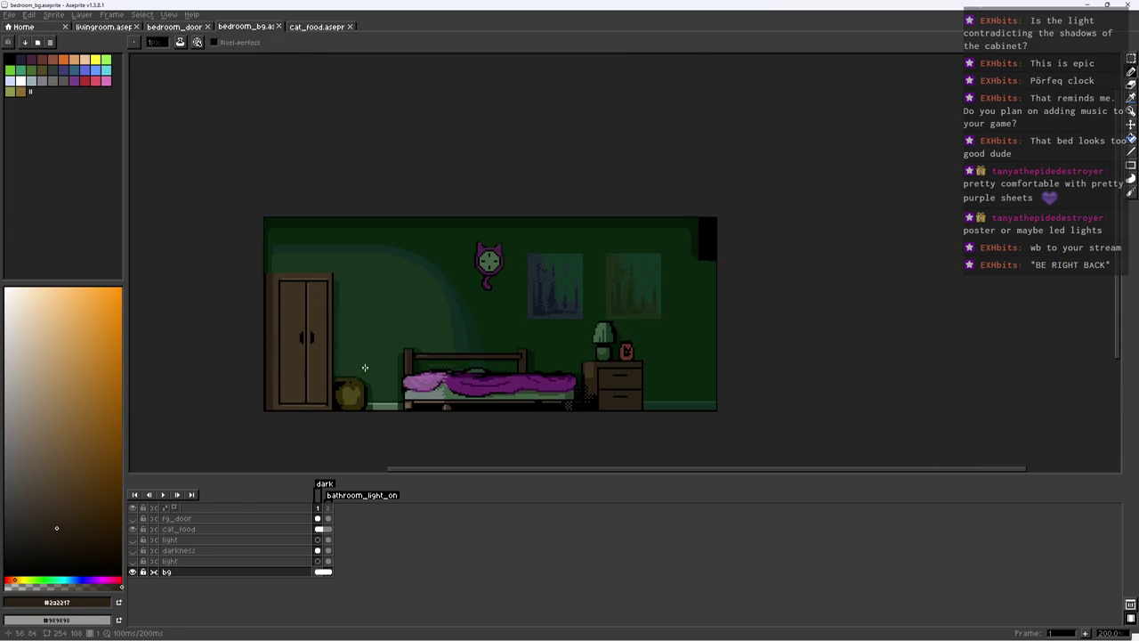
pyautogui.scroll(-1, 430, 341)
pyautogui.scroll(1, 429, 341)
pyautogui.scroll(5, 543, 343)
pyautogui.scroll(2, 722, 374)
pyautogui.press('alt')
pyautogui.keyDown('alt'); pyautogui.click(722, 374); pyautogui.keyUp('alt')
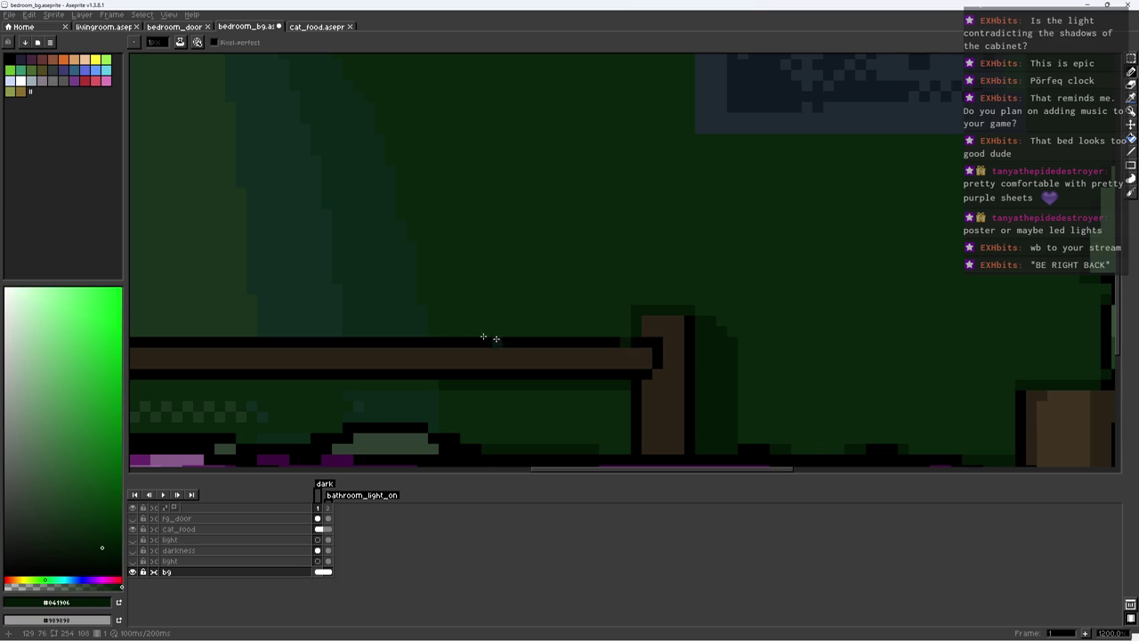
pyautogui.moveTo(531, 344); pyautogui.dragTo(712, 356)
pyautogui.keyDown('shift'); pyautogui.click(699, 369); pyautogui.keyUp('shift')
pyautogui.keyDown('shift'); pyautogui.click(289, 372); pyautogui.keyUp('shift')
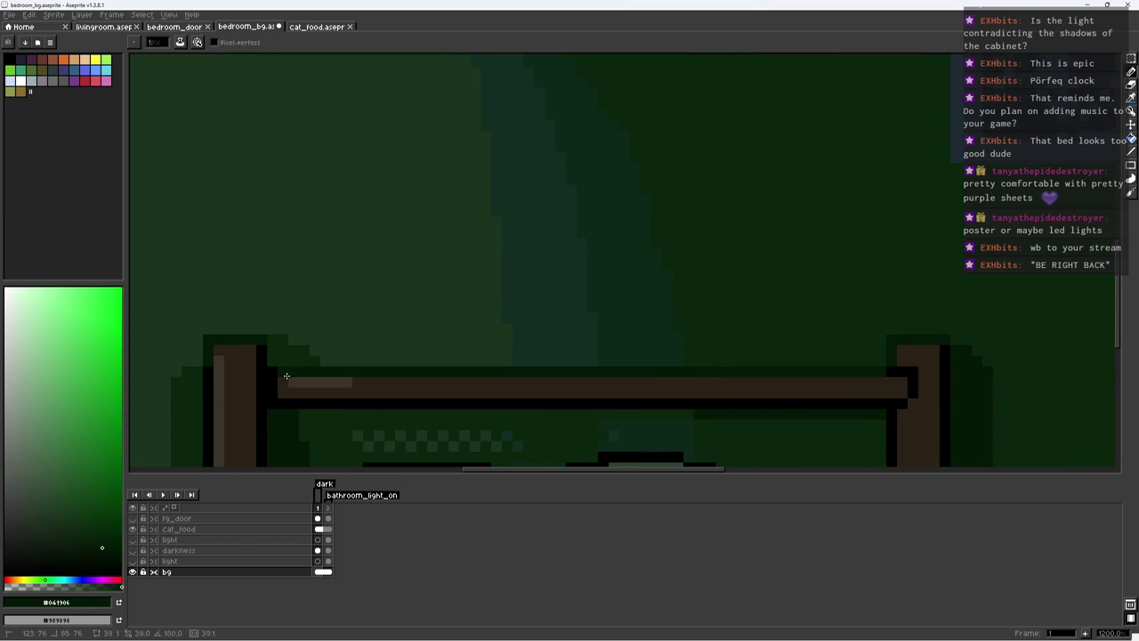
pyautogui.scroll(-8, 356, 361)
pyautogui.hotkey('ctrl', 's')
# Step: Hide the darkness layer
pyautogui.scroll(1, 470, 353)
pyautogui.moveTo(492, 353); pyautogui.dragTo(505, 340)
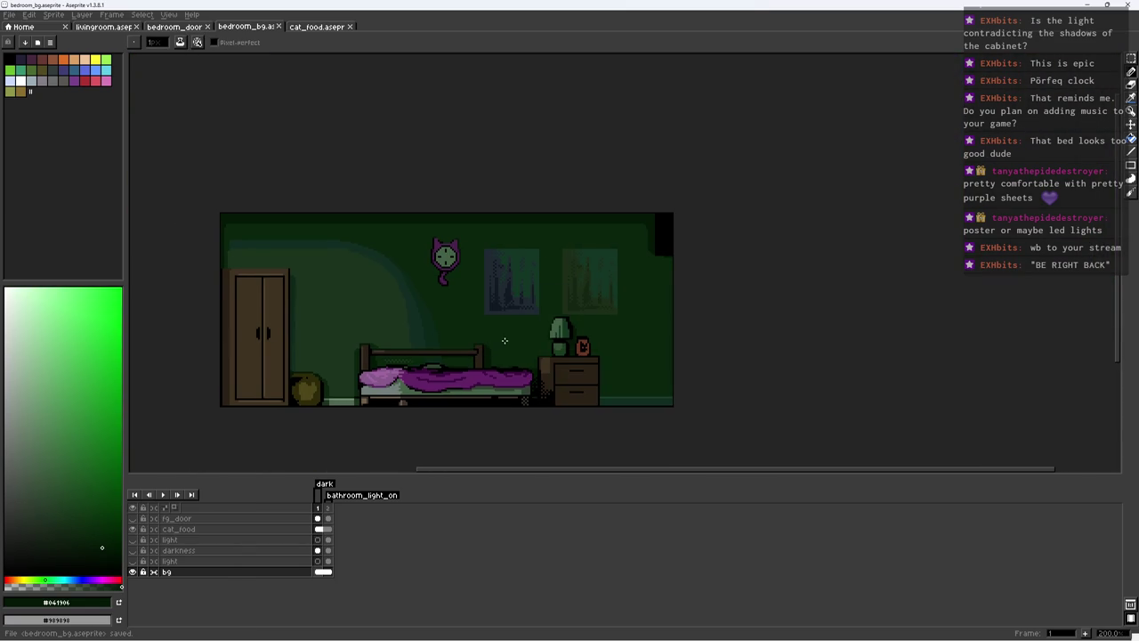
pyautogui.click(131, 550)
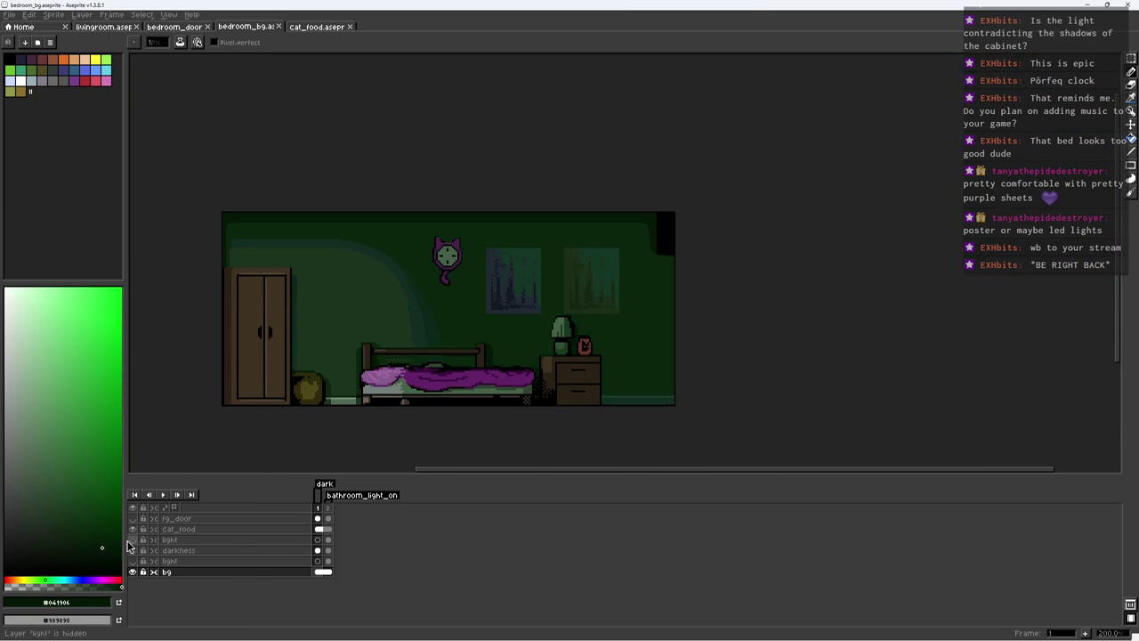
# Step: Group the three lighting layers into a new group named 'lighting'
pyautogui.click(169, 539)
pyautogui.keyDown('ctrl'); pyautogui.click(173, 561); pyautogui.keyUp('ctrl')
pyautogui.rightClick(186, 540)
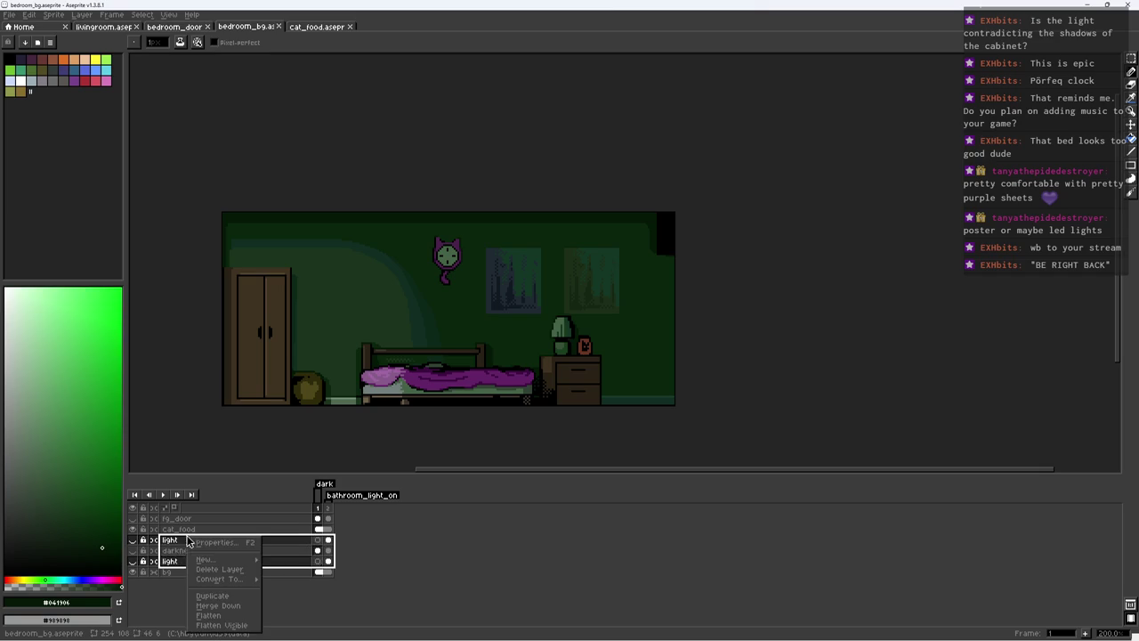
pyautogui.click(169, 563)
pyautogui.rightClick(183, 540)
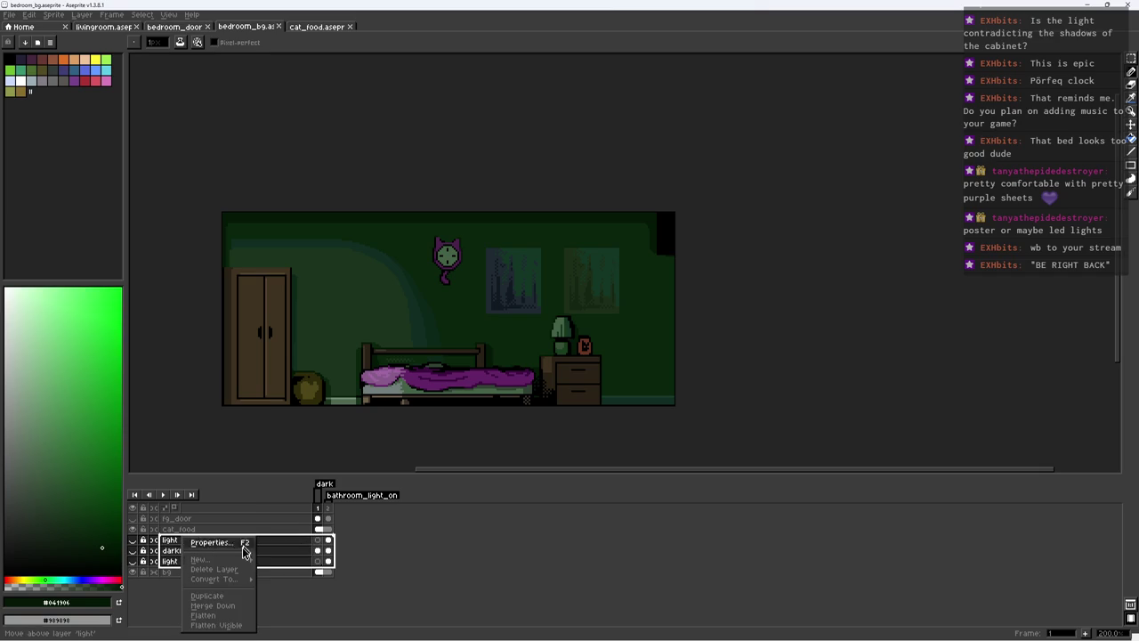
pyautogui.click(285, 569)
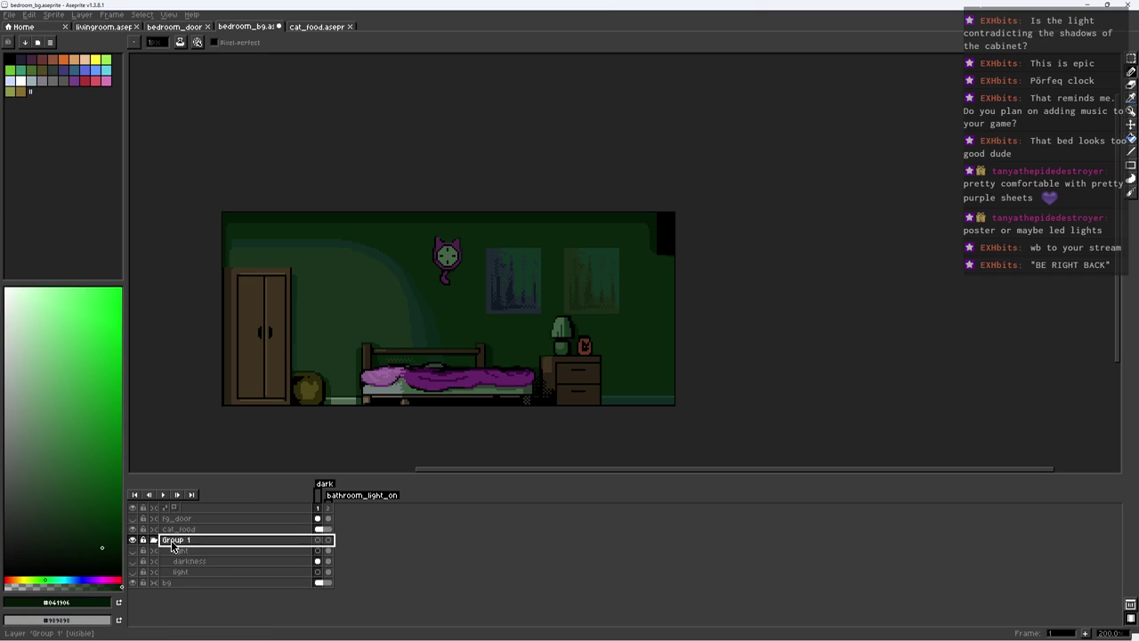
pyautogui.doubleClick(220, 541)
pyautogui.write('hting')
pyautogui.press('Return')
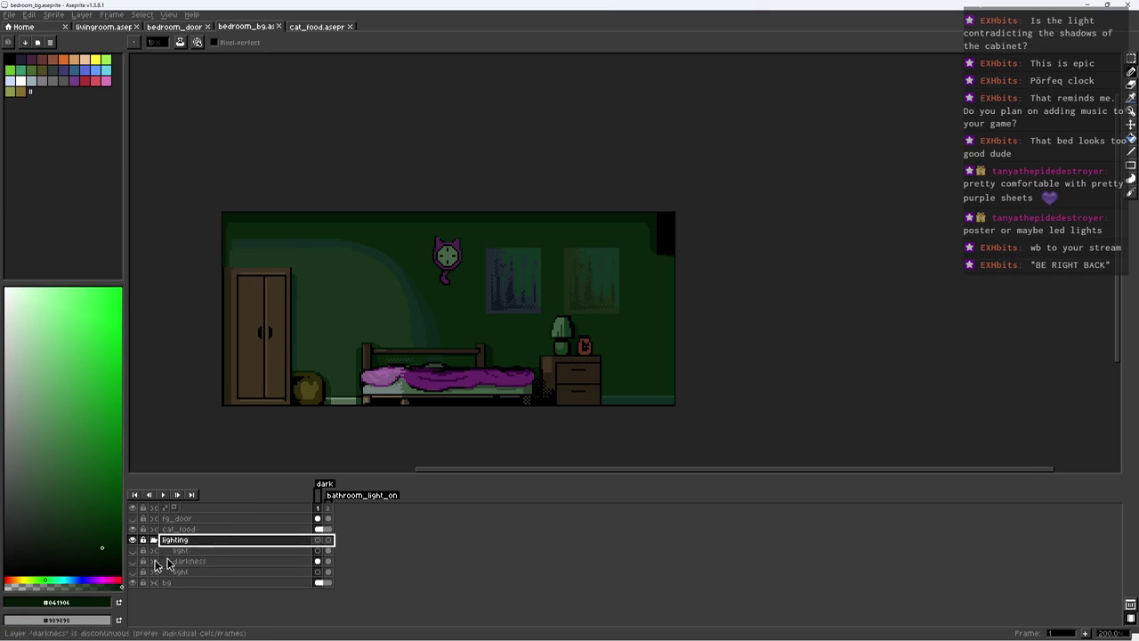
pyautogui.click(153, 540)
# Step: Hide the darkness layer and link the darkness and bg cels across frames 1 and 2
pyautogui.click(153, 540)
pyautogui.click(258, 560)
pyautogui.click(132, 560)
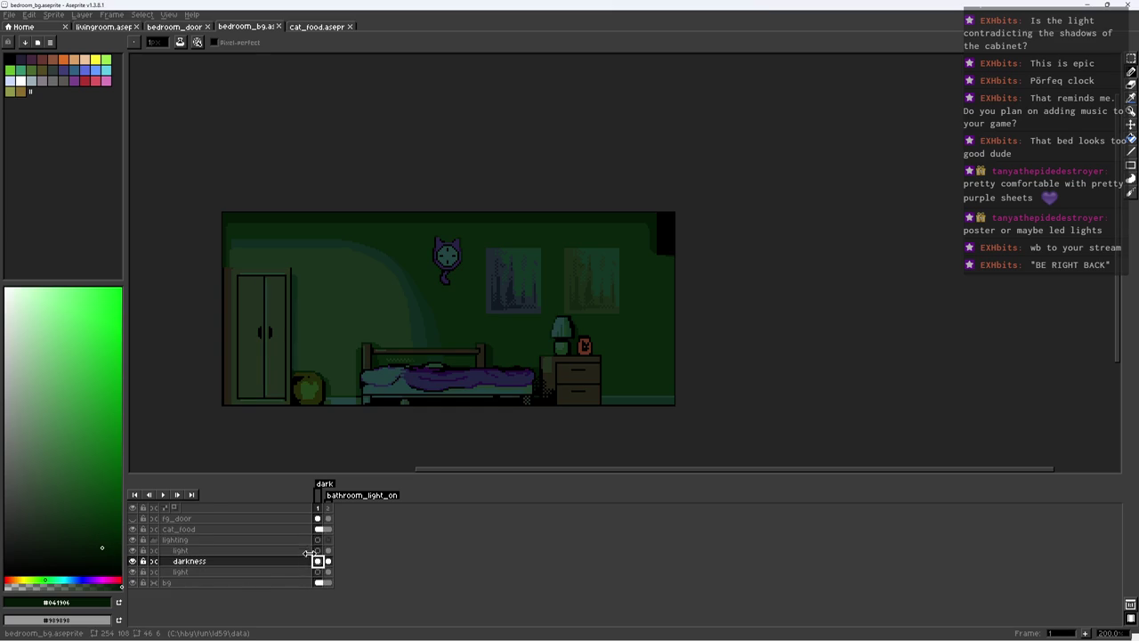
pyautogui.rightClick(328, 560)
pyautogui.moveTo(316, 561)
pyautogui.mouseDown()
pyautogui.moveTo(328, 560)
pyautogui.moveTo(327, 582)
pyautogui.mouseUp()
pyautogui.click(360, 611)
pyautogui.rightClick(327, 581)
pyautogui.click(356, 602)
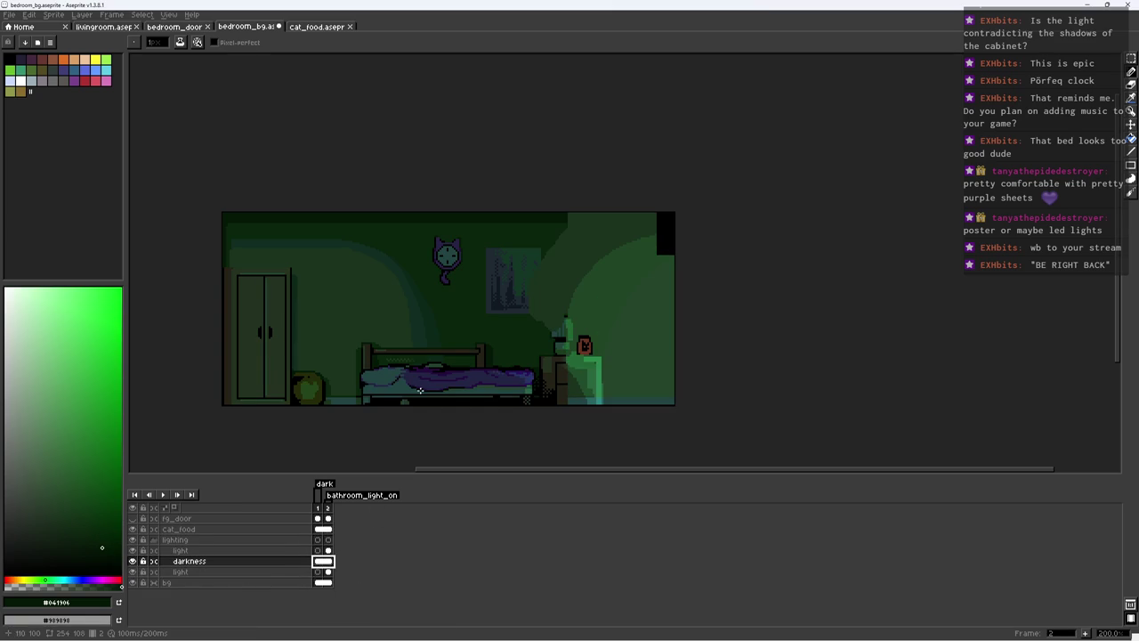
# Step: Show the upper light layer and toggle the lower light layer's visibility
pyautogui.click(224, 550)
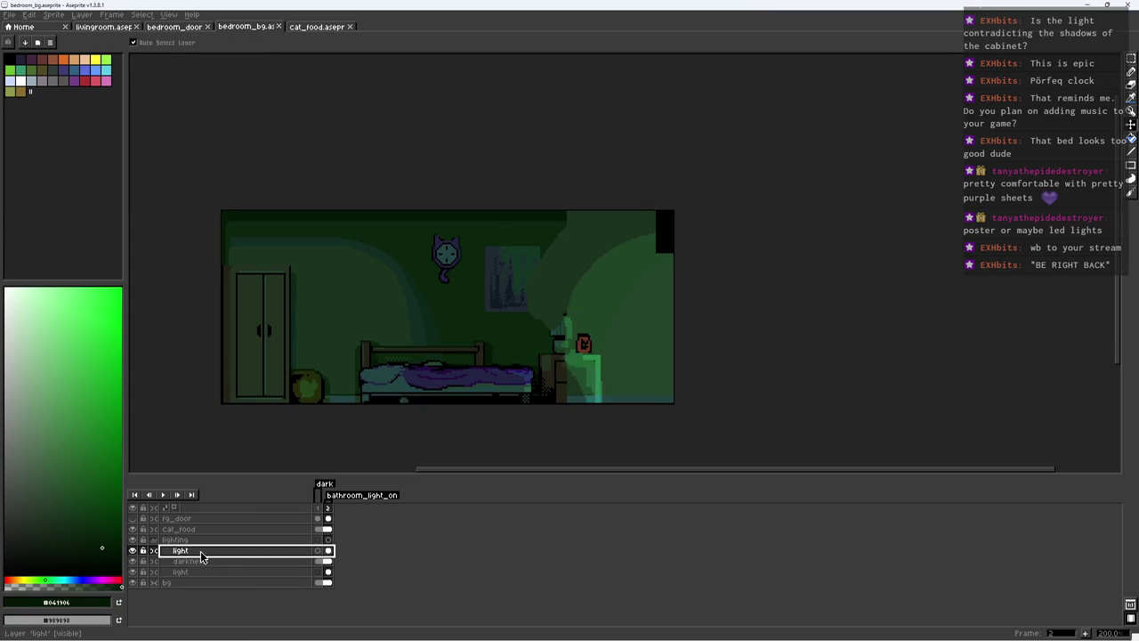
pyautogui.click(201, 571)
pyautogui.click(133, 572)
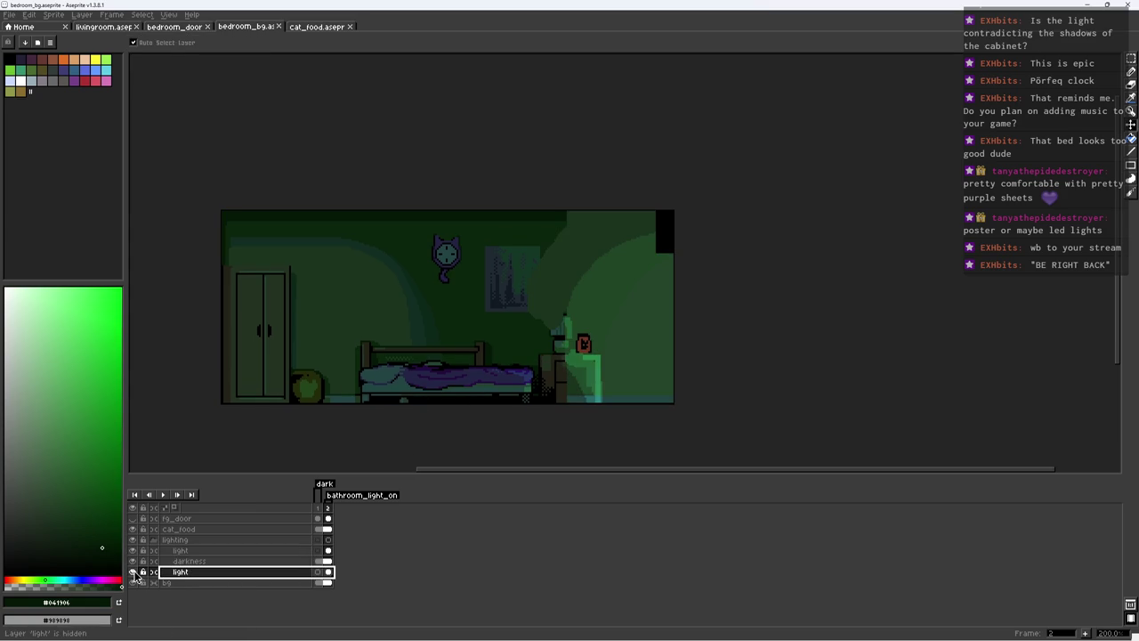
# Step: Set the lower light layer to Color Dodge blend mode at full opacity
pyautogui.doubleClick(178, 572)
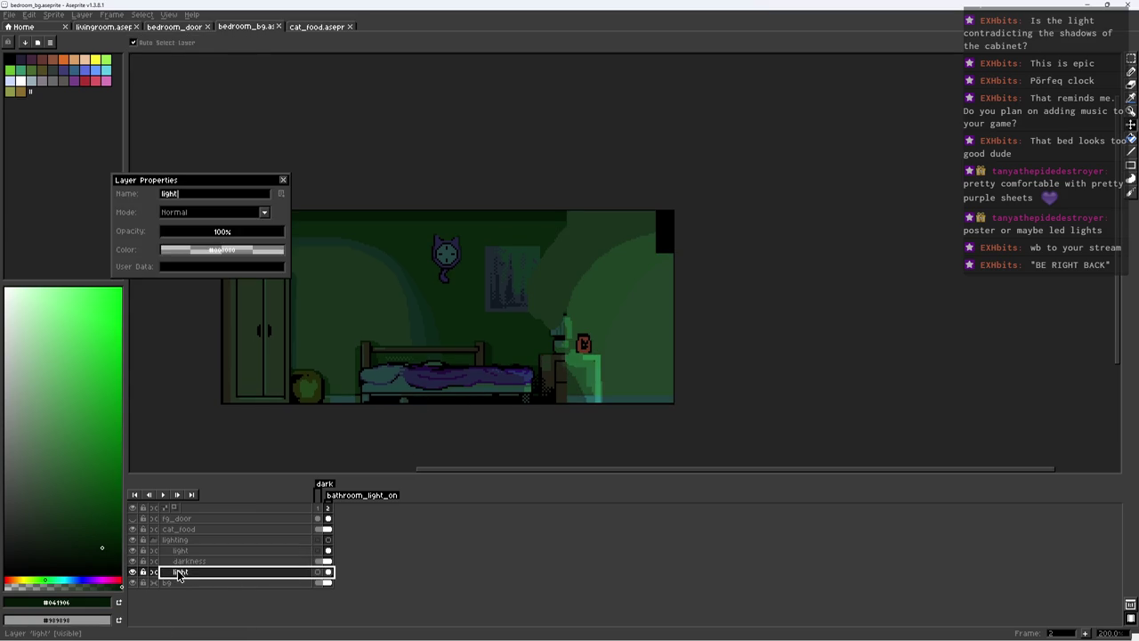
pyautogui.click(198, 235)
pyautogui.moveTo(198, 235); pyautogui.dragTo(262, 231)
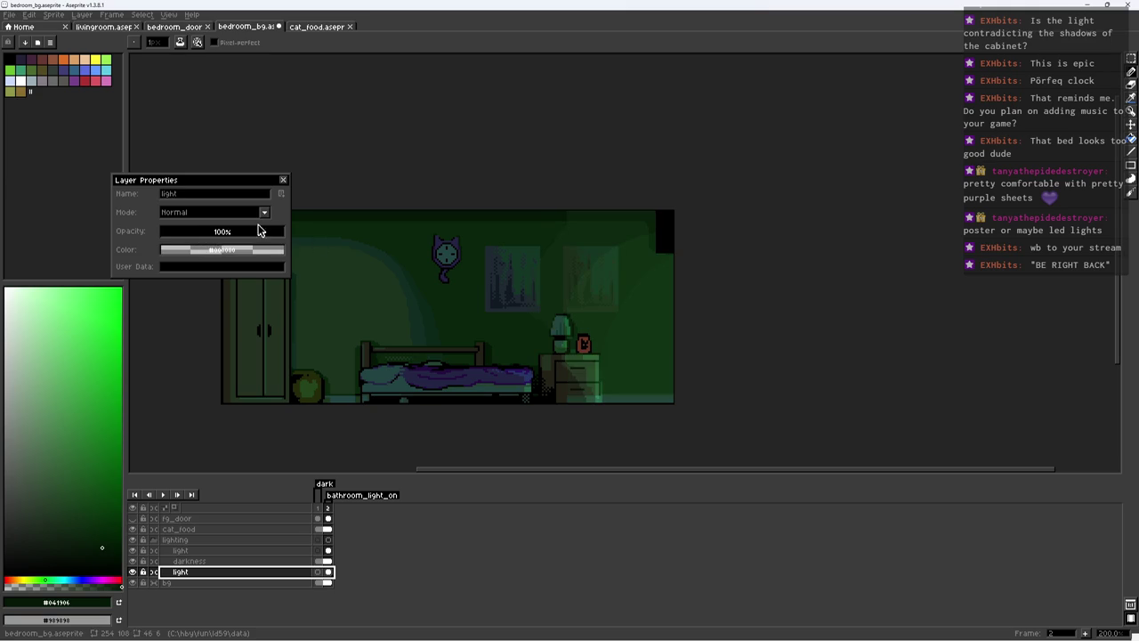
pyautogui.click(255, 212)
pyautogui.click(230, 297)
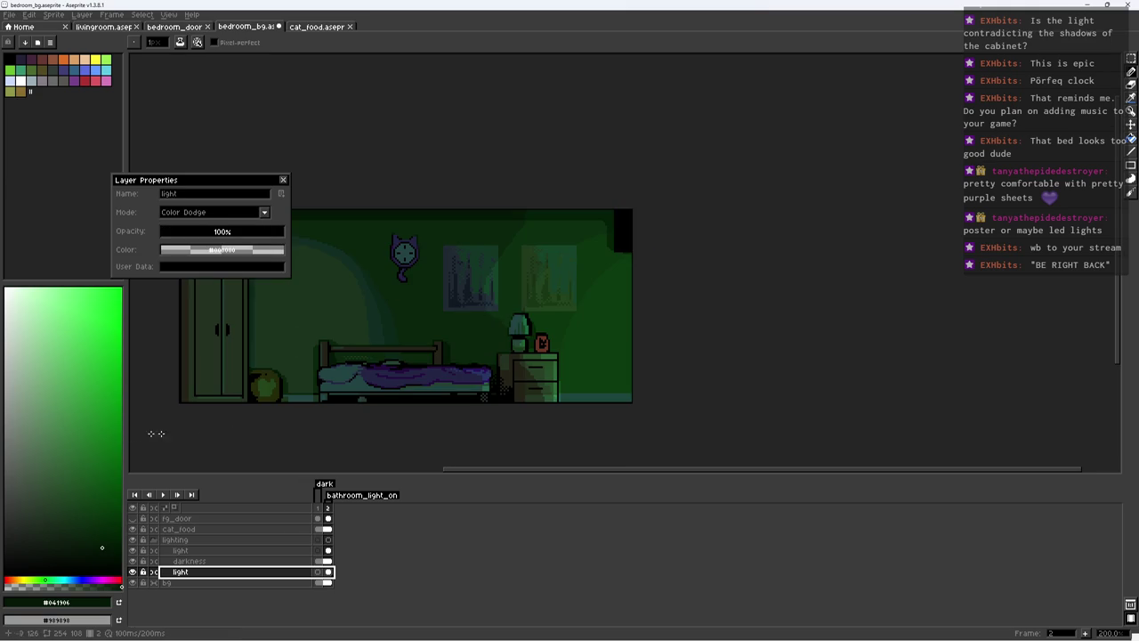
# Step: Bucket-fill the lamp's light area right of the nightstand with a brighter green
pyautogui.click(30, 468)
pyautogui.press('g')
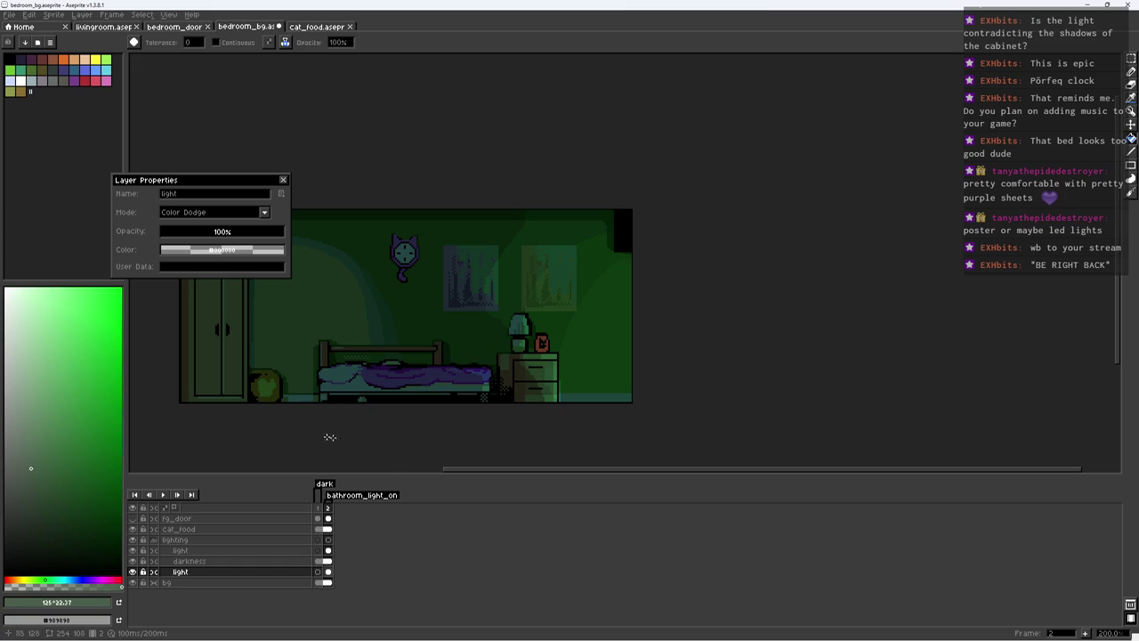
pyautogui.click(38, 420)
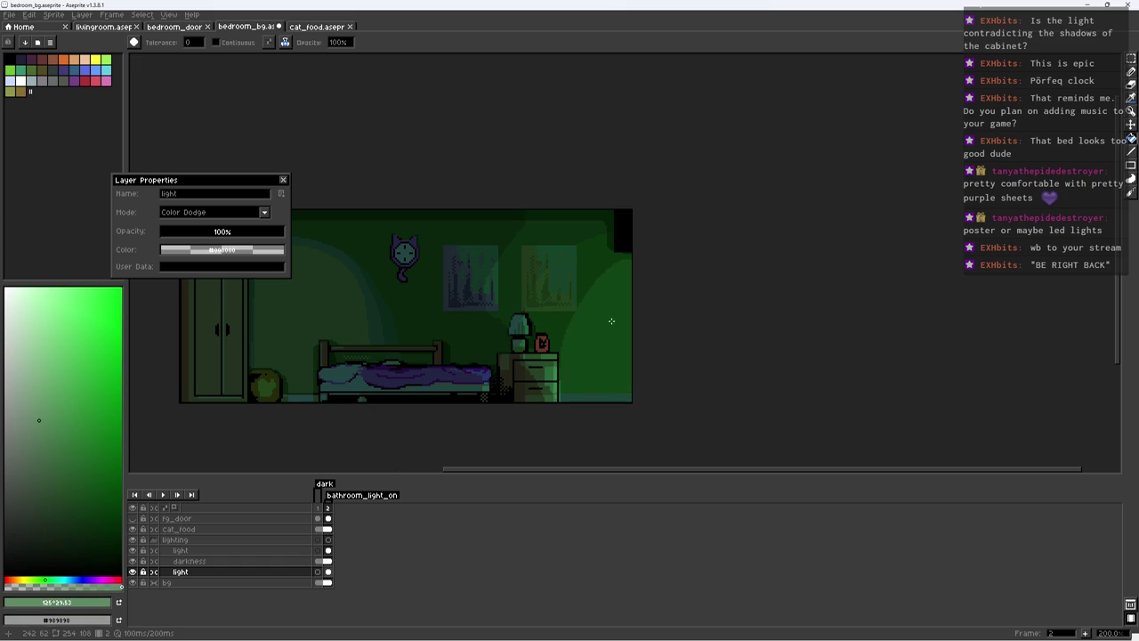
pyautogui.click(43, 403)
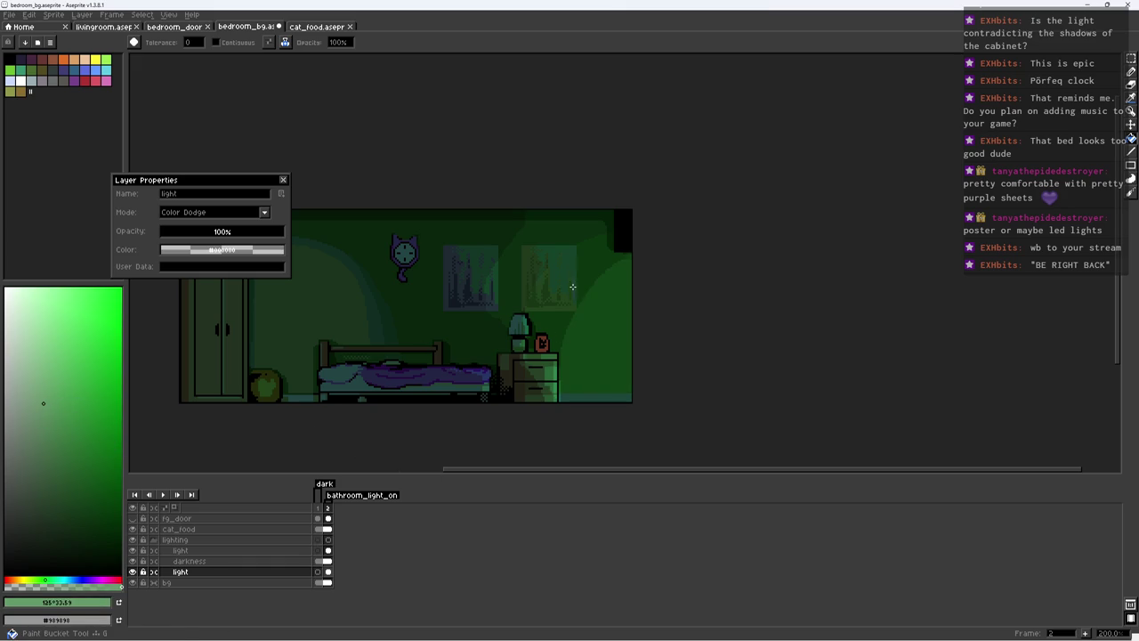
pyautogui.click(56, 425)
pyautogui.click(537, 308)
pyautogui.hotkey('ctrl', 'z')
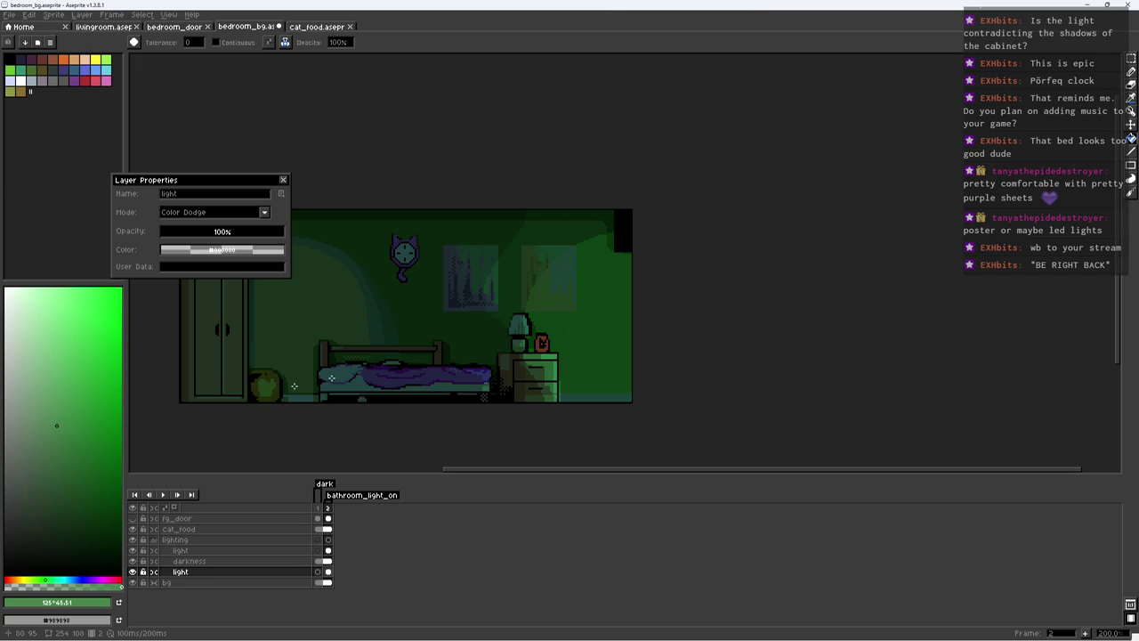
pyautogui.click(36, 494)
pyautogui.click(596, 357)
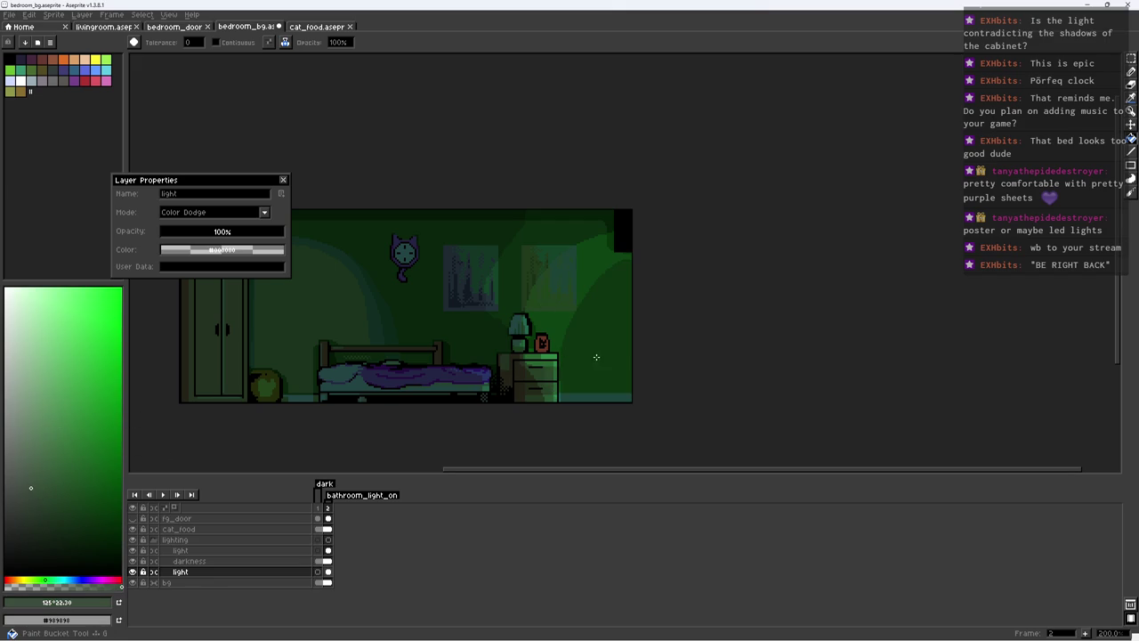
pyautogui.click(41, 422)
pyautogui.click(587, 350)
pyautogui.click(4, 416)
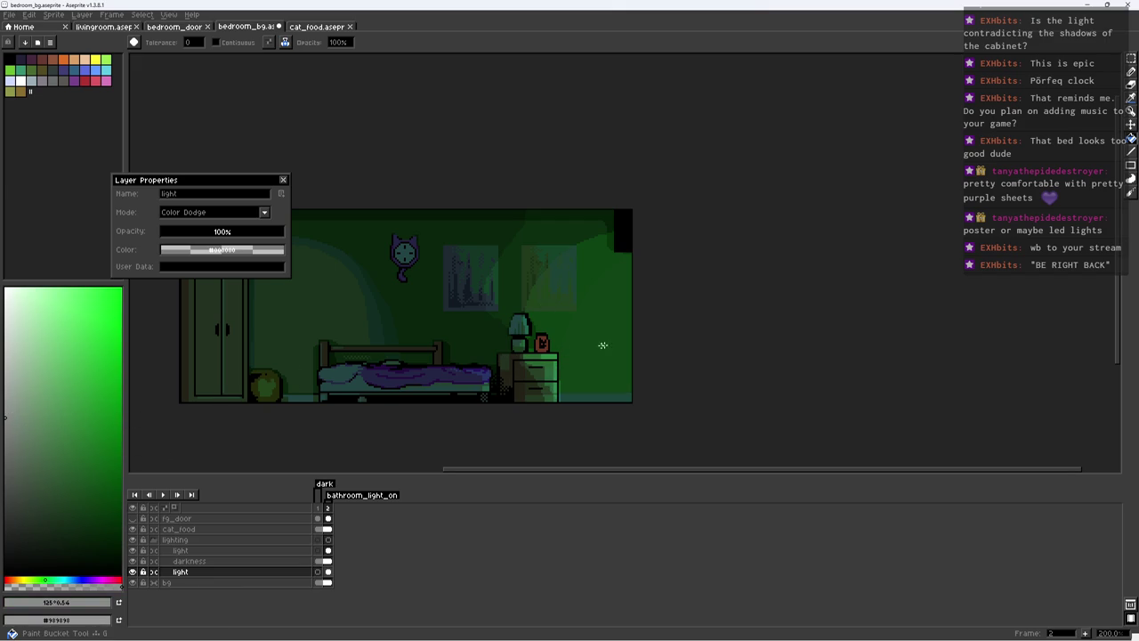
# Step: Compare the lighting by toggling the darkness and upper light layers, and save
pyautogui.click(133, 561)
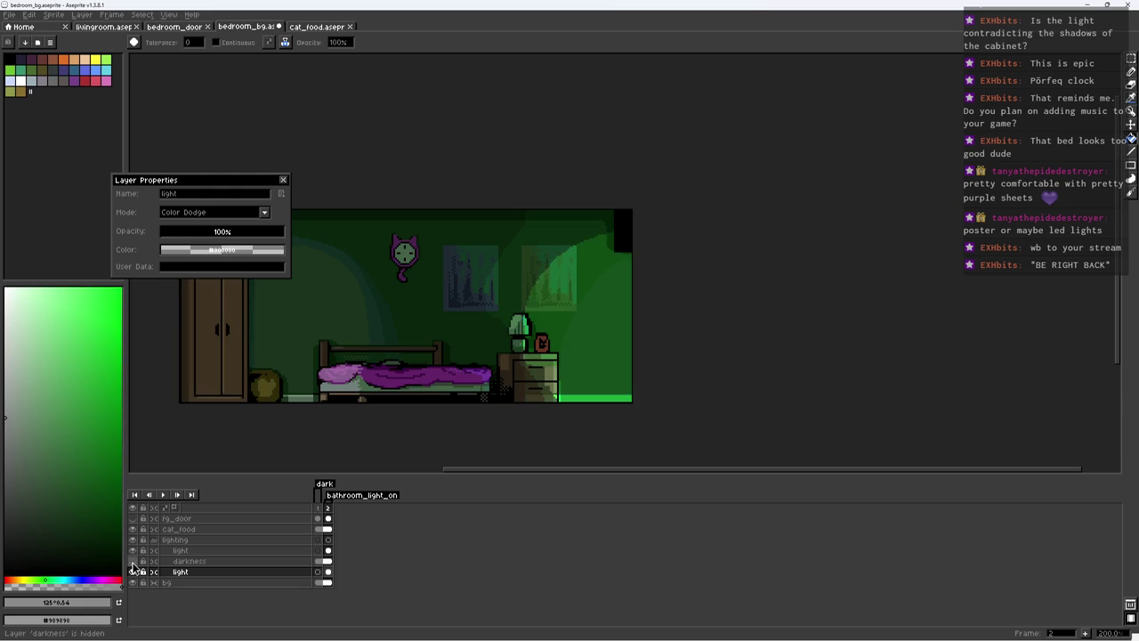
pyautogui.click(132, 561)
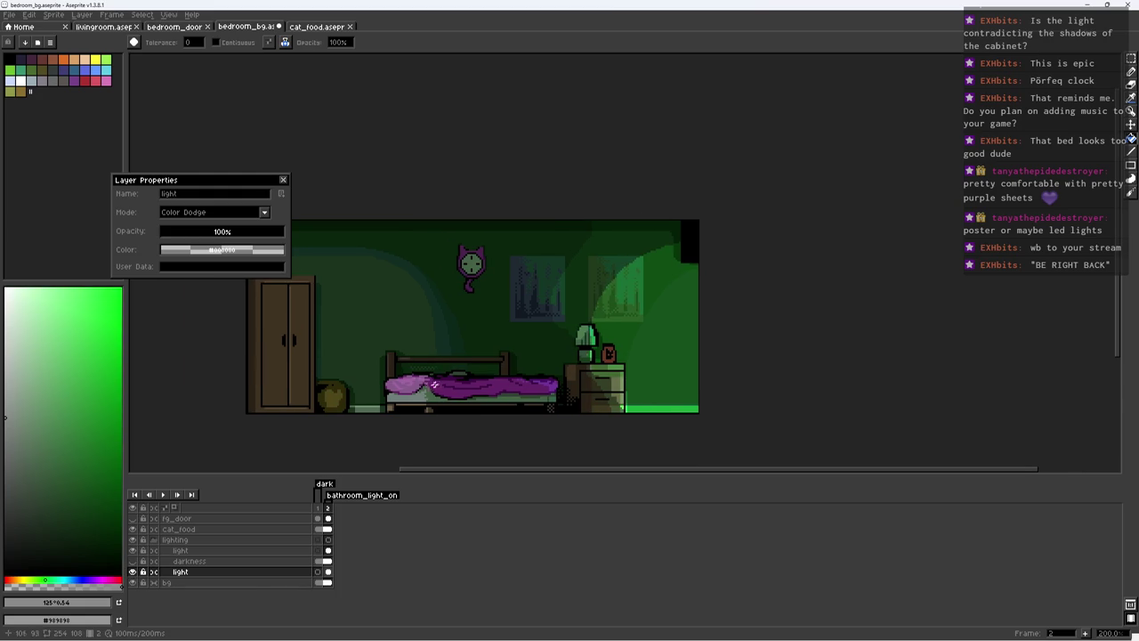
pyautogui.click(133, 561)
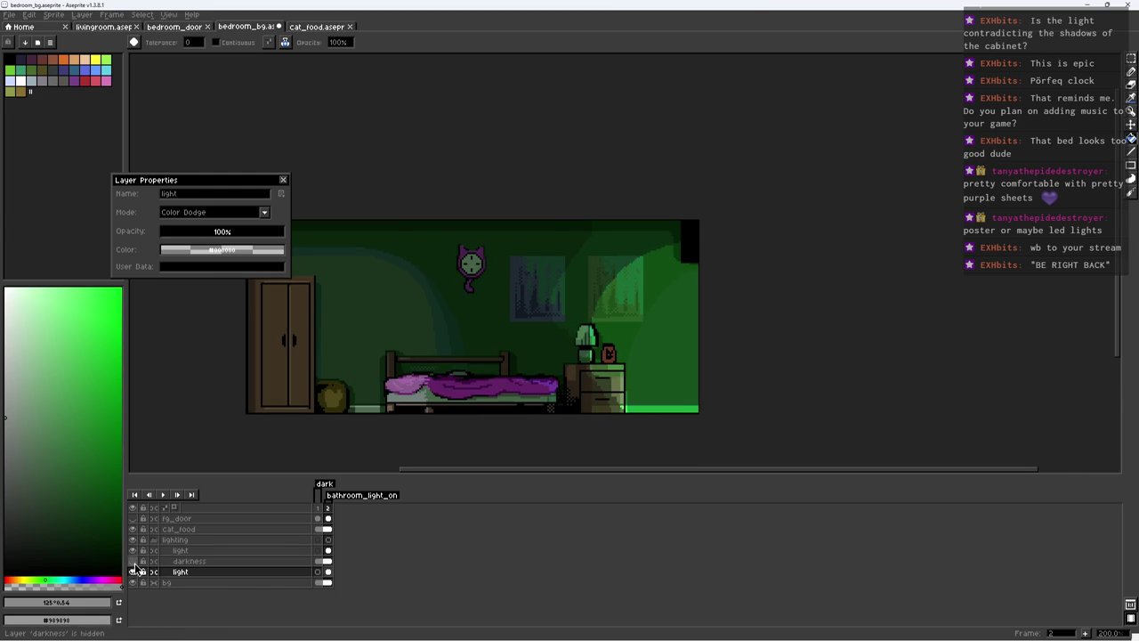
pyautogui.click(187, 562)
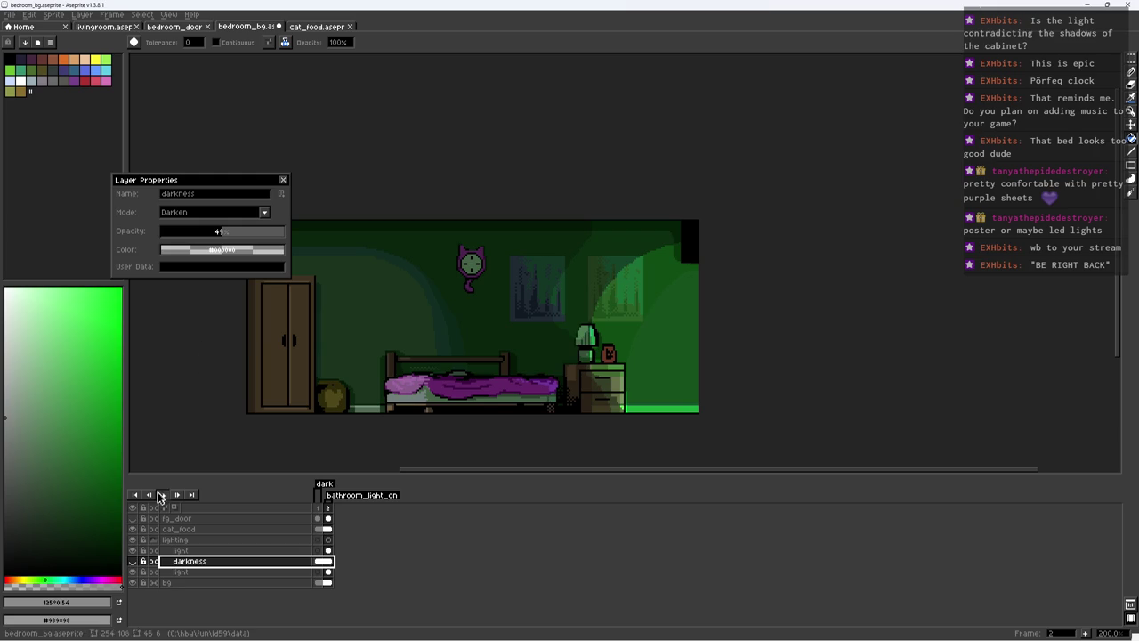
pyautogui.click(132, 562)
pyautogui.hotkey('ctrl', 's')
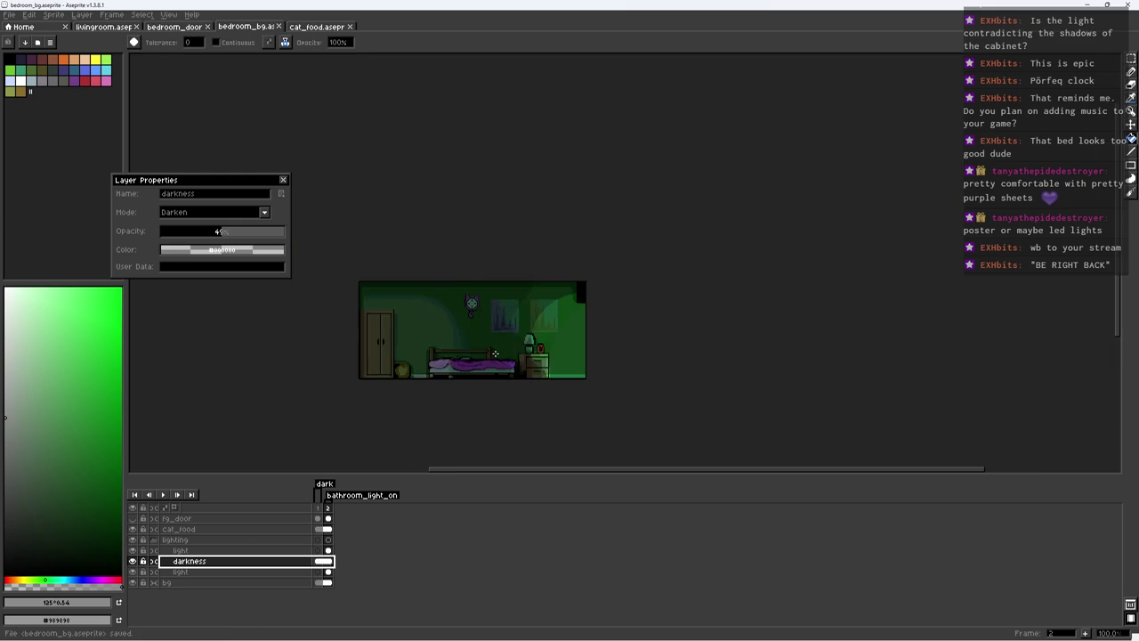
pyautogui.click(235, 551)
pyautogui.click(133, 552)
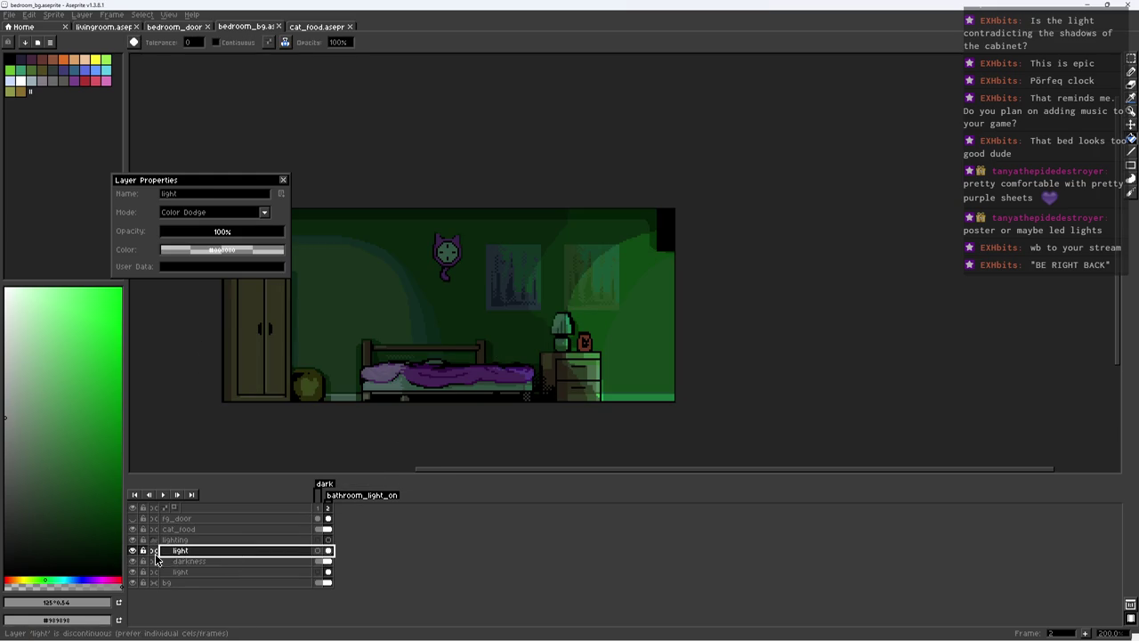
# Step: Switch to the Pencil and set the eyedropper to sample the current layer only
pyautogui.scroll(1, 614, 345)
pyautogui.scroll(4, 614, 345)
pyautogui.press('b')
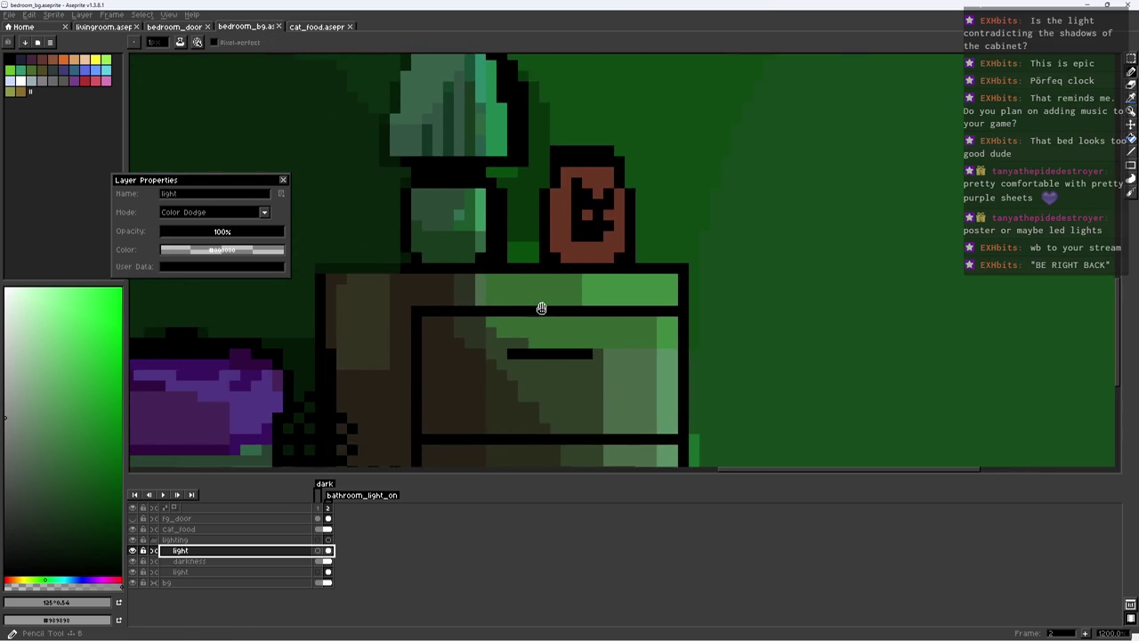
pyautogui.scroll(-3, 542, 310)
pyautogui.scroll(3, 546, 323)
pyautogui.scroll(-2, 532, 333)
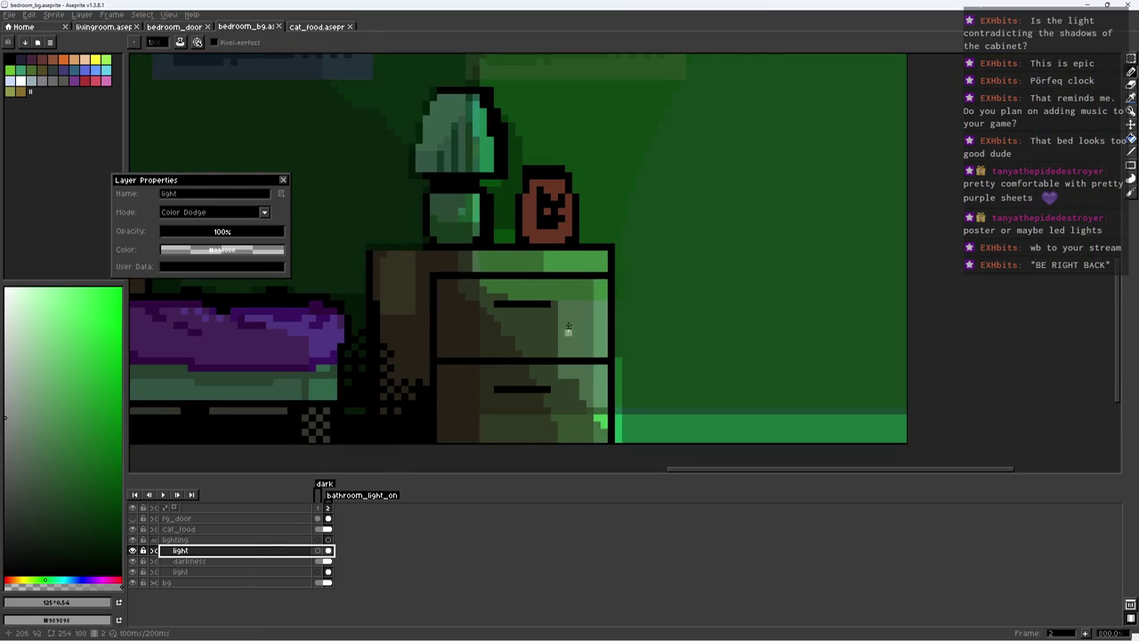
pyautogui.keyDown('alt'); pyautogui.click(521, 317); pyautogui.keyUp('alt')
pyautogui.click(320, 43)
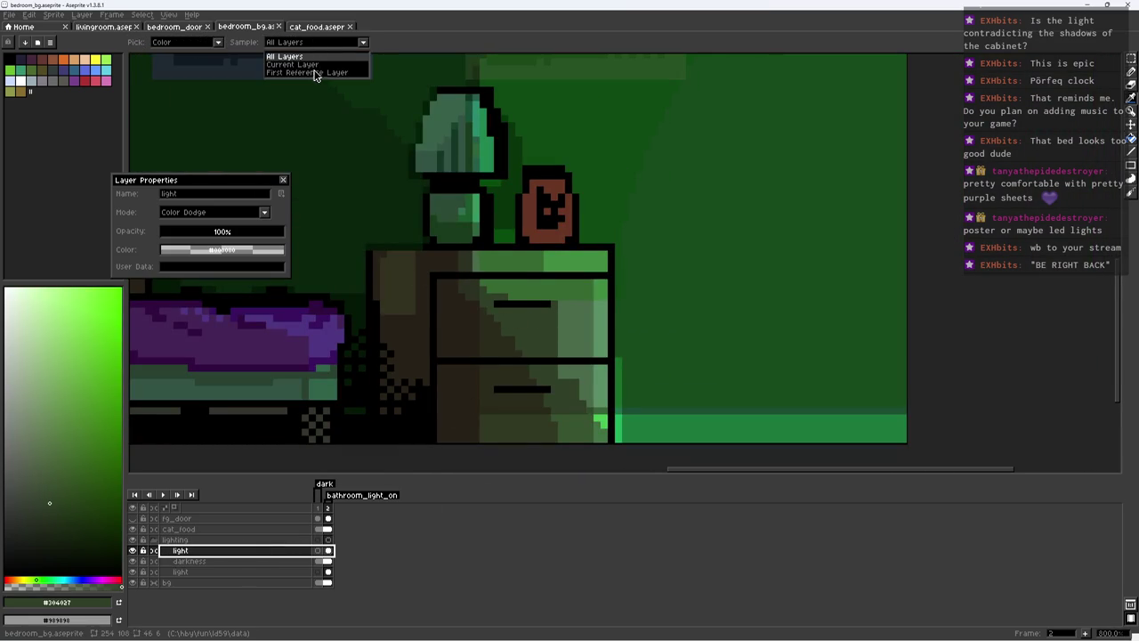
pyautogui.click(292, 64)
# Step: Paint diagonal teal light strokes across the upper drawer, widening them with lighter teal
pyautogui.scroll(-2, 498, 258)
pyautogui.keyDown('alt'); pyautogui.click(487, 248); pyautogui.keyUp('alt')
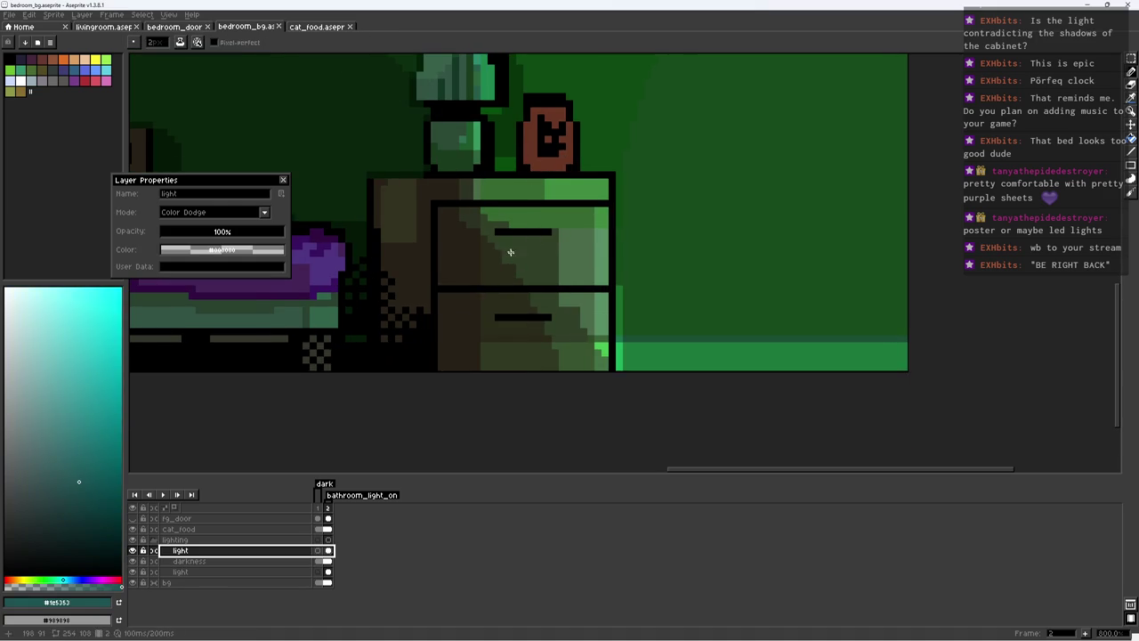
pyautogui.moveTo(502, 278)
pyautogui.mouseDown()
pyautogui.moveTo(459, 220)
pyautogui.moveTo(438, 218)
pyautogui.mouseUp()
pyautogui.moveTo(442, 272); pyautogui.dragTo(461, 268)
pyautogui.click(542, 283)
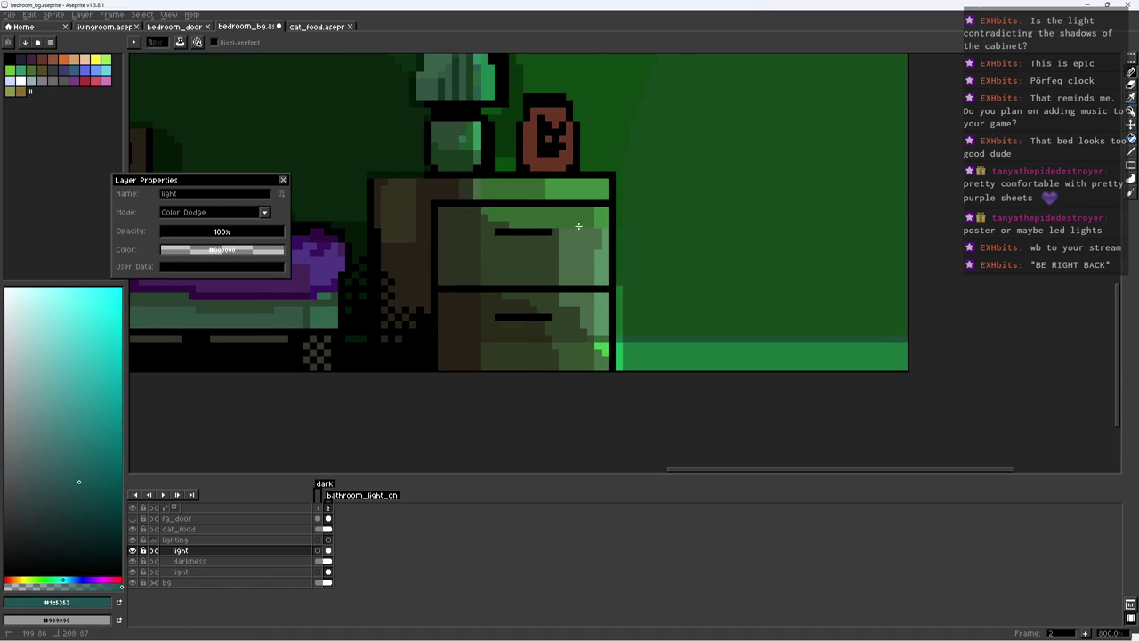
pyautogui.keyDown('alt'); pyautogui.click(600, 247); pyautogui.keyUp('alt')
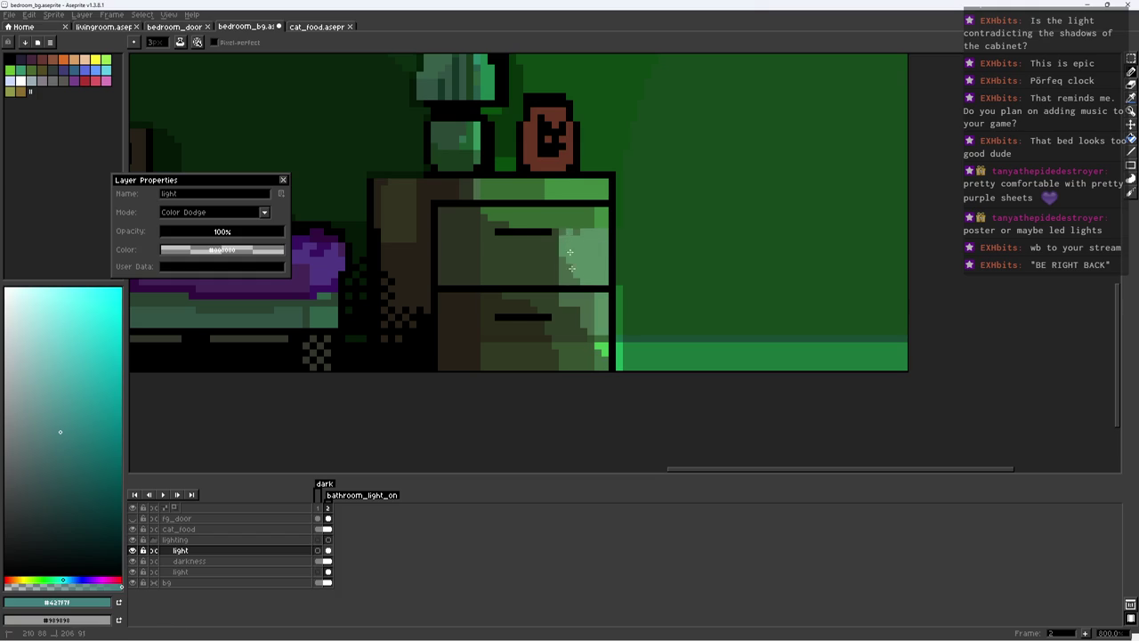
pyautogui.moveTo(579, 235); pyautogui.dragTo(539, 241)
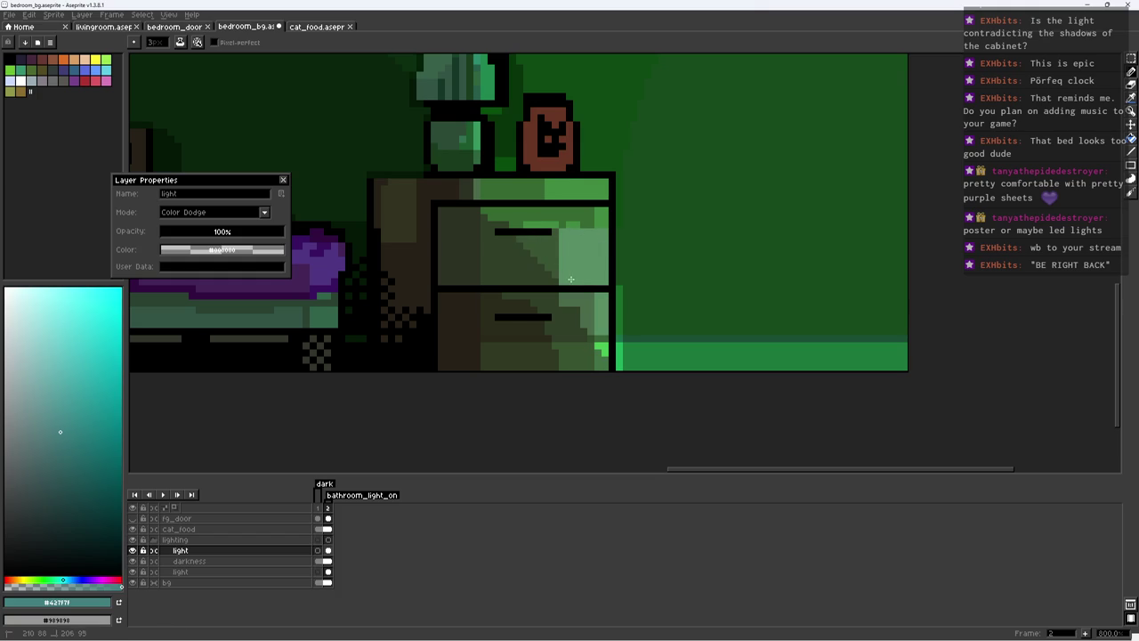
# Step: Brighten the lower drawer's lower-left with darker teal and make the bottom light layer active
pyautogui.keyDown('alt'); pyautogui.click(544, 294); pyautogui.keyUp('alt')
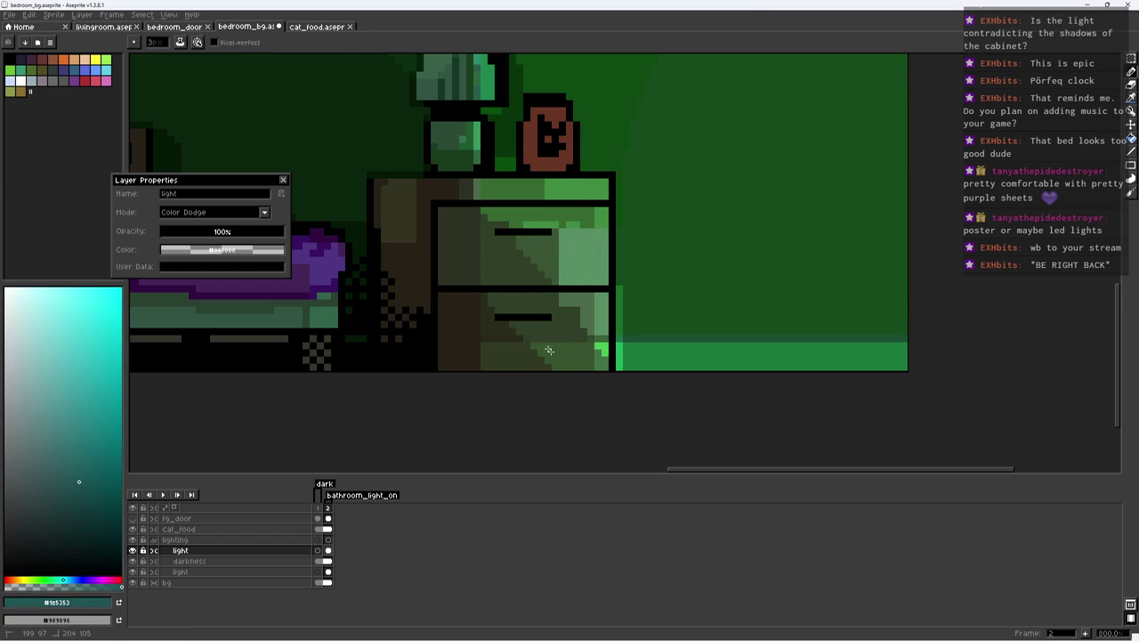
pyautogui.moveTo(491, 310); pyautogui.dragTo(530, 351)
pyautogui.scroll(-2, 536, 290)
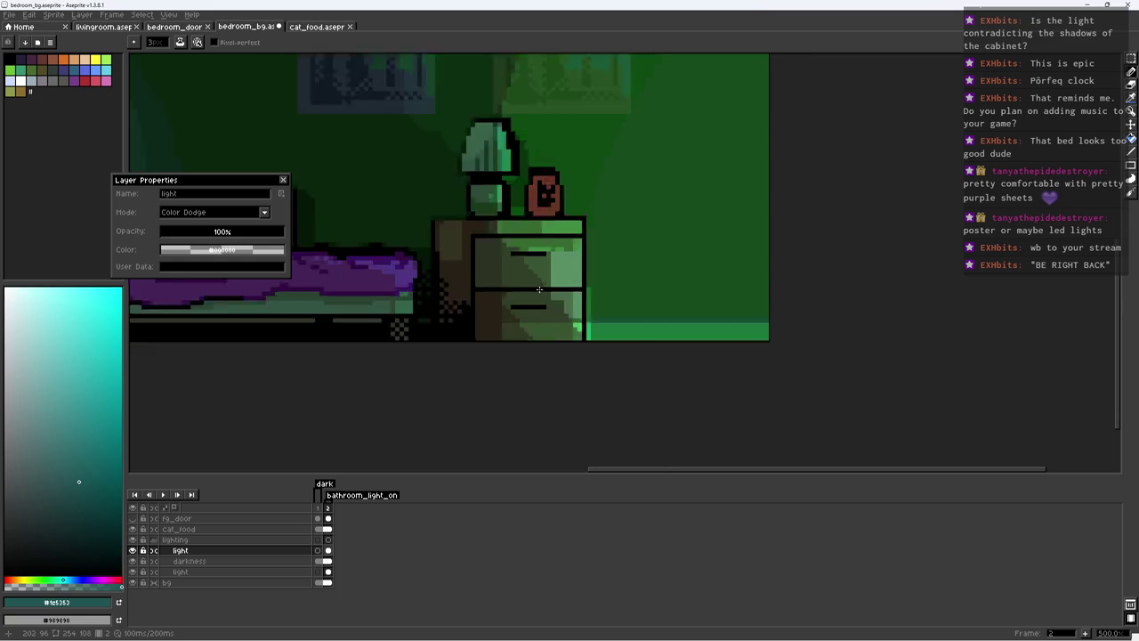
pyautogui.press('e')
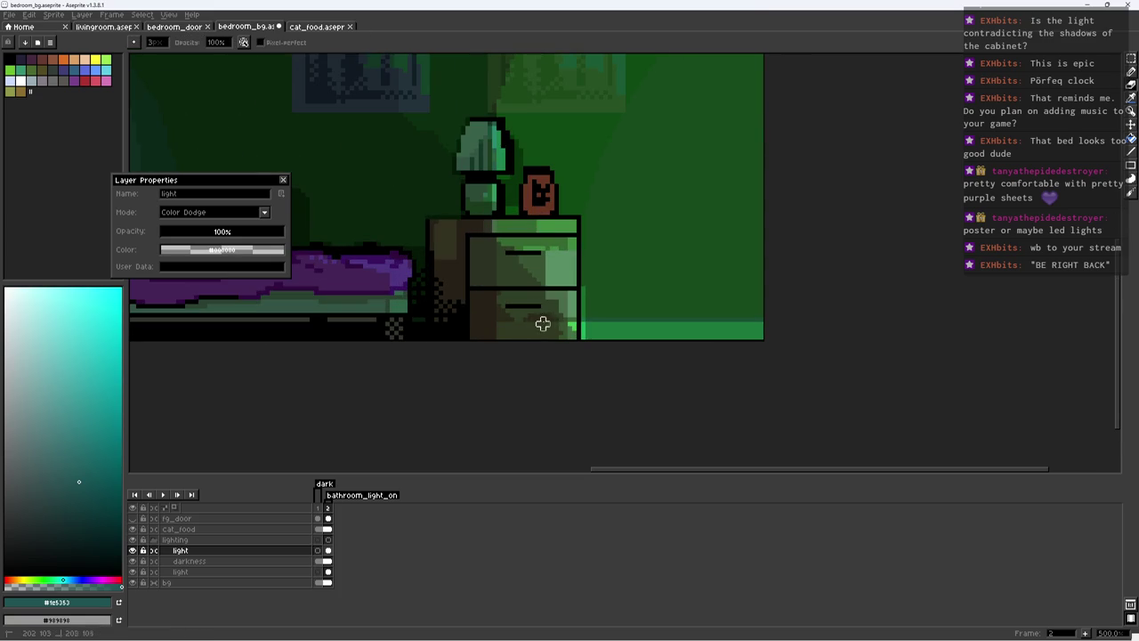
pyautogui.scroll(-2, 569, 318)
pyautogui.click(234, 571)
pyautogui.scroll(1, 494, 303)
# Step: Erase part of the lower drawer's light and repaint both drawers in lighter green
pyautogui.moveTo(494, 303); pyautogui.dragTo(525, 327)
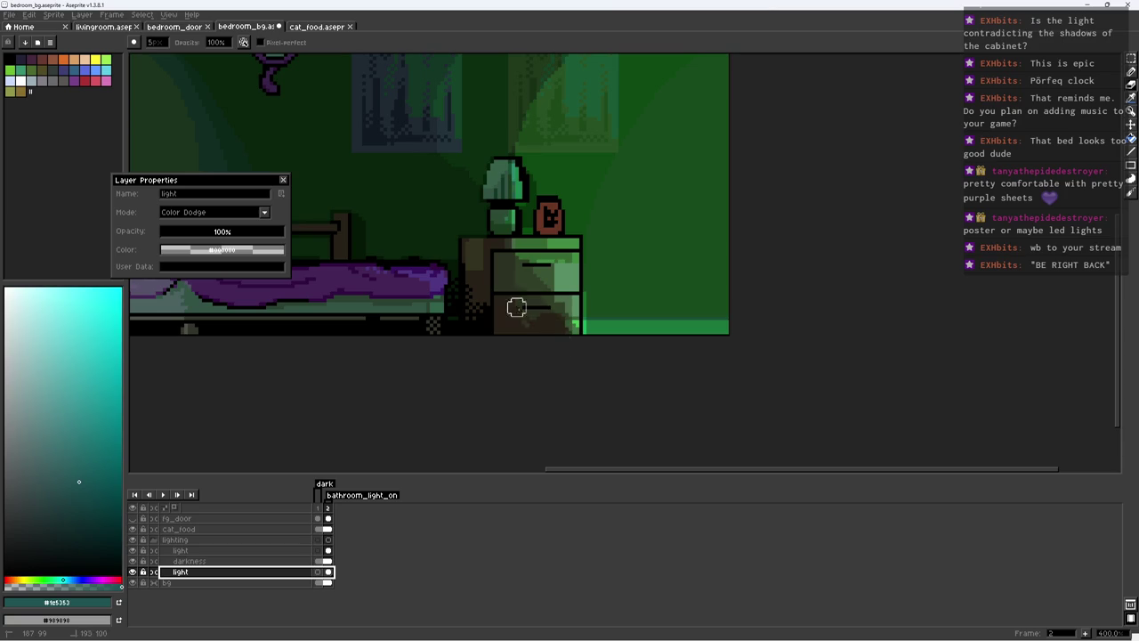
pyautogui.keyDown('alt'); pyautogui.click(512, 283); pyautogui.keyUp('alt')
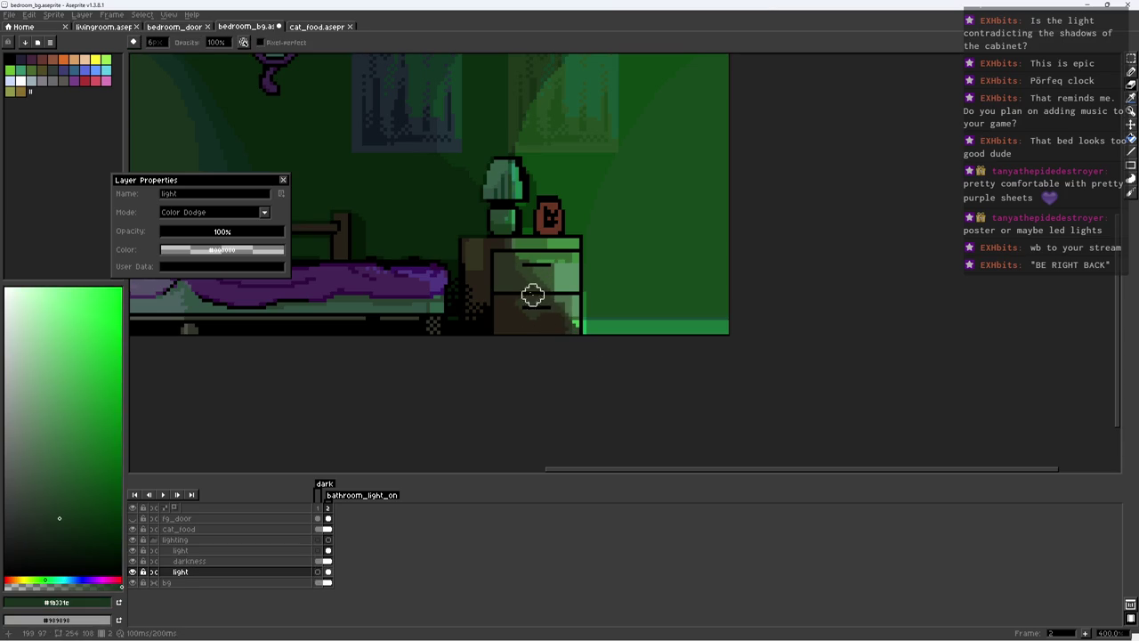
pyautogui.keyDown('alt'); pyautogui.click(541, 279); pyautogui.keyUp('alt')
pyautogui.moveTo(525, 302); pyautogui.dragTo(552, 325)
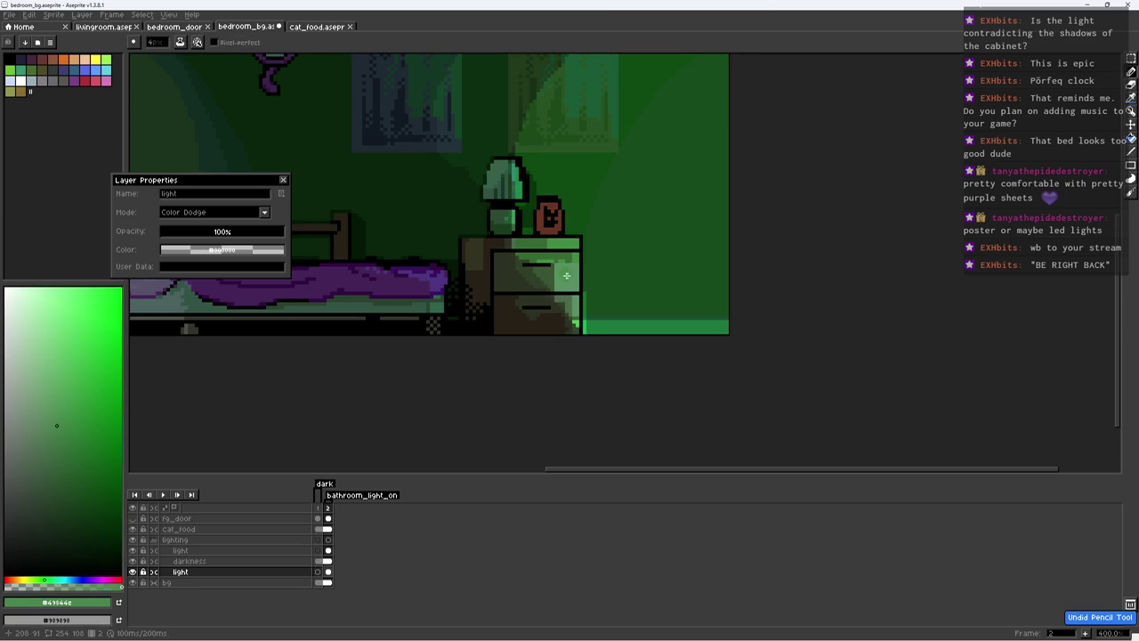
pyautogui.hotkey('ctrl', 'z')
pyautogui.moveTo(534, 262); pyautogui.dragTo(553, 320)
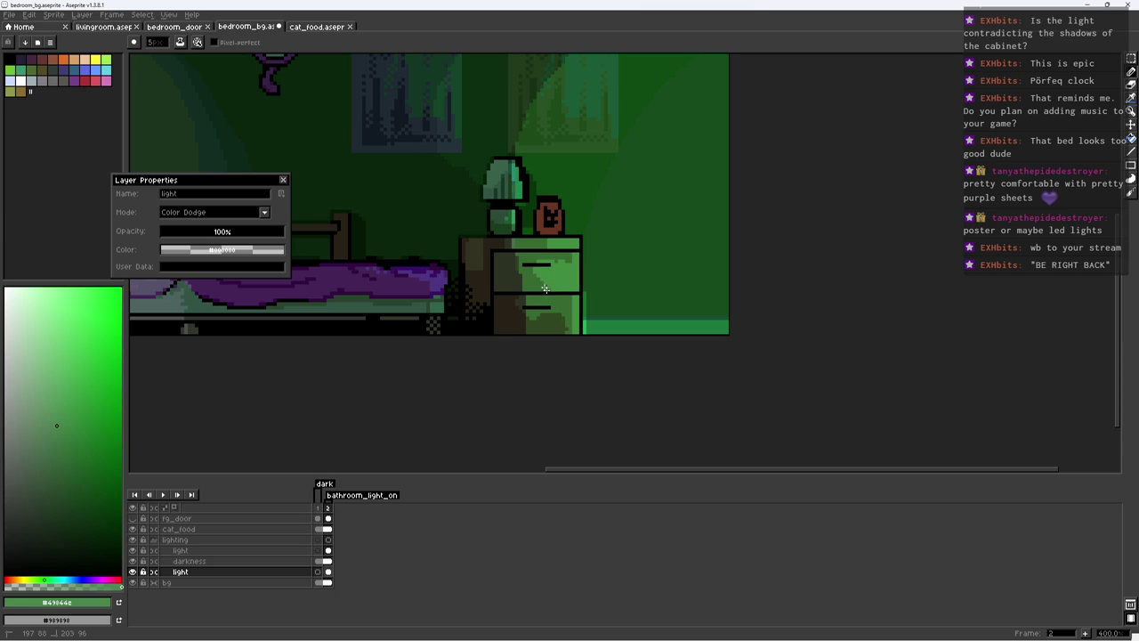
pyautogui.moveTo(506, 246)
pyautogui.mouseDown()
pyautogui.moveTo(503, 307)
pyautogui.moveTo(521, 289)
pyautogui.mouseUp()
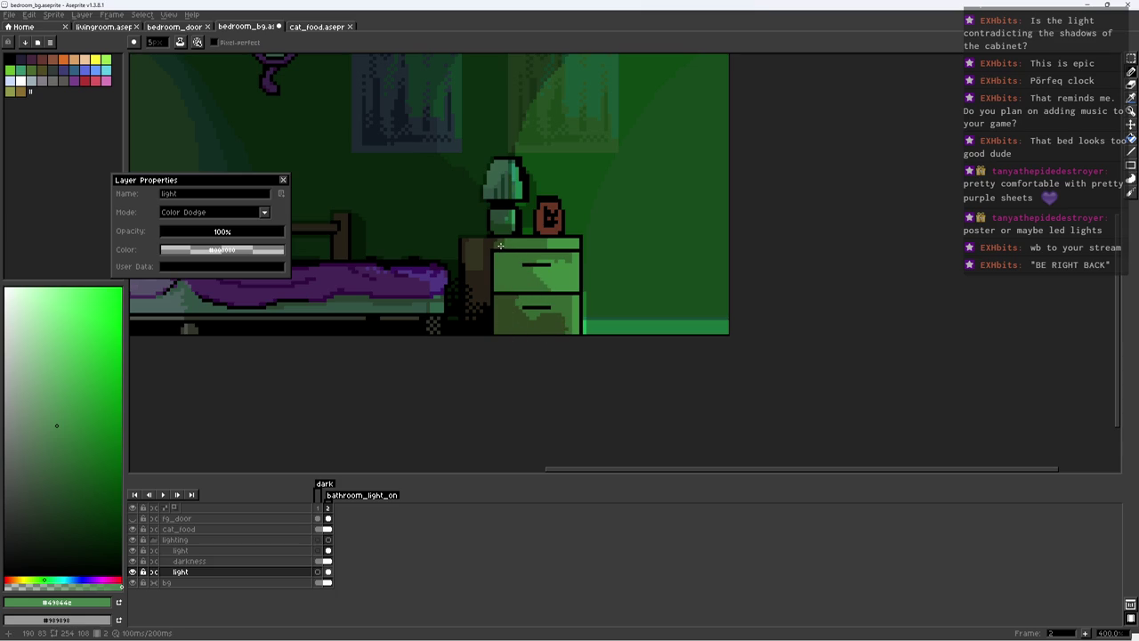
# Step: Save bedroom_bg.aseprite and start renaming the bottom light layer
pyautogui.scroll(-4, 497, 239)
pyautogui.scroll(3, 534, 242)
pyautogui.hotkey('ctrl', 's')
pyautogui.doubleClick(233, 572)
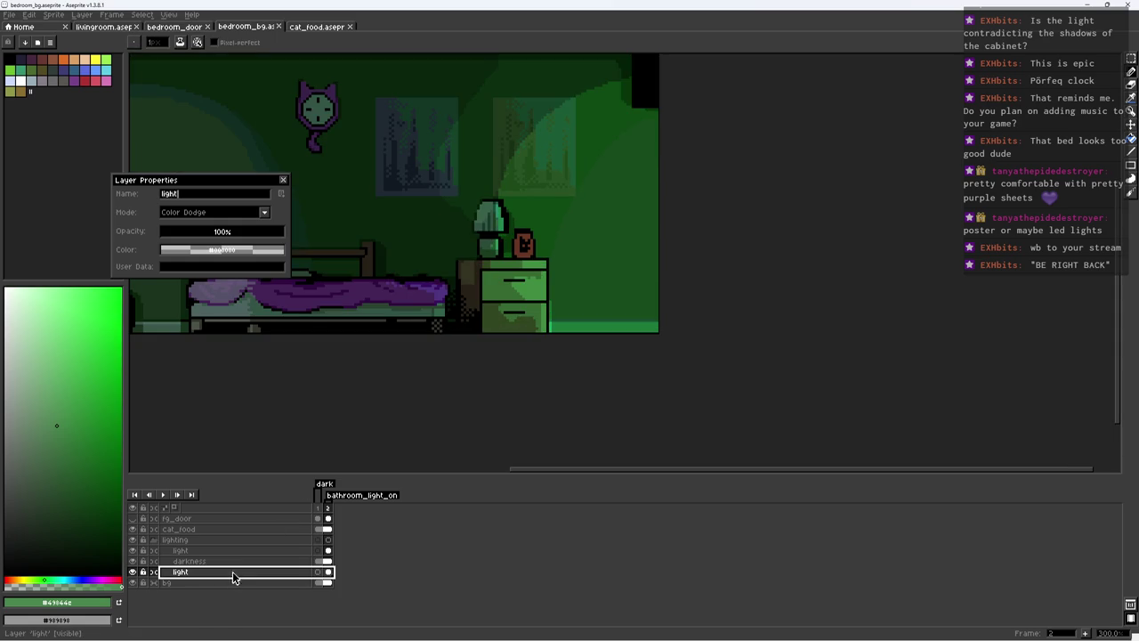
# Step: Rename the lower light layer to 99
pyautogui.click(29, 435)
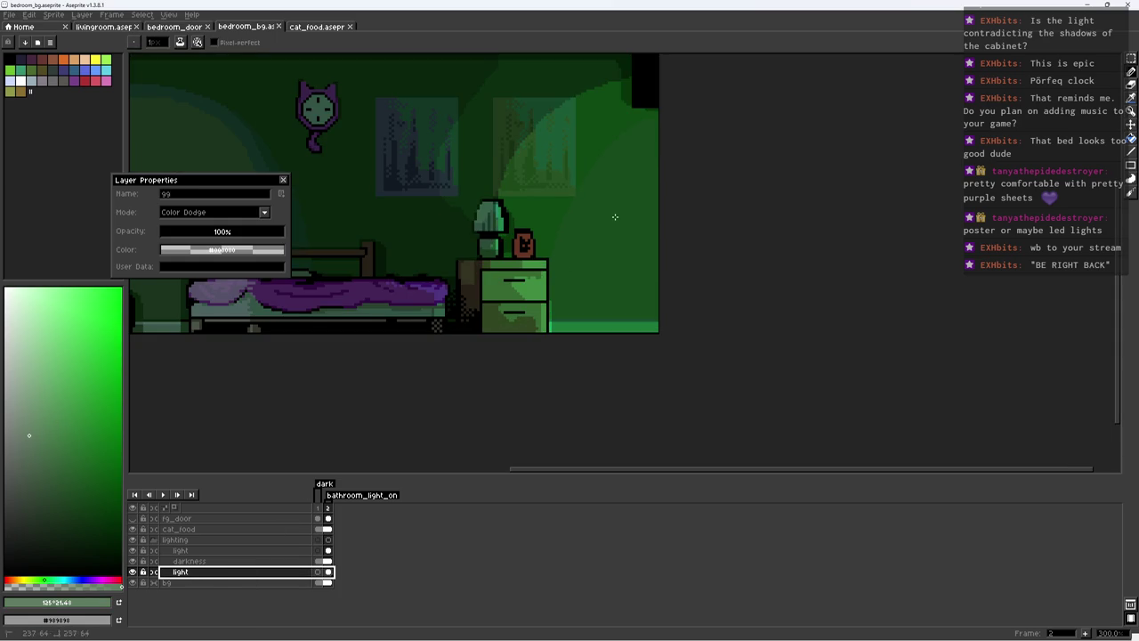
pyautogui.write('99')
pyautogui.press('Return')
pyautogui.press('2')
# Step: Undo the accidental paint fill and save bedroom_bg.aseprite
pyautogui.press('v')
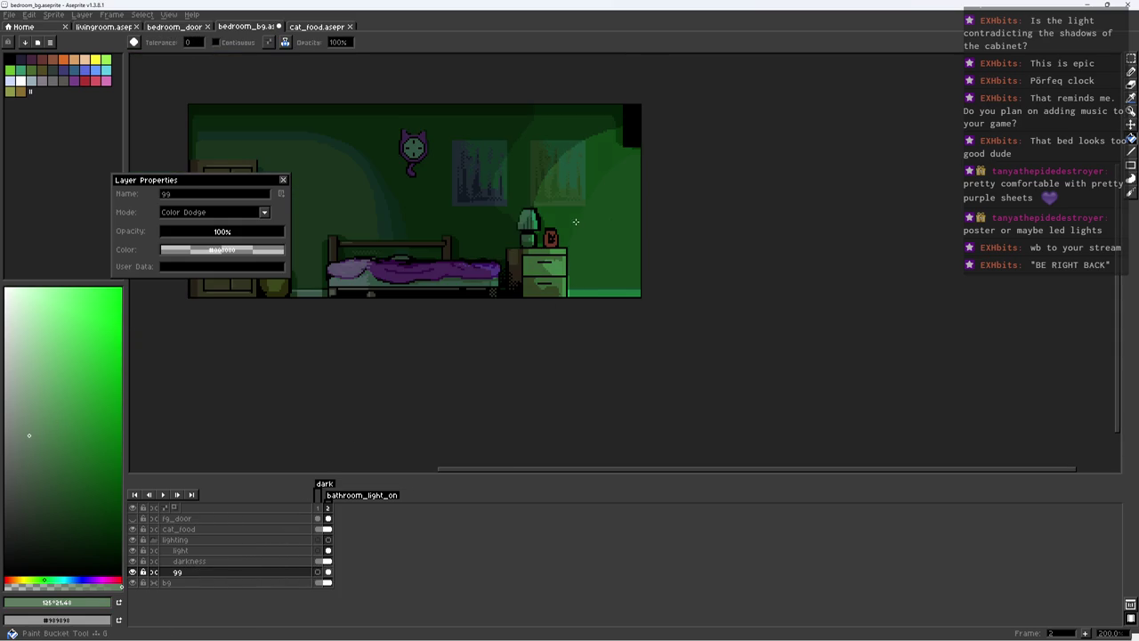
pyautogui.hotkey('ctrl', 'z')
pyautogui.hotkey('ctrl', 's')
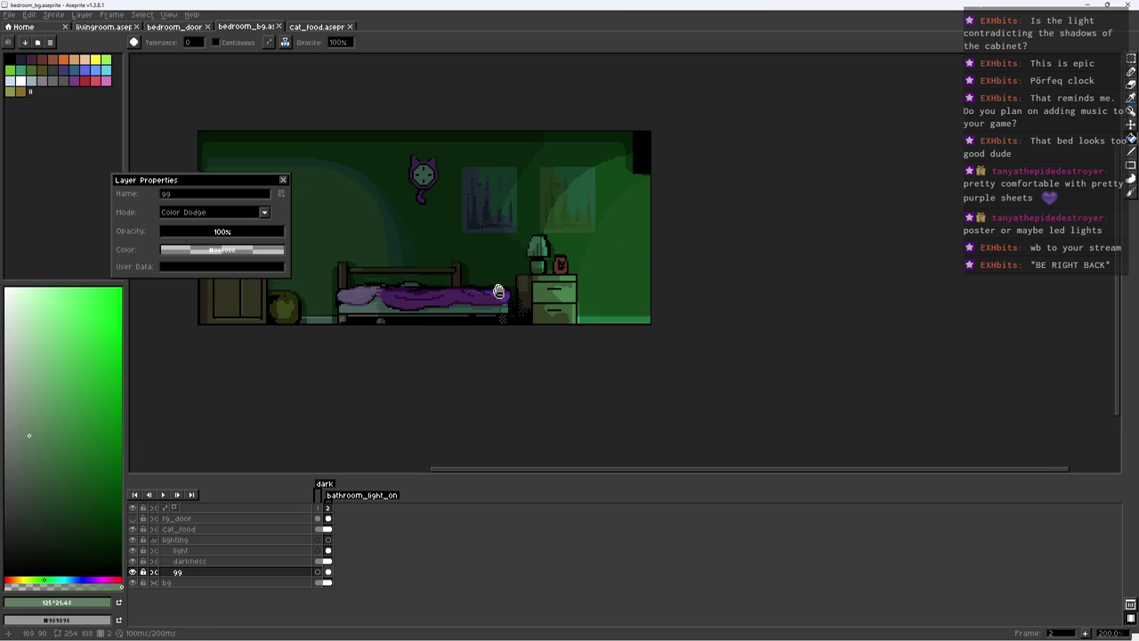
# Step: Touch up the upper-right wall pixels, sampling the greyish and dark greens, and save
pyautogui.scroll(2, 542, 209)
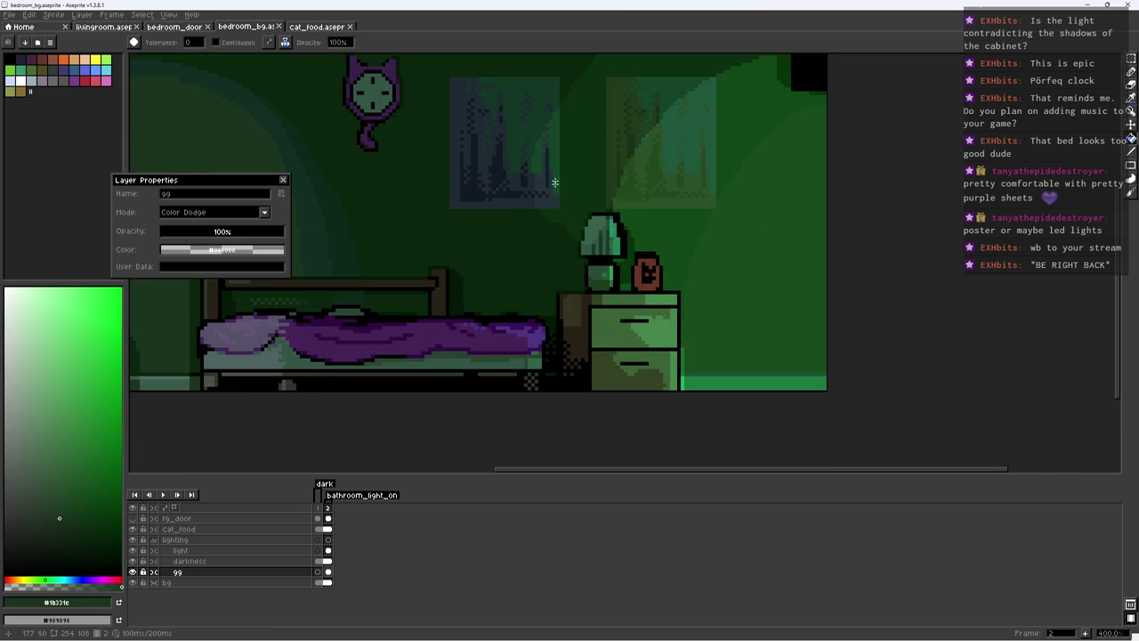
pyautogui.press('b')
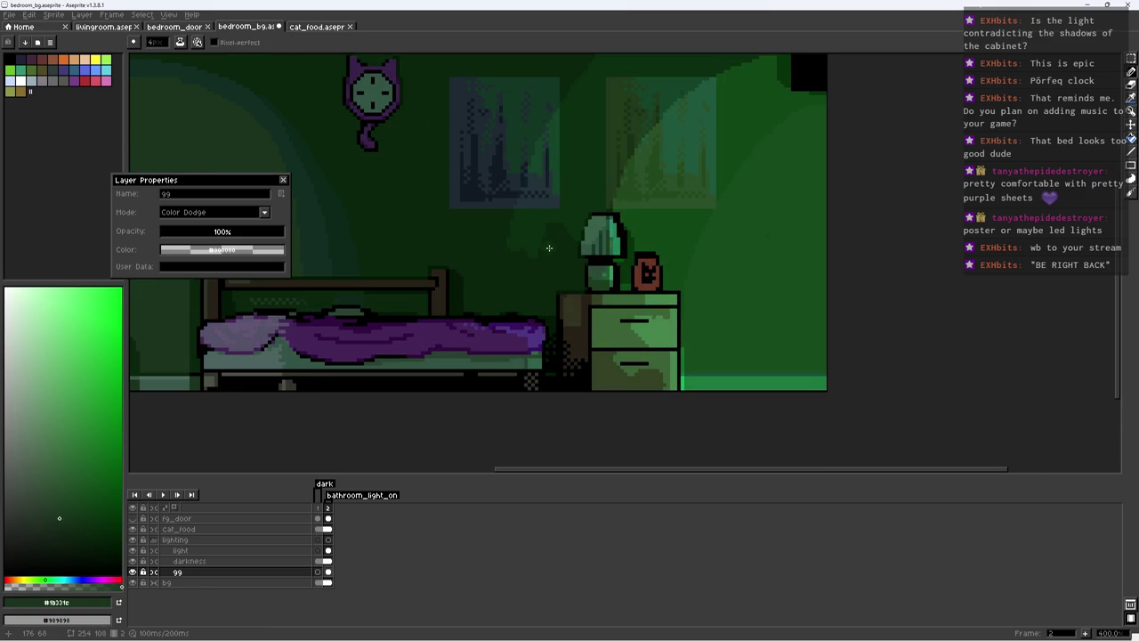
pyautogui.press('e')
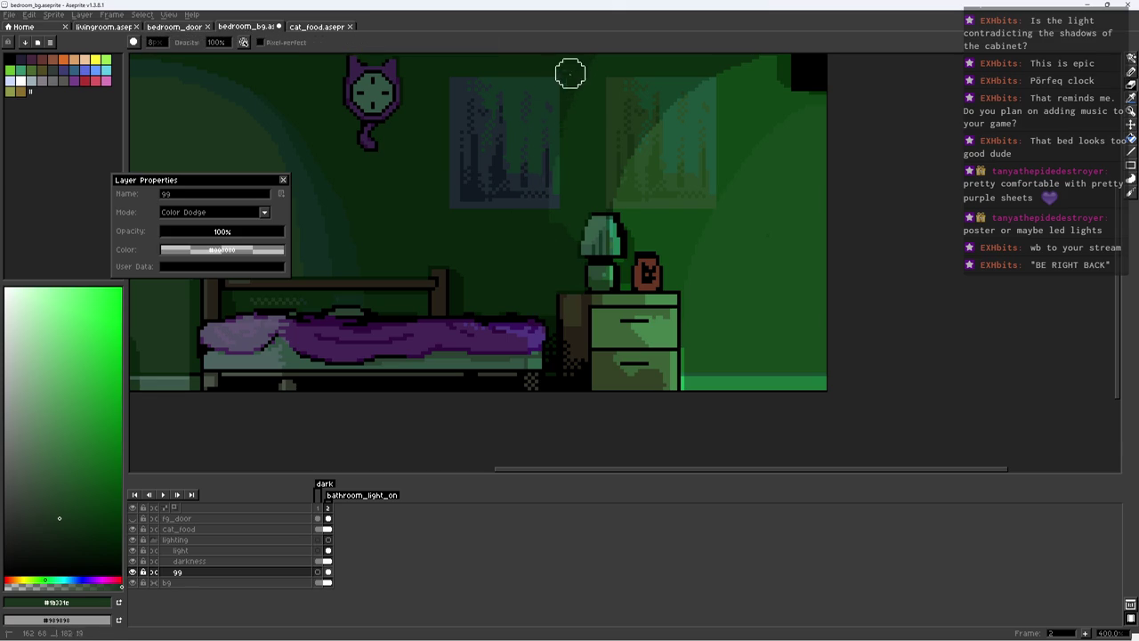
pyautogui.moveTo(569, 188); pyautogui.dragTo(471, 296)
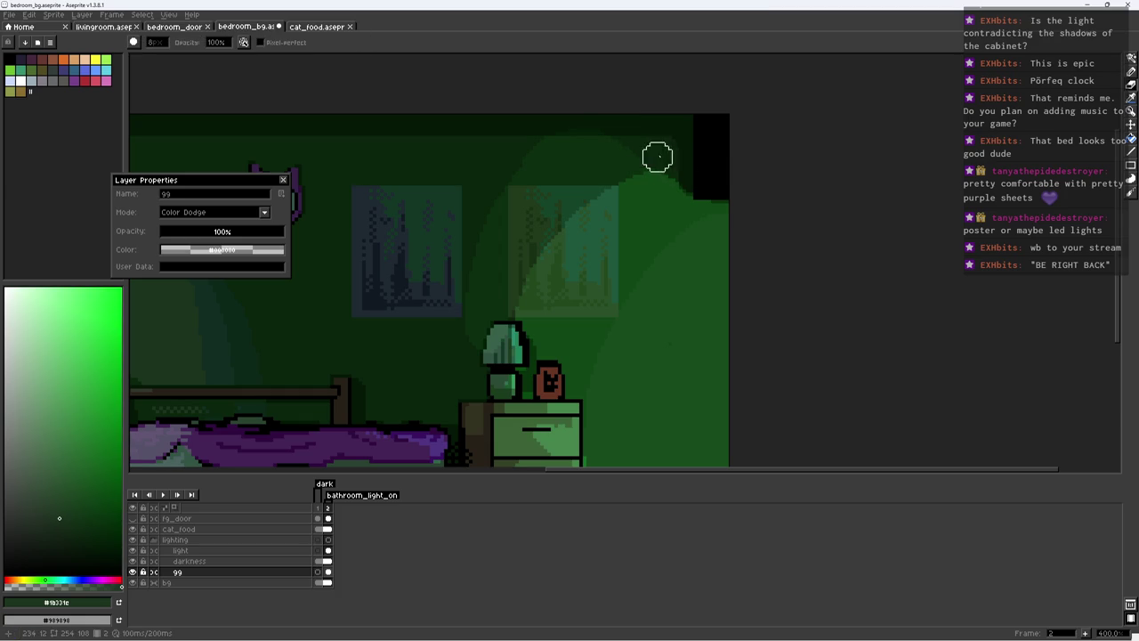
pyautogui.press('b')
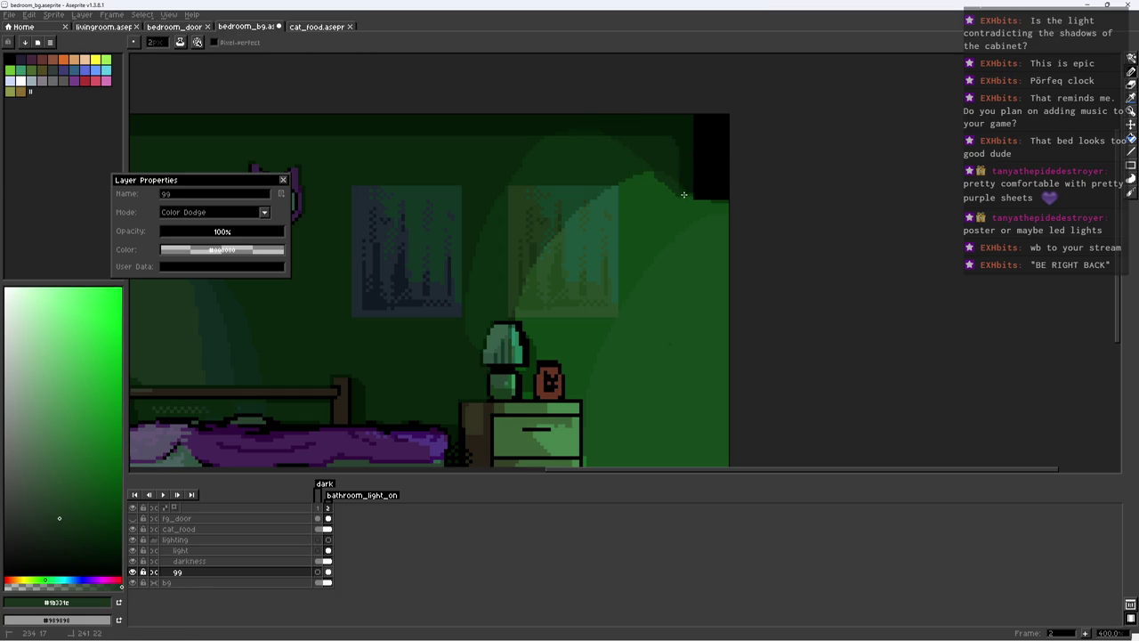
pyautogui.keyDown('alt'); pyautogui.click(655, 183); pyautogui.keyUp('alt')
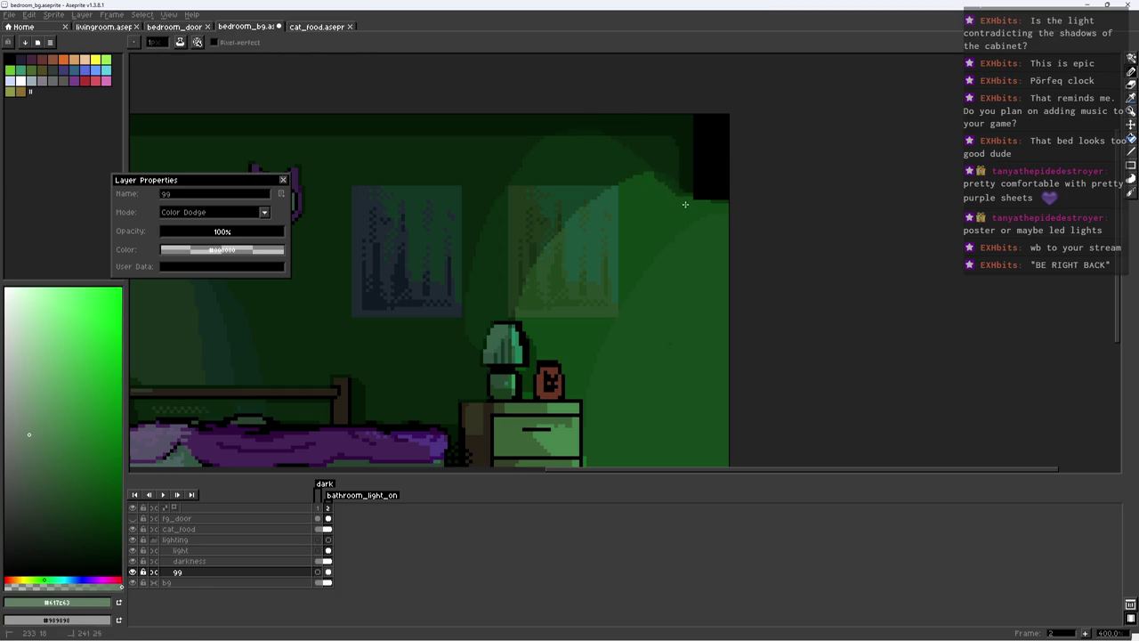
pyautogui.keyDown('alt'); pyautogui.click(650, 175); pyautogui.keyUp('alt')
pyautogui.hotkey('ctrl', 's')
# Step: Sample the greyish wall green again and make the upper light layer active
pyautogui.scroll(-4, 646, 175)
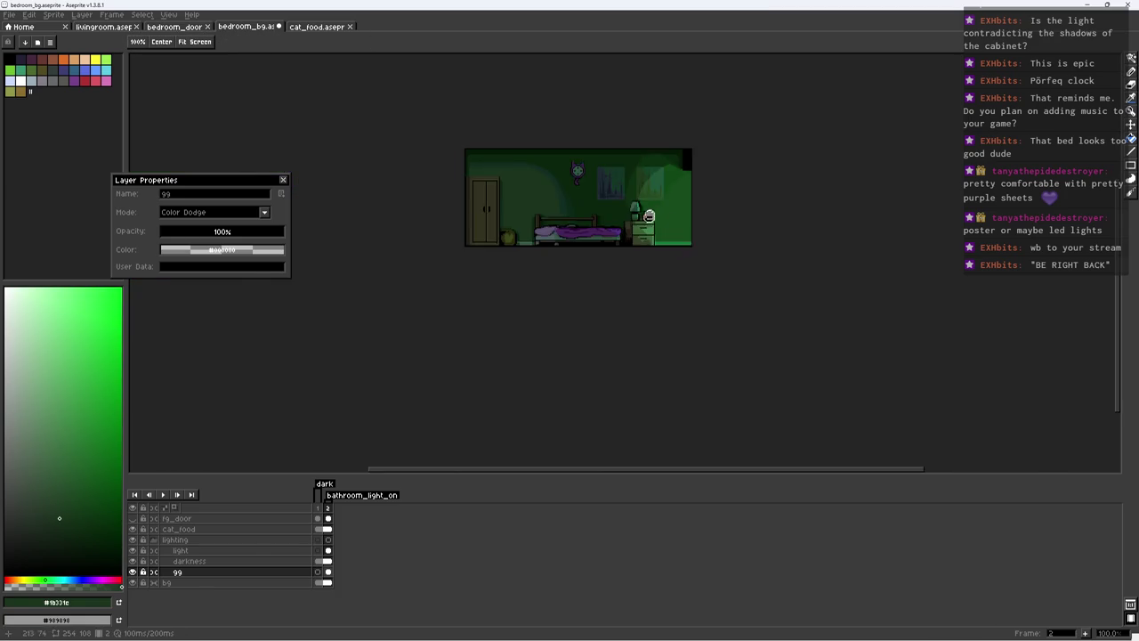
pyautogui.scroll(3, 654, 165)
pyautogui.scroll(2, 665, 151)
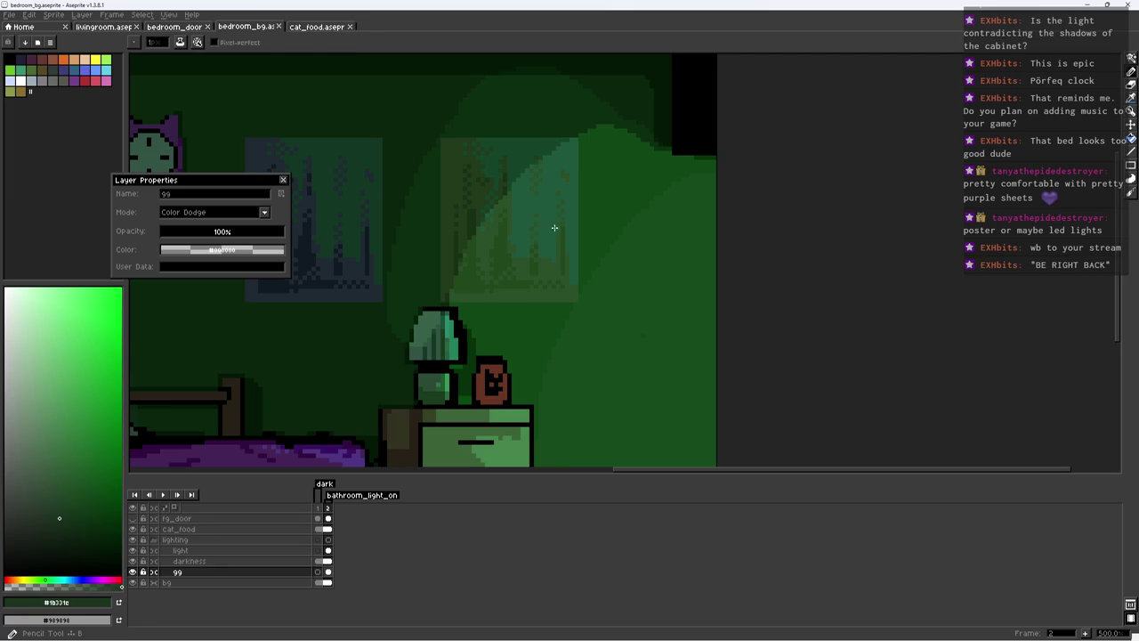
pyautogui.keyDown('alt'); pyautogui.click(494, 192); pyautogui.keyUp('alt')
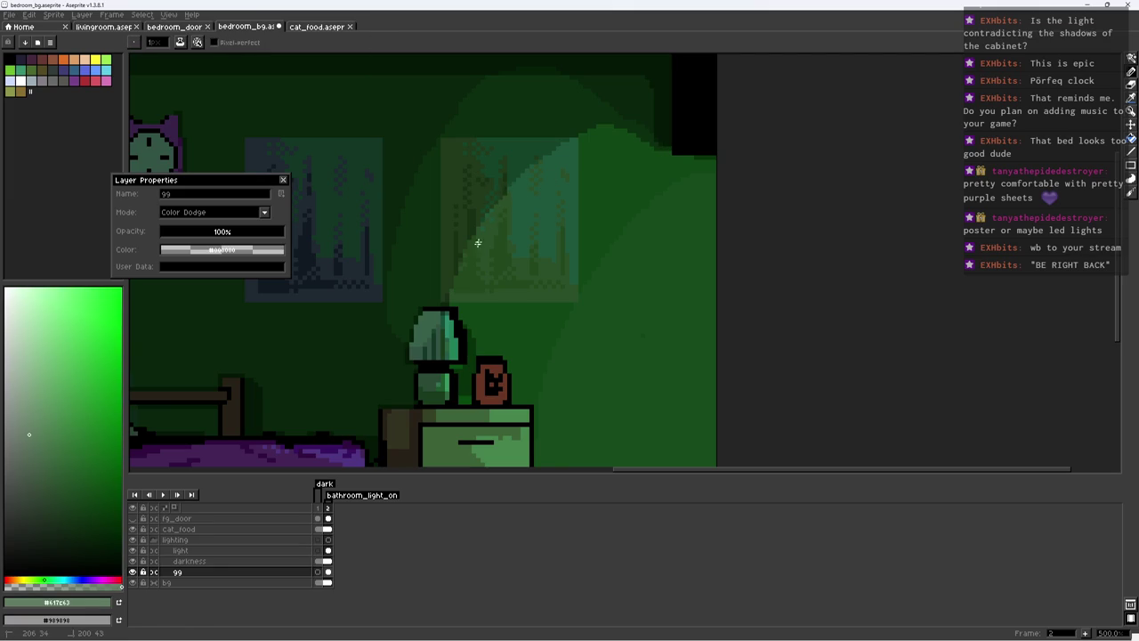
pyautogui.scroll(-2, 480, 238)
pyautogui.scroll(-1, 498, 258)
pyautogui.scroll(2, 575, 294)
pyautogui.scroll(1, 519, 319)
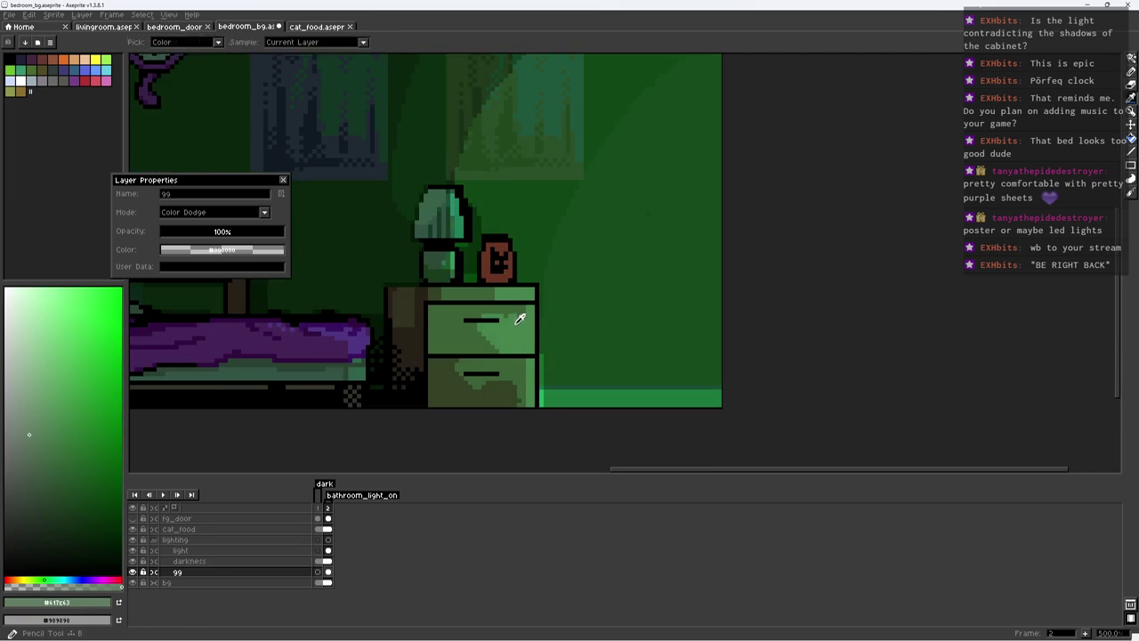
pyautogui.click(202, 551)
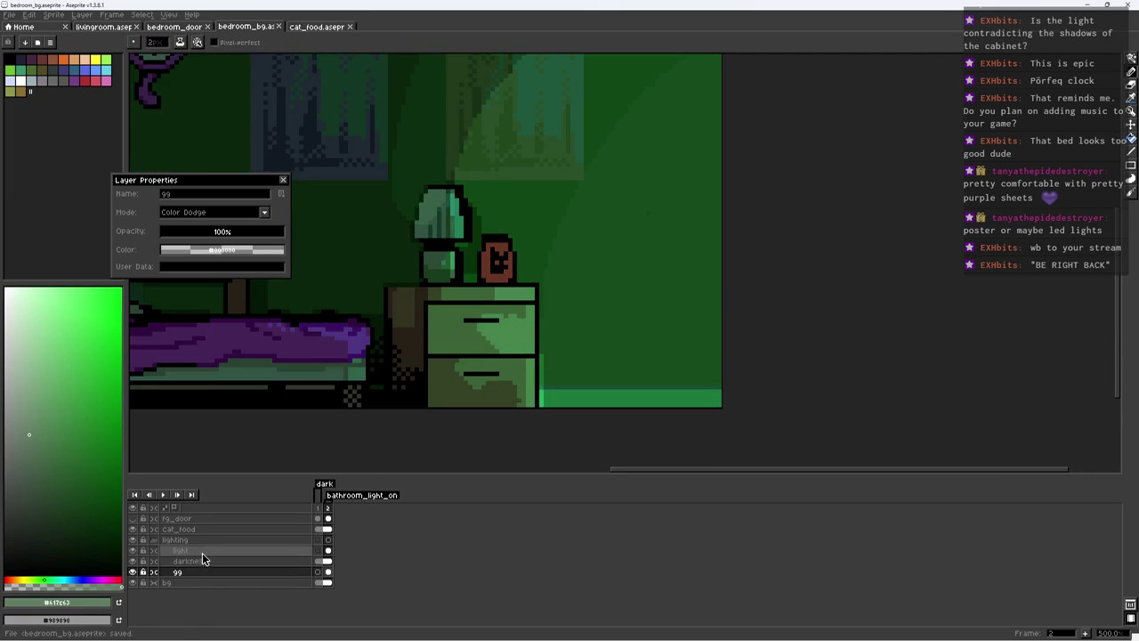
# Step: On the upper light layer, sample teal and green, then brighten the lower drawer's lit side
pyautogui.keyDown('alt'); pyautogui.click(525, 320); pyautogui.keyUp('alt')
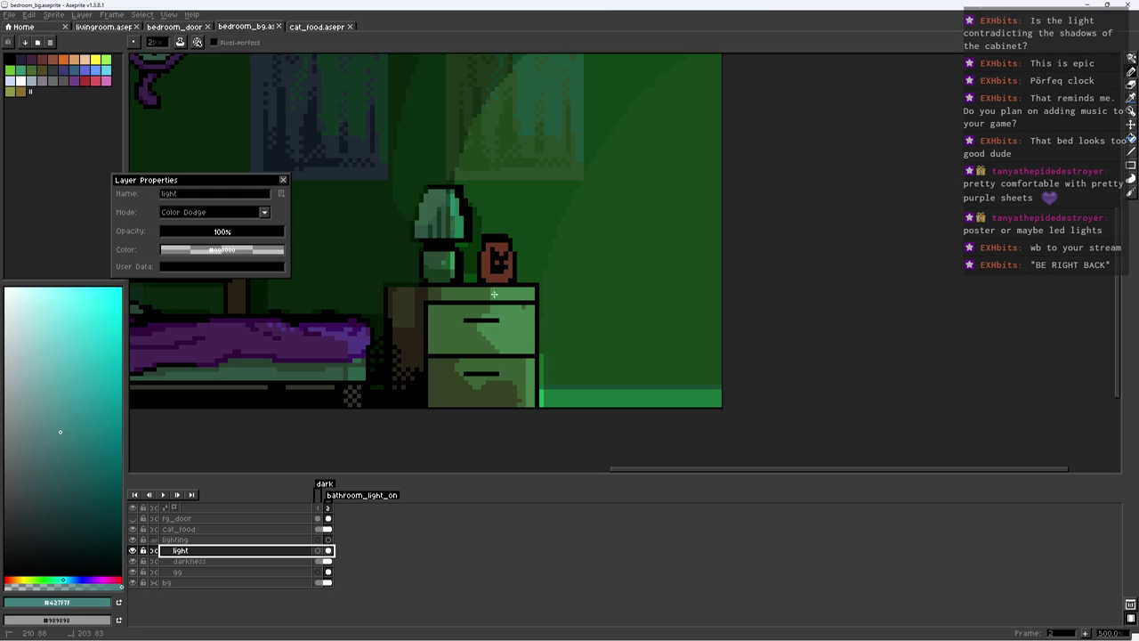
pyautogui.keyDown('alt'); pyautogui.click(485, 322); pyautogui.keyUp('alt')
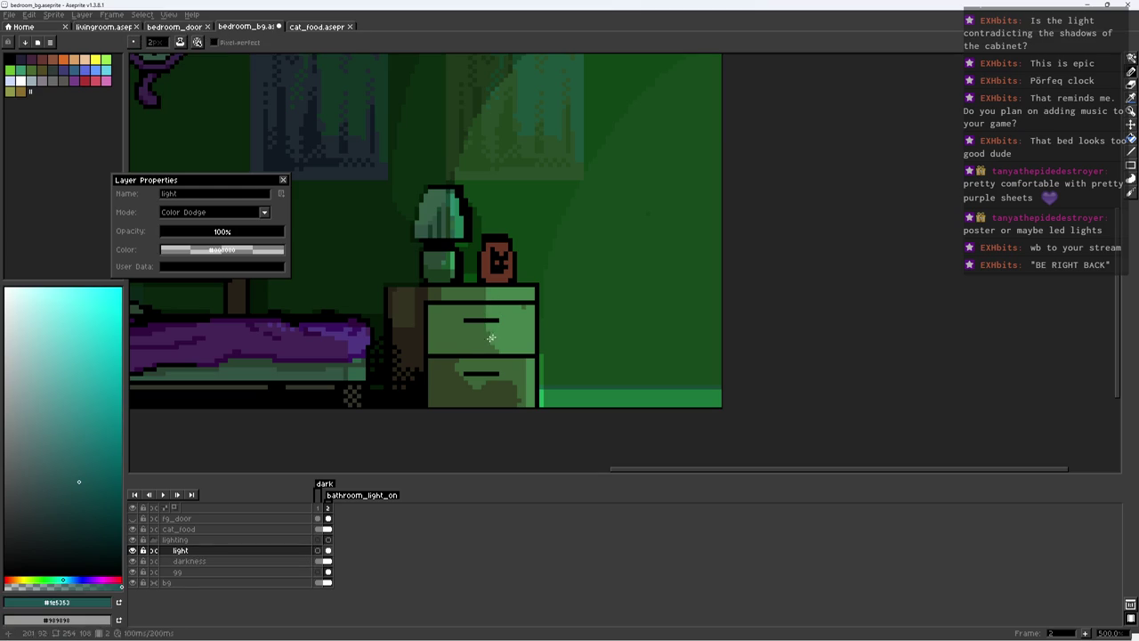
pyautogui.keyDown('alt'); pyautogui.click(482, 341); pyautogui.keyUp('alt')
pyautogui.scroll(4, 482, 340)
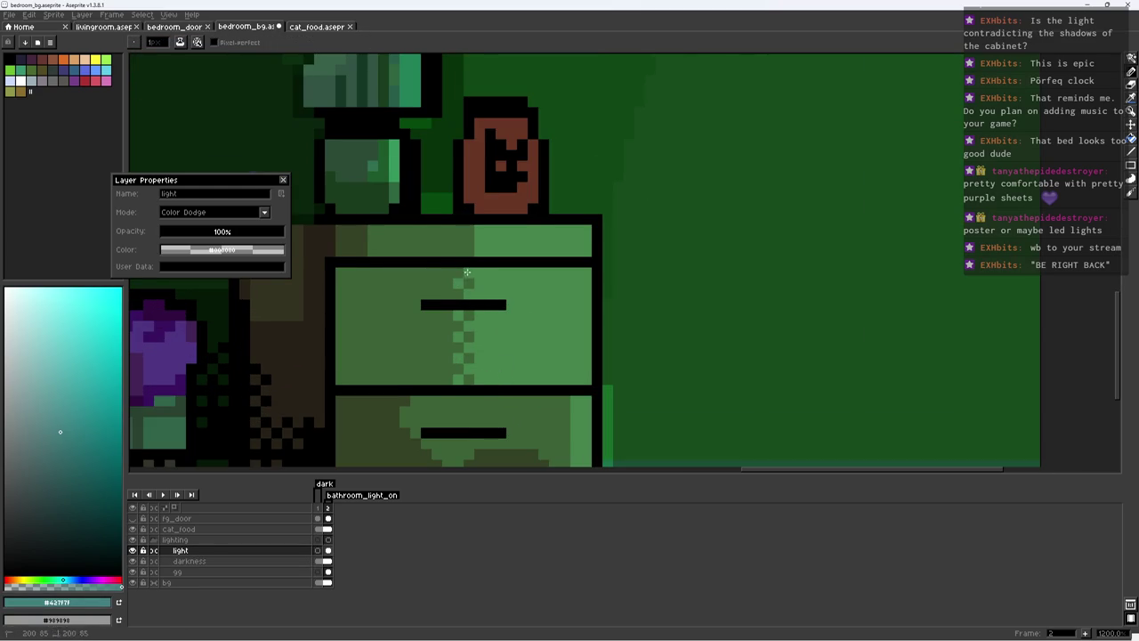
pyautogui.scroll(-4, 480, 267)
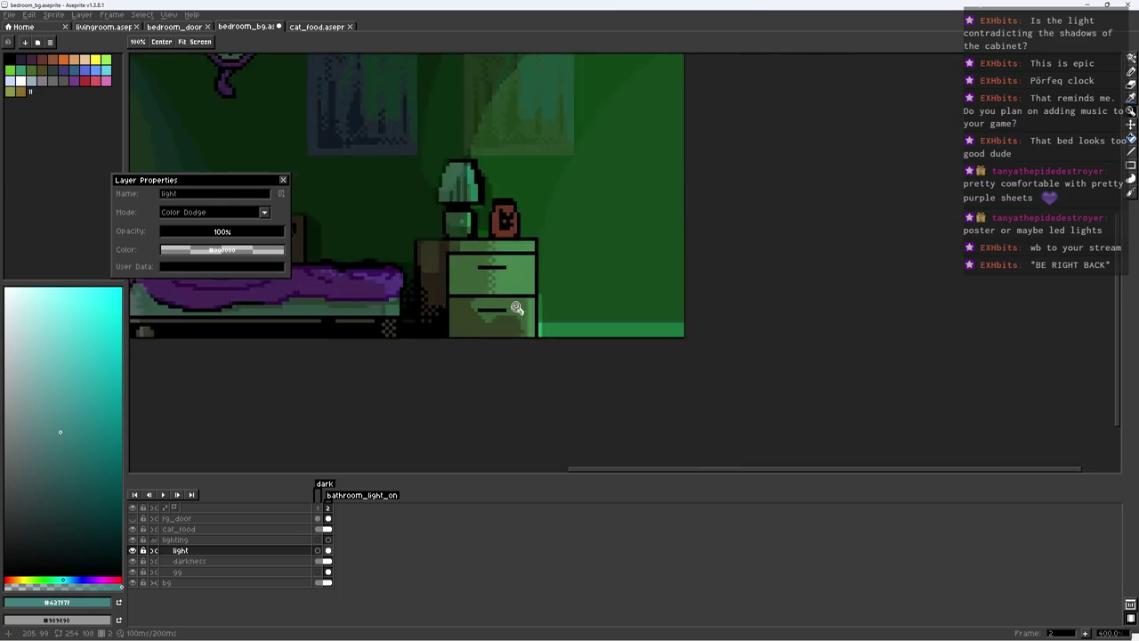
pyautogui.scroll(2, 534, 307)
pyautogui.press('z')
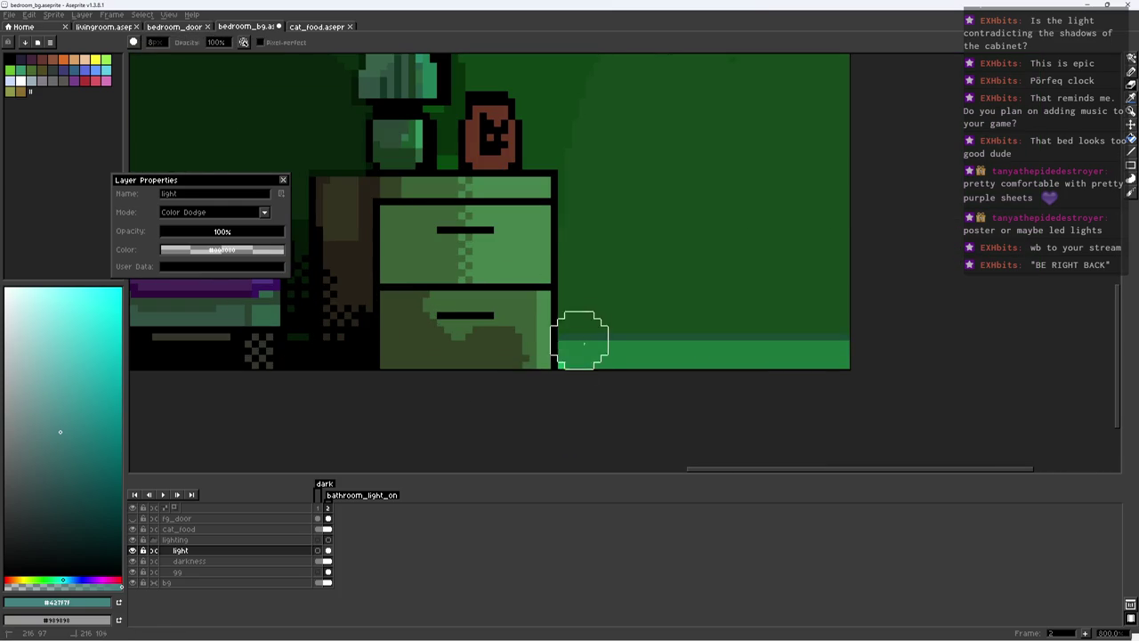
pyautogui.scroll(-4, 583, 365)
pyautogui.scroll(4, 574, 318)
pyautogui.press('b')
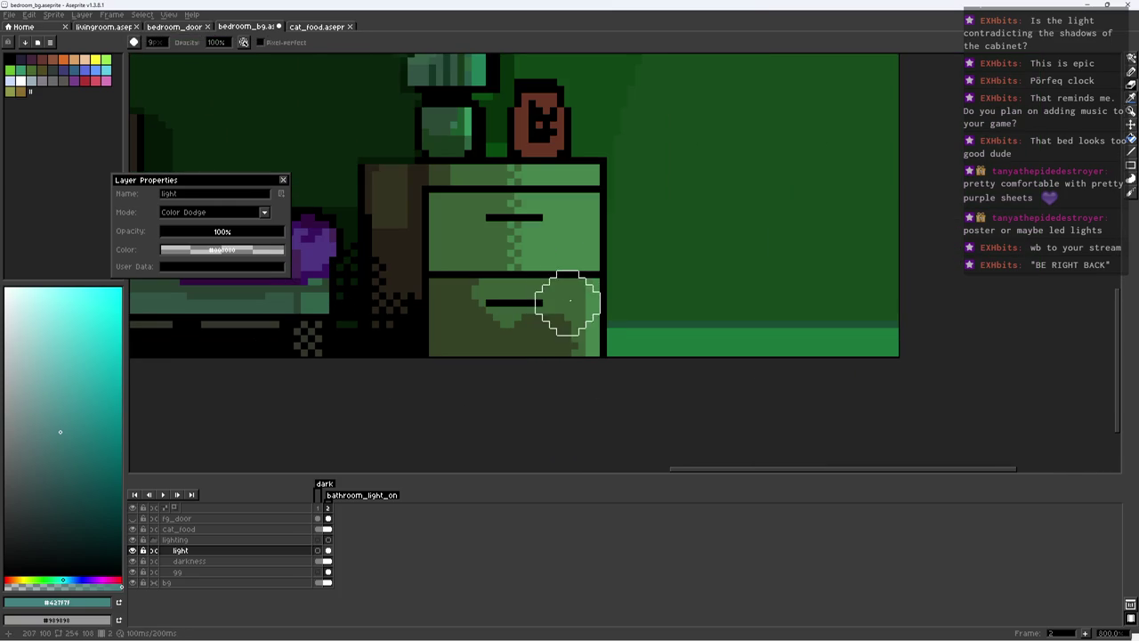
pyautogui.moveTo(557, 292)
pyautogui.mouseDown()
pyautogui.moveTo(574, 292)
pyautogui.moveTo(552, 356)
pyautogui.moveTo(570, 302)
pyautogui.mouseUp()
# Step: Sample the drawer's dark teal and brighten a single pixel on the drawer front
pyautogui.press('z')
pyautogui.scroll(-3, 516, 320)
pyautogui.scroll(2, 516, 320)
pyautogui.press('b')
pyautogui.keyDown('alt'); pyautogui.click(578, 316); pyautogui.keyUp('alt')
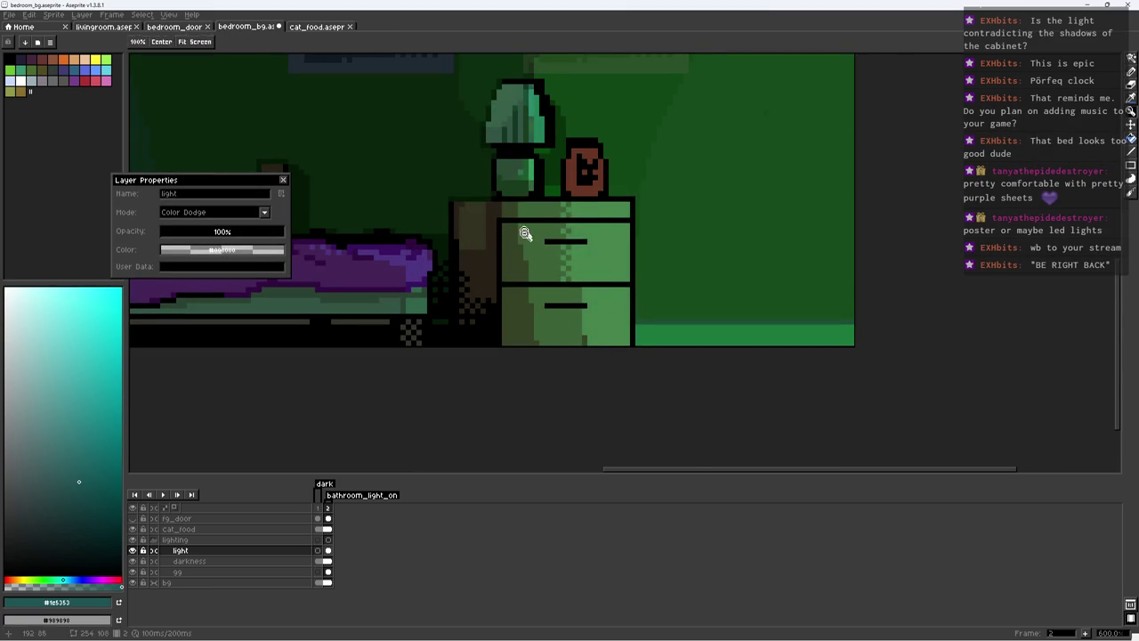
pyautogui.scroll(3, 522, 246)
pyautogui.click(511, 302)
pyautogui.scroll(-4, 525, 289)
pyautogui.scroll(1, 543, 300)
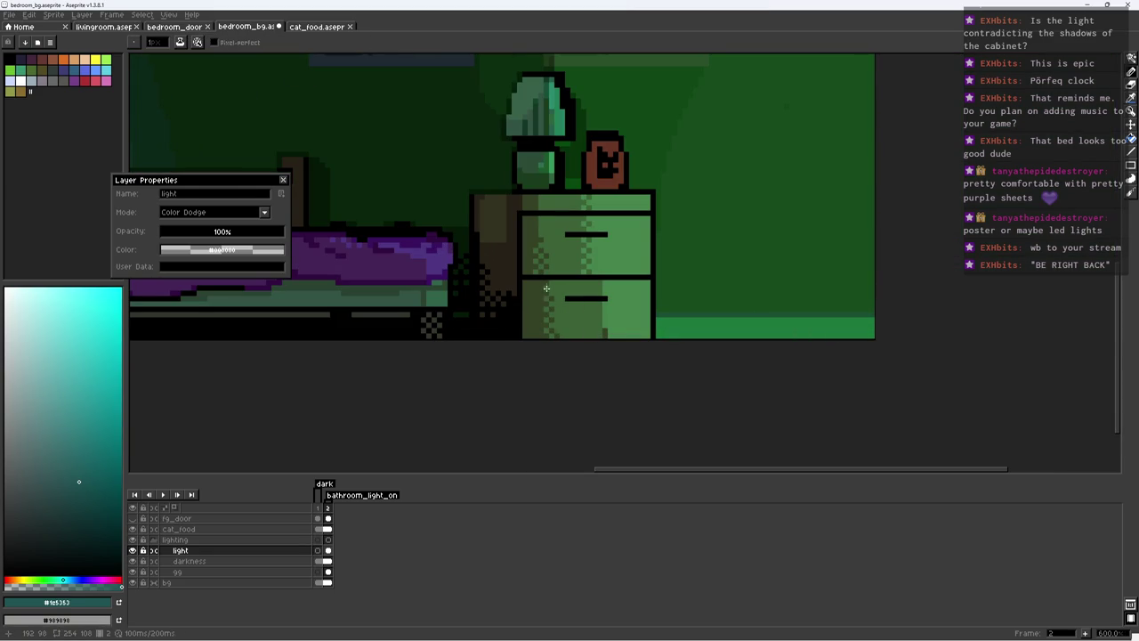
pyautogui.scroll(-3, 569, 281)
pyautogui.scroll(4, 582, 284)
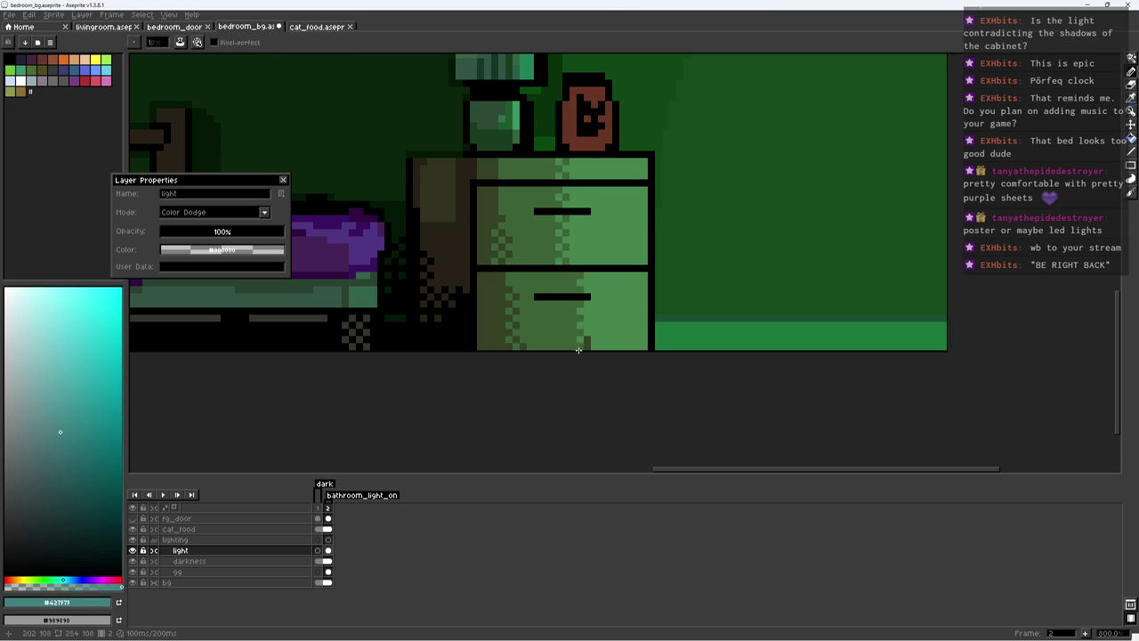
# Step: Sample the nightstand's dark teal and lighter green, then save the file
pyautogui.keyDown('alt'); pyautogui.click(577, 332); pyautogui.keyUp('alt')
pyautogui.keyDown('alt'); pyautogui.click(580, 335); pyautogui.keyUp('alt')
pyautogui.scroll(-3, 572, 275)
pyautogui.scroll(-3, 564, 323)
pyautogui.scroll(1, 516, 320)
pyautogui.hotkey('ctrl', 's')
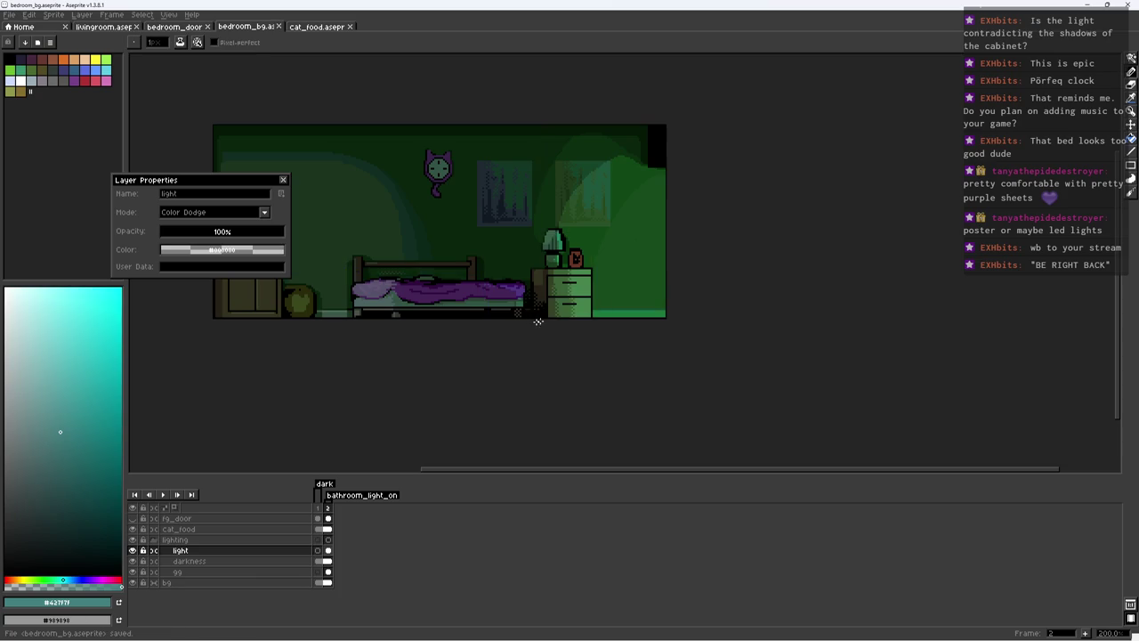
# Step: Resample the nightstand's dark teal and review the dithered drawers, saving repeatedly
pyautogui.scroll(2, 531, 322)
pyautogui.scroll(4, 551, 316)
pyautogui.keyDown('alt'); pyautogui.click(555, 318); pyautogui.keyUp('alt')
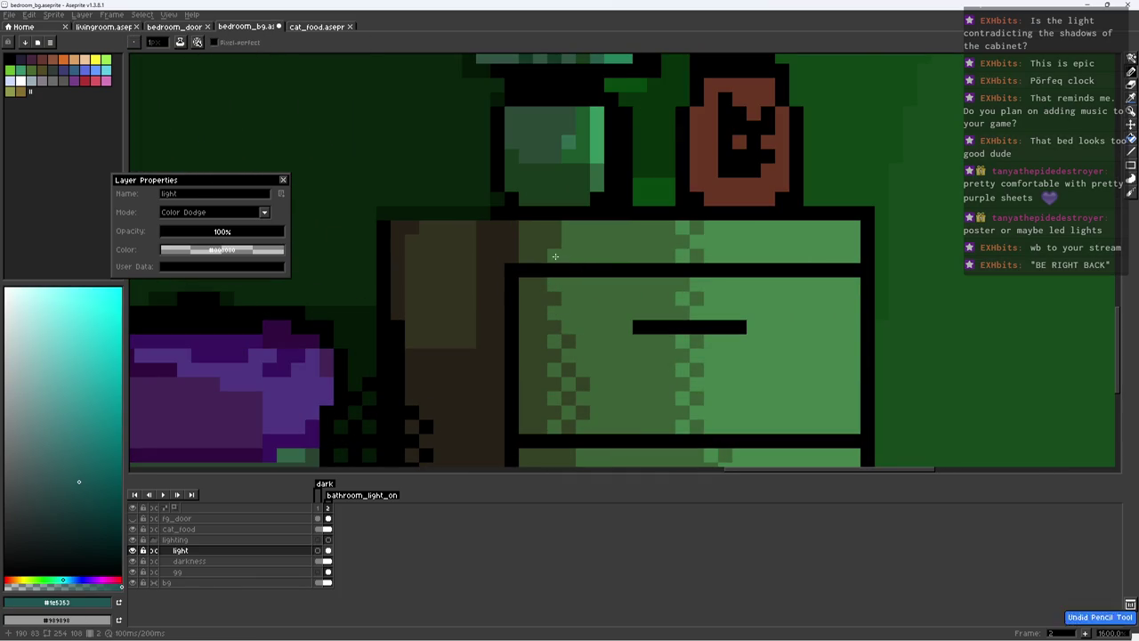
pyautogui.scroll(-2, 585, 265)
pyautogui.scroll(-1, 620, 254)
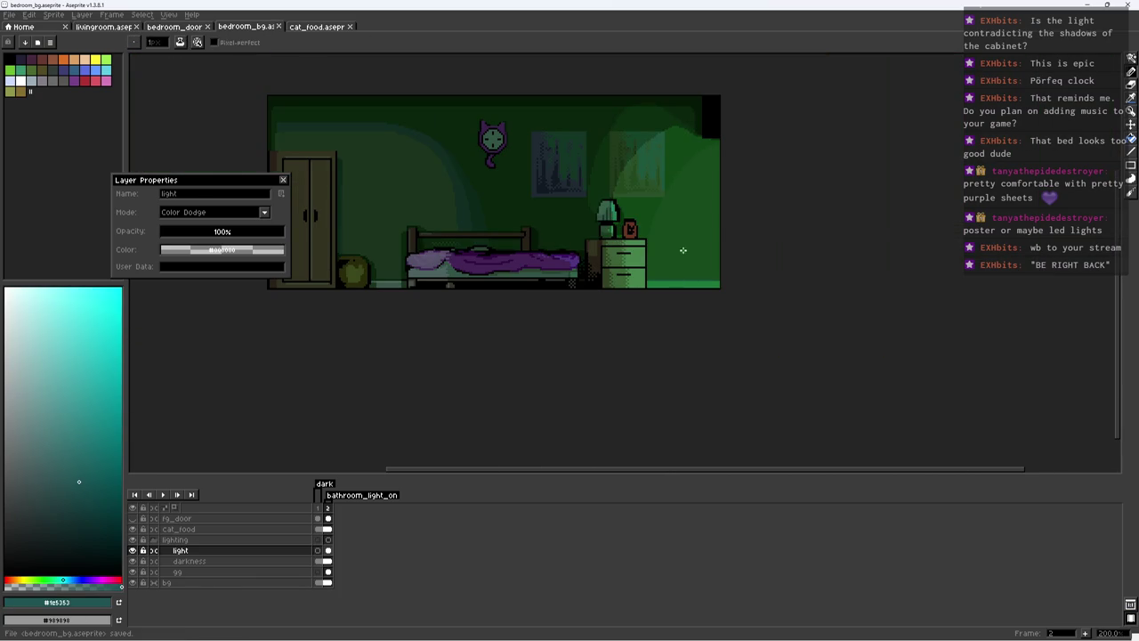
pyautogui.hotkey('ctrl', 's')
pyautogui.scroll(2, 681, 263)
pyautogui.scroll(3, 623, 245)
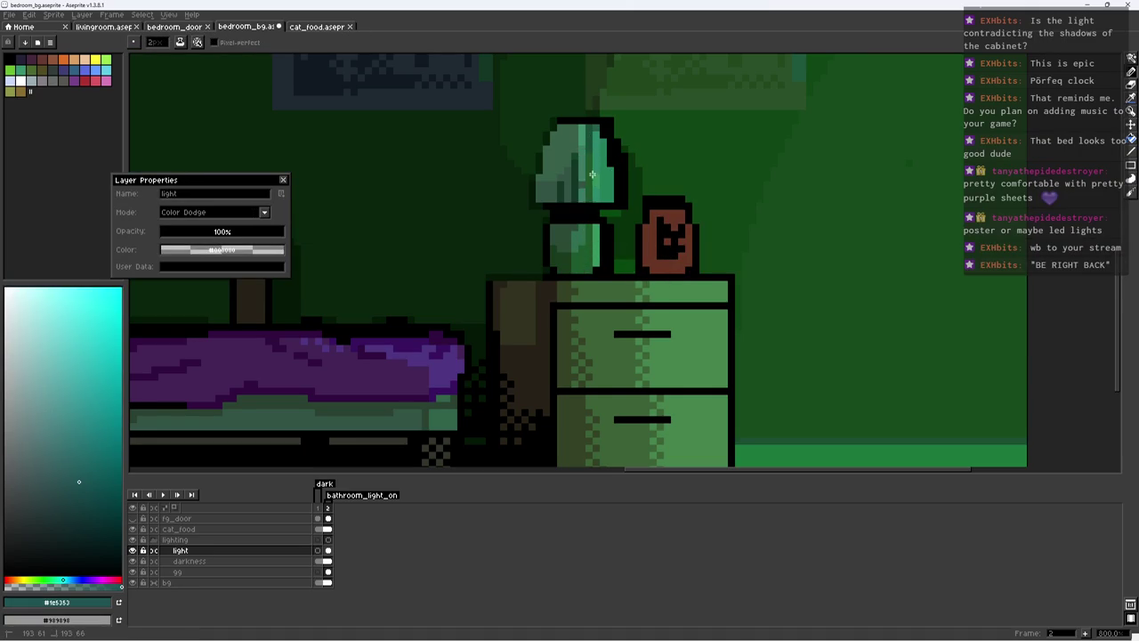
pyautogui.scroll(-5, 603, 192)
pyautogui.scroll(-3, 569, 267)
pyautogui.hotkey('ctrl', 's')
pyautogui.scroll(4, 541, 360)
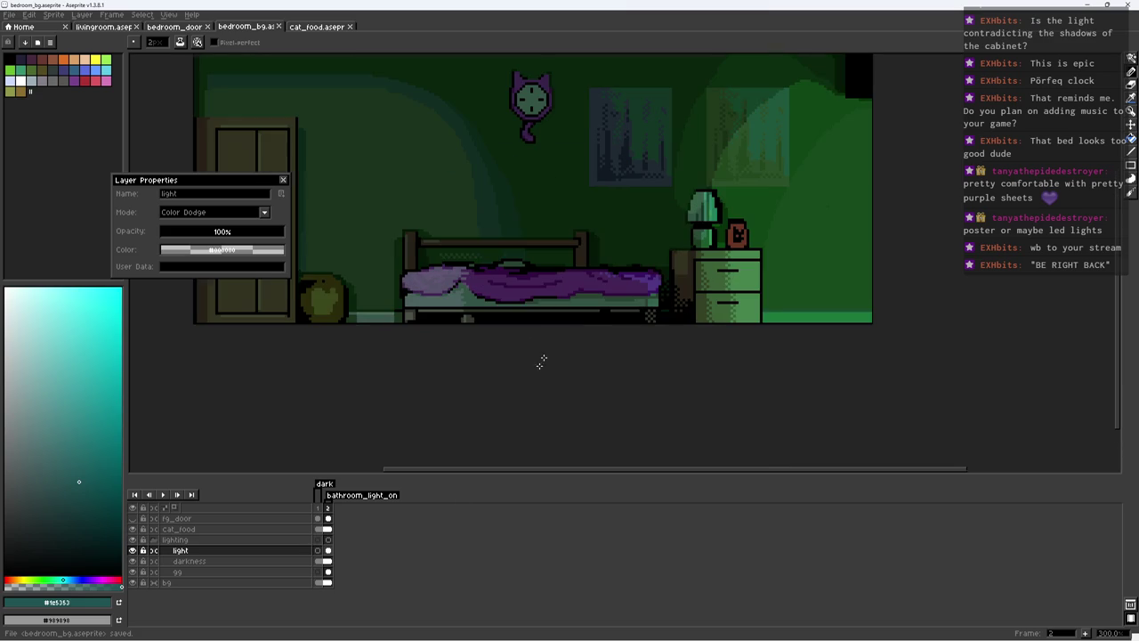
# Step: Check the darkness and light layers, then save the file
pyautogui.click(327, 560)
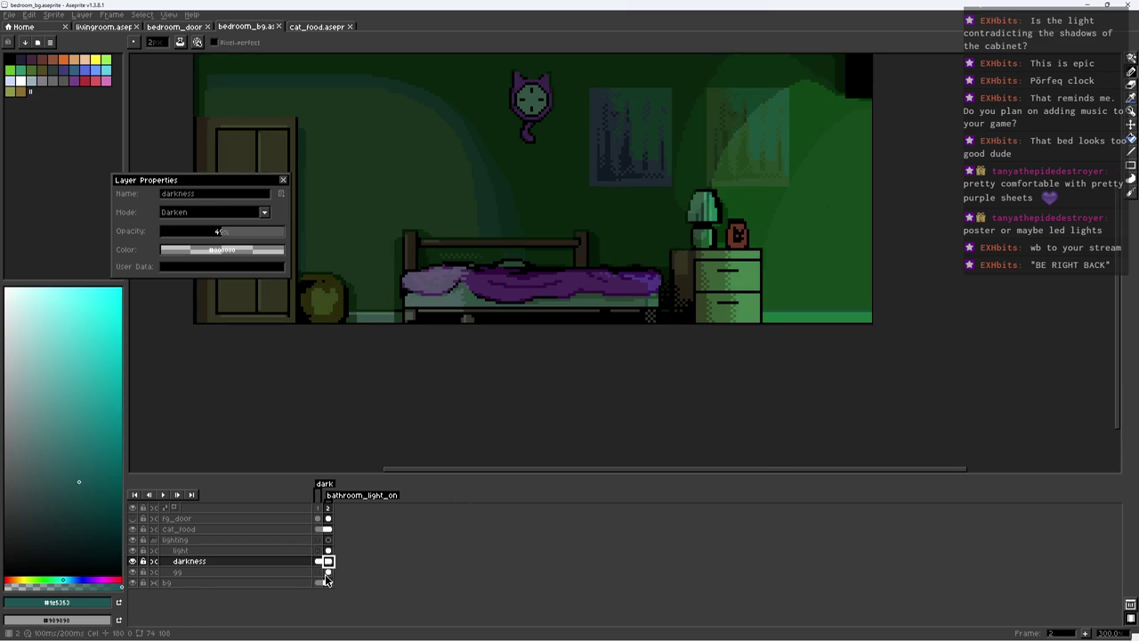
pyautogui.click(327, 571)
pyautogui.click(328, 550)
pyautogui.scroll(2, 595, 286)
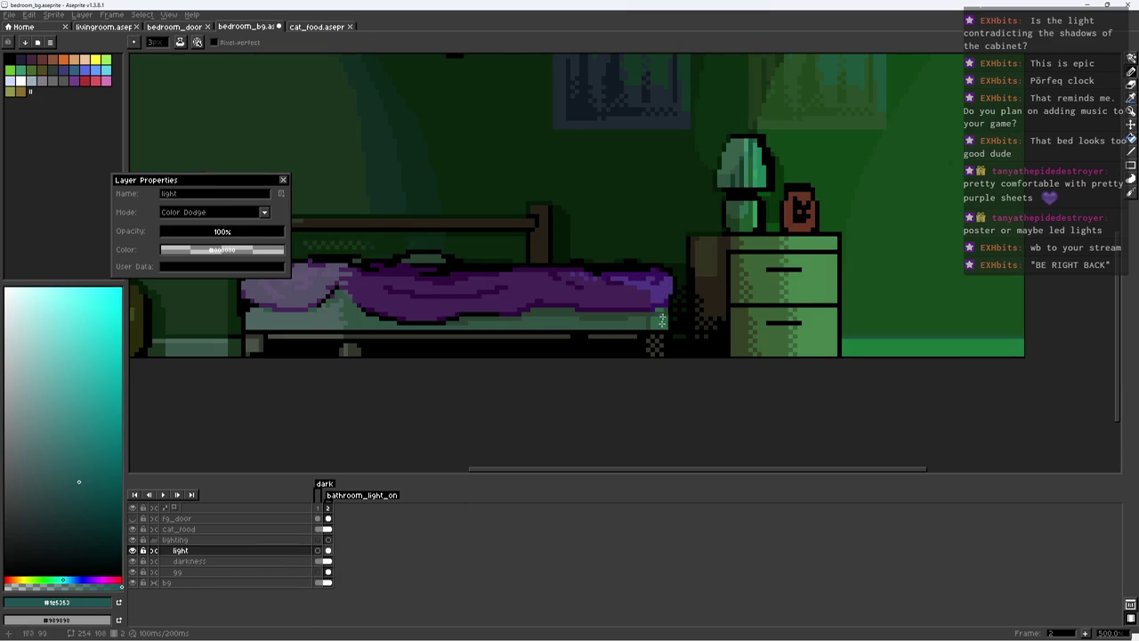
pyautogui.scroll(-4, 655, 341)
pyautogui.scroll(1, 682, 371)
pyautogui.hotkey('ctrl', 's')
# Step: Compare the lamp glow between frames 1 and 2, ending on the light layer in frame 2
pyautogui.click(327, 561)
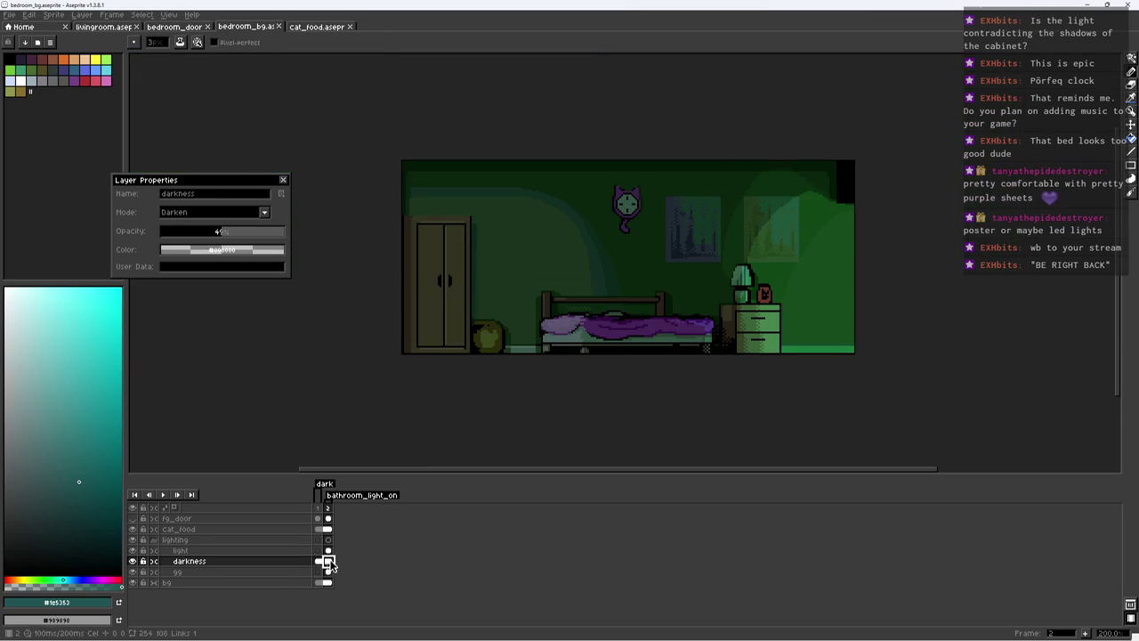
pyautogui.click(317, 561)
pyautogui.click(316, 562)
pyautogui.click(327, 562)
pyautogui.click(327, 561)
pyautogui.click(328, 549)
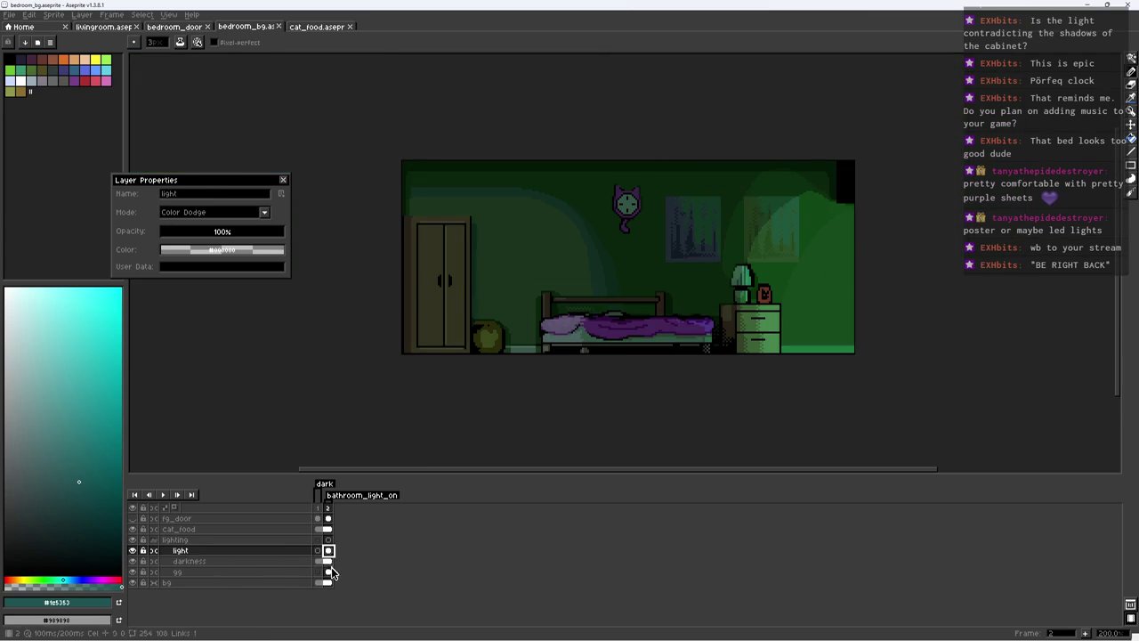
pyautogui.click(131, 550)
# Step: Select the 99 layer and hide it to judge the glow
pyautogui.click(218, 572)
pyautogui.click(133, 572)
pyautogui.scroll(1, 818, 315)
pyautogui.scroll(2, 819, 315)
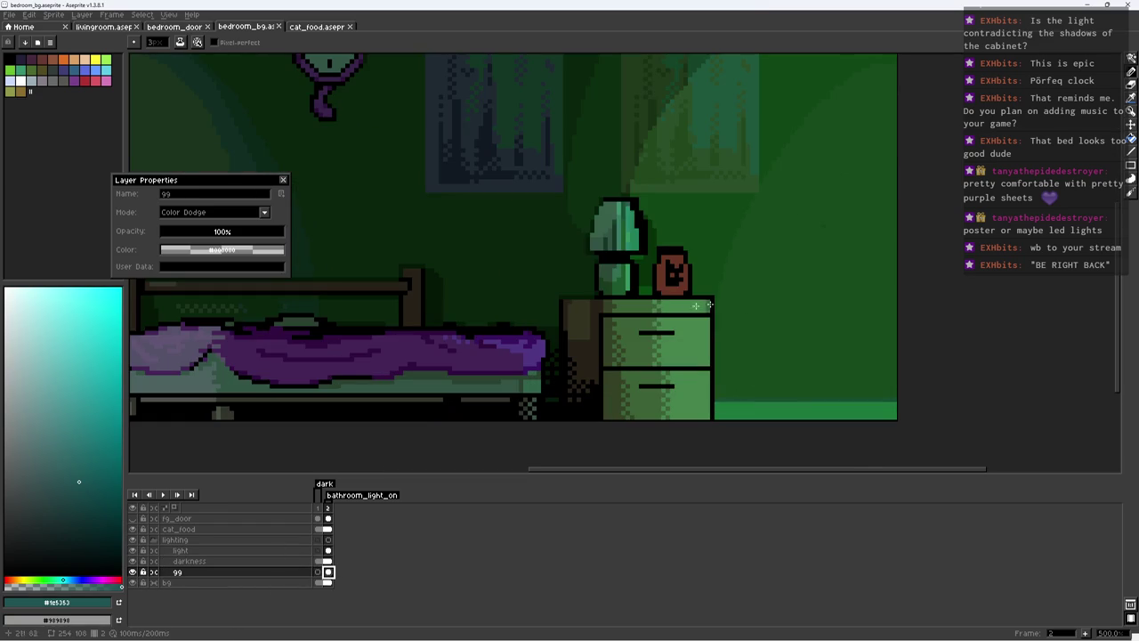
# Step: Sample the green wall colour, create a 99 layer cel in frame 2, and select the light layer
pyautogui.keyDown('alt'); pyautogui.click(656, 282); pyautogui.keyUp('alt')
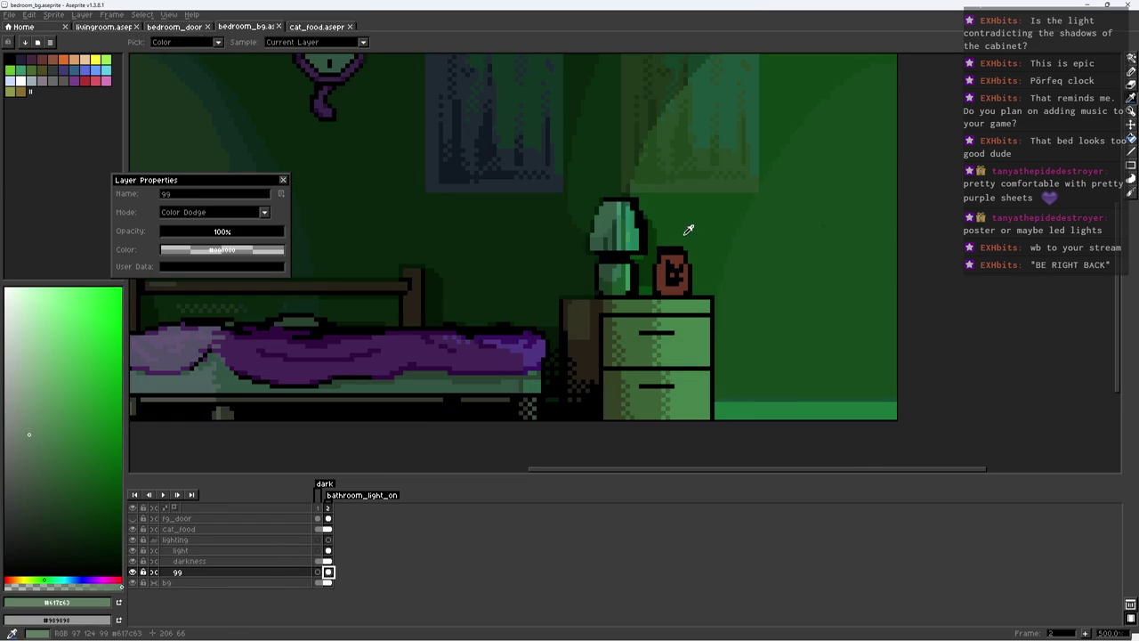
pyautogui.click(647, 255)
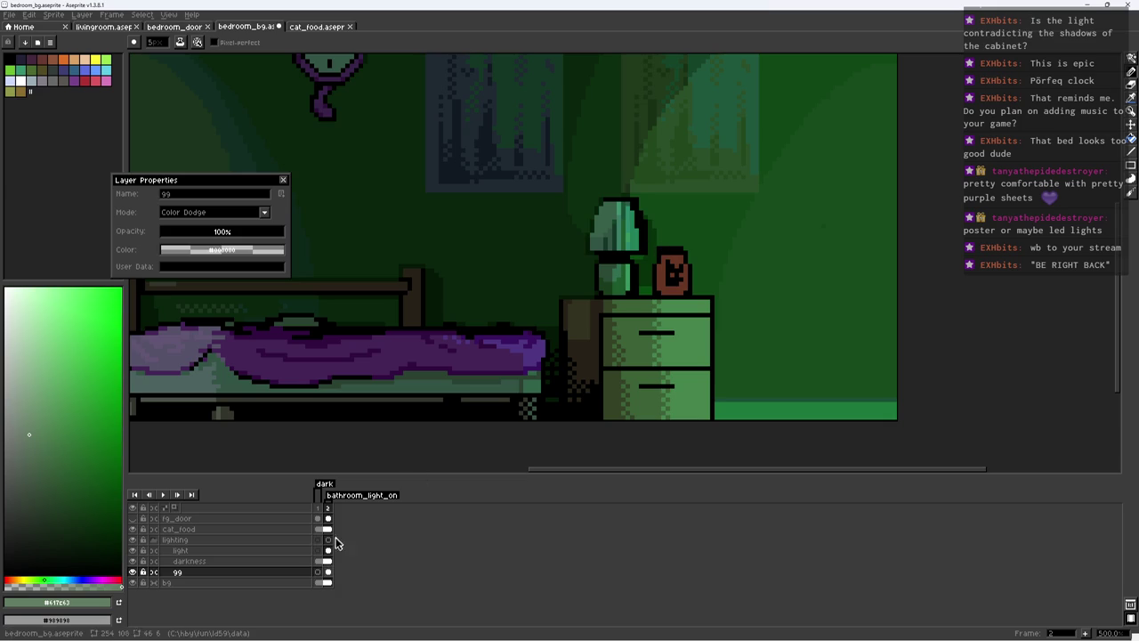
pyautogui.click(329, 550)
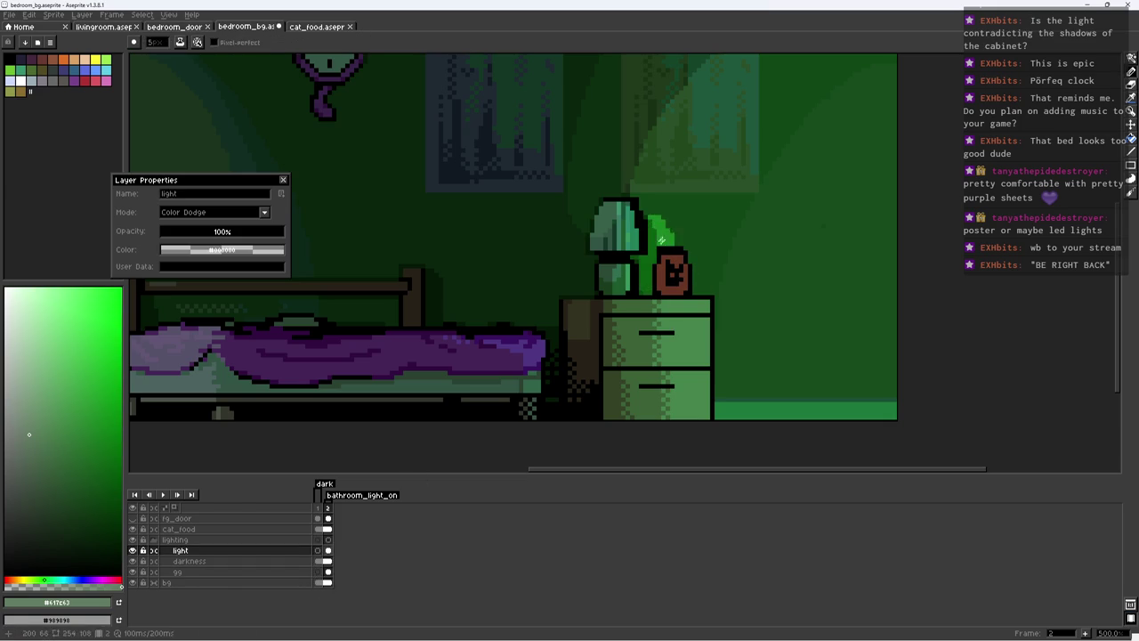
pyautogui.moveTo(483, 444); pyautogui.dragTo(371, 471)
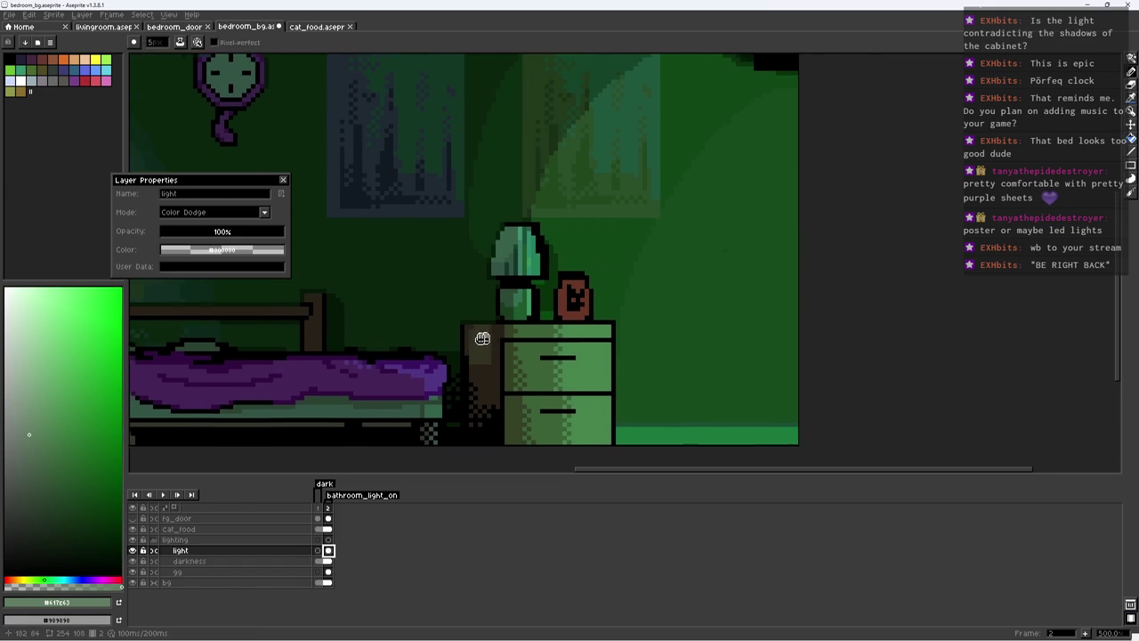
# Step: Hide the orange frame on the nightstand and toggle the lighting layers to compare
pyautogui.click(132, 529)
pyautogui.scroll(-1, 503, 311)
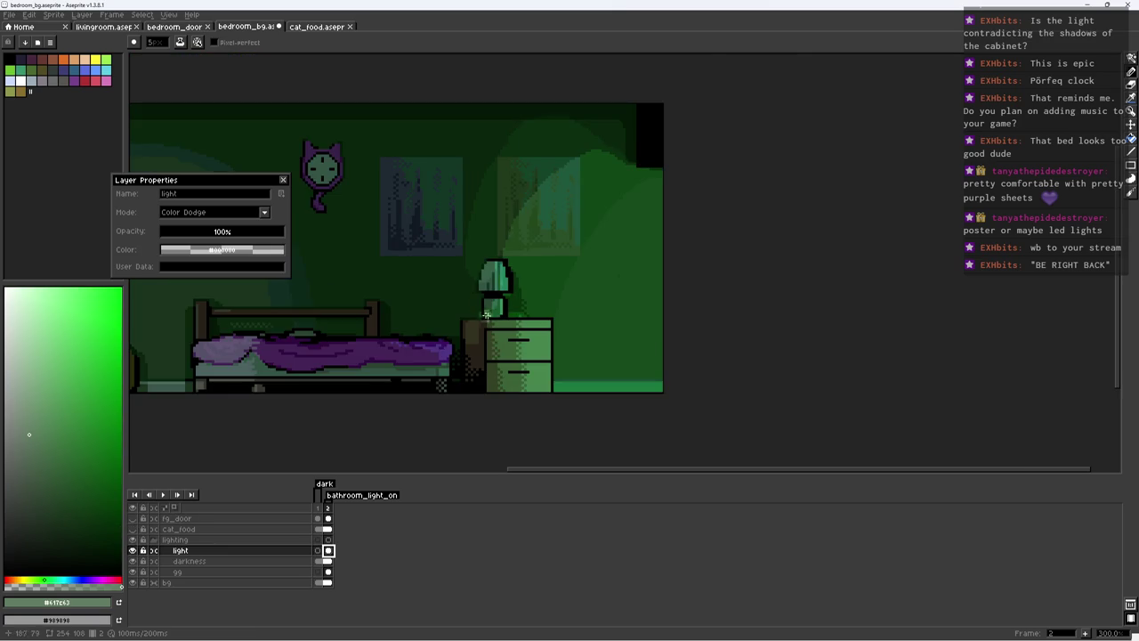
pyautogui.scroll(1, 504, 312)
pyautogui.scroll(3, 503, 311)
pyautogui.scroll(-4, 504, 311)
pyautogui.scroll(-1, 481, 302)
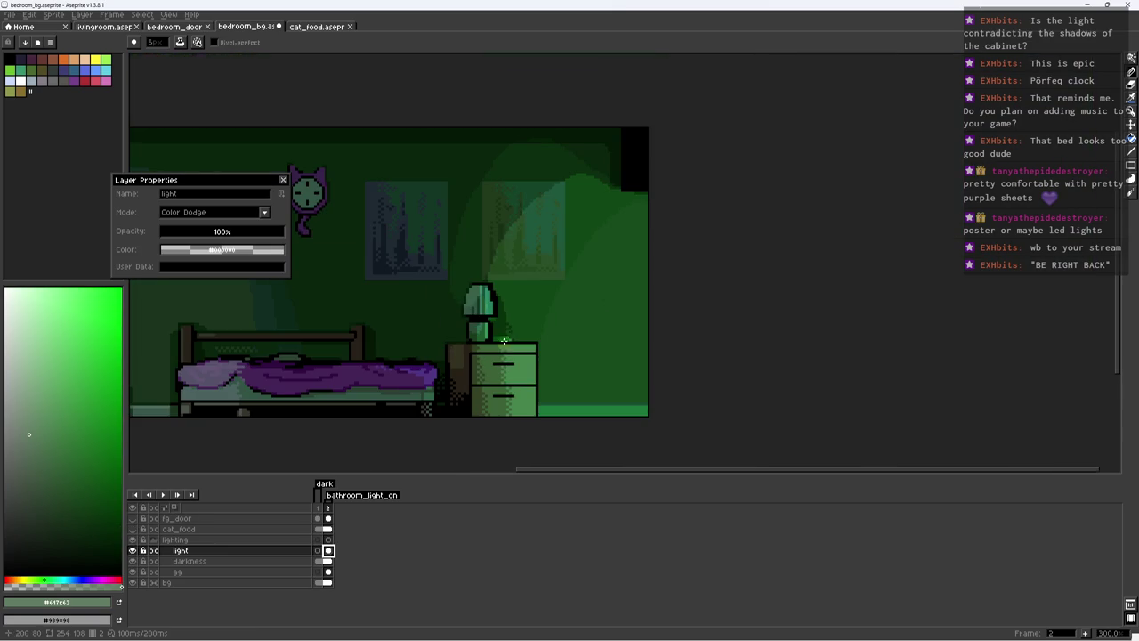
pyautogui.click(133, 539)
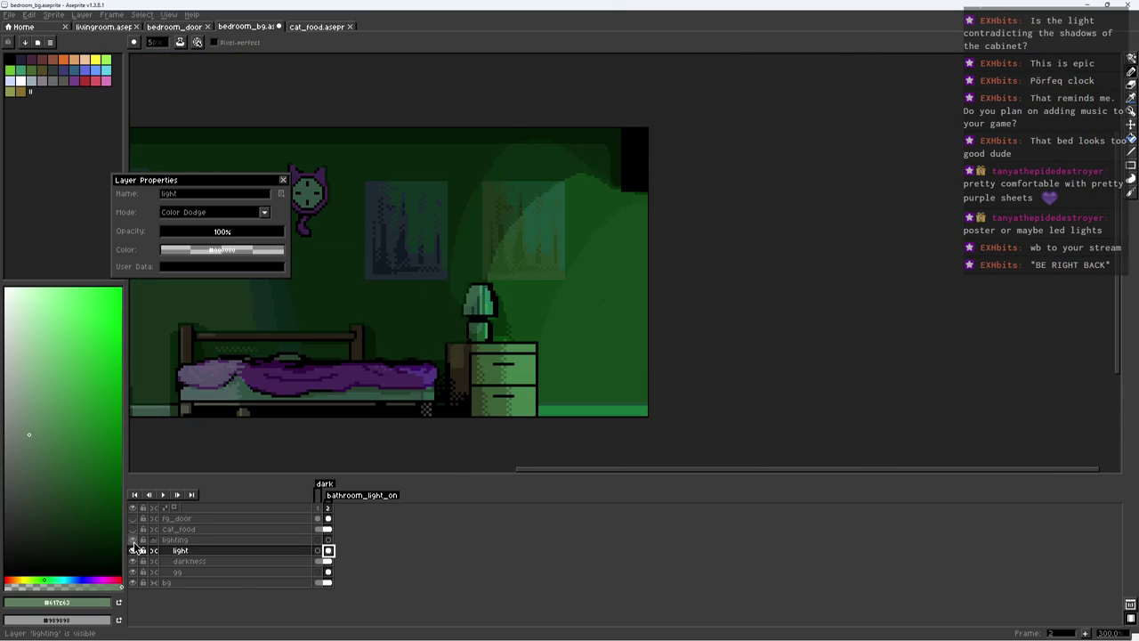
pyautogui.click(132, 539)
# Step: On layer 99, erase the stray green pixels beside the lamp base and save
pyautogui.click(187, 561)
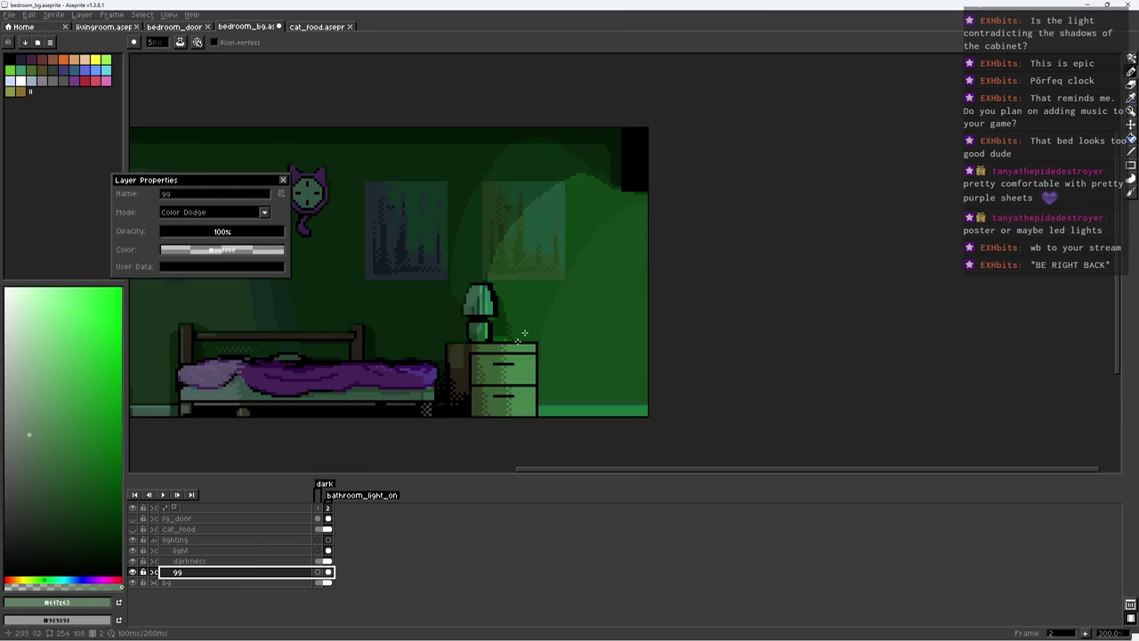
pyautogui.press('e')
pyautogui.scroll(3, 475, 364)
pyautogui.scroll(2, 474, 365)
pyautogui.moveTo(461, 338)
pyautogui.mouseDown()
pyautogui.moveTo(491, 325)
pyautogui.moveTo(450, 294)
pyautogui.moveTo(461, 317)
pyautogui.mouseUp()
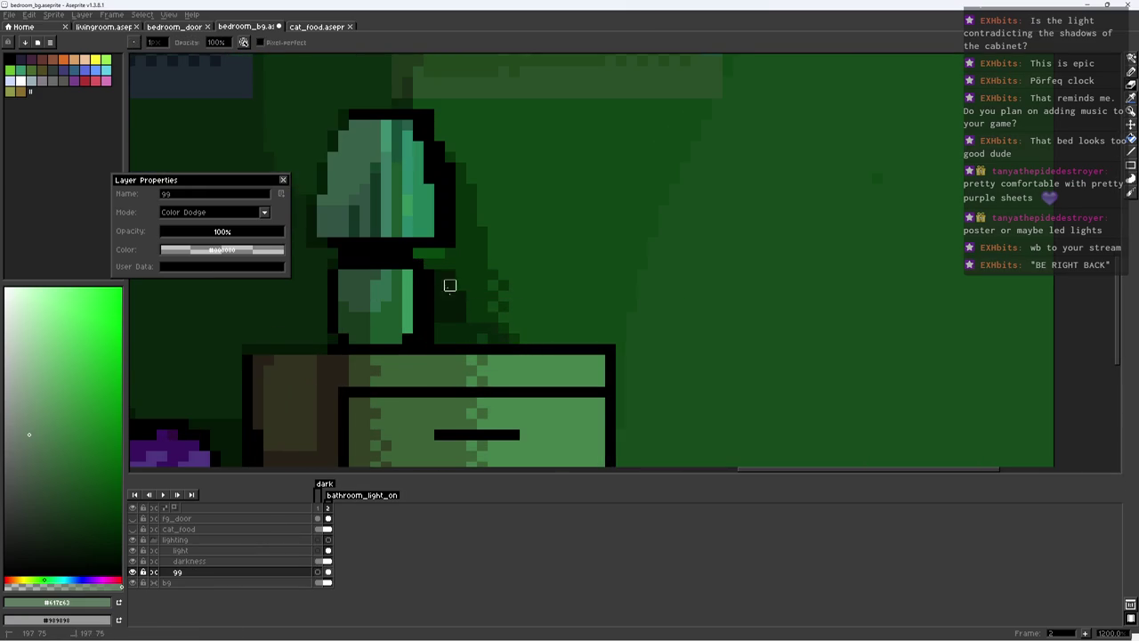
pyautogui.hotkey('ctrl', 's')
# Step: Toggle the 99 layer off and on from the light layer to compare the glow
pyautogui.scroll(-8, 439, 285)
pyautogui.press('v')
pyautogui.scroll(1, 516, 290)
pyautogui.scroll(1, 516, 289)
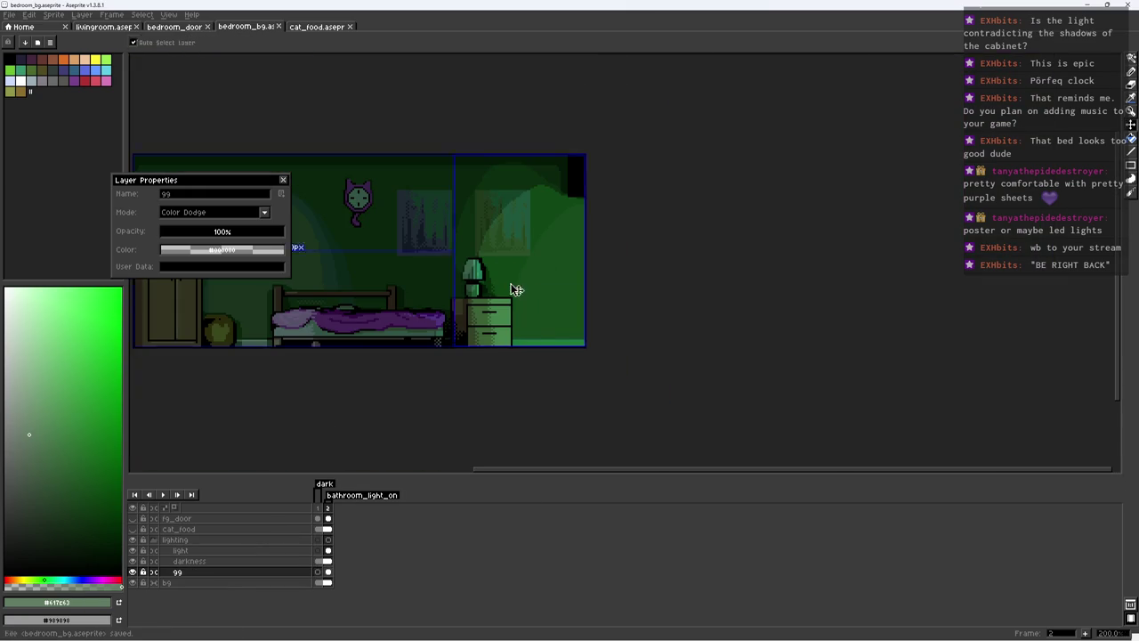
pyautogui.click(169, 551)
pyautogui.click(133, 571)
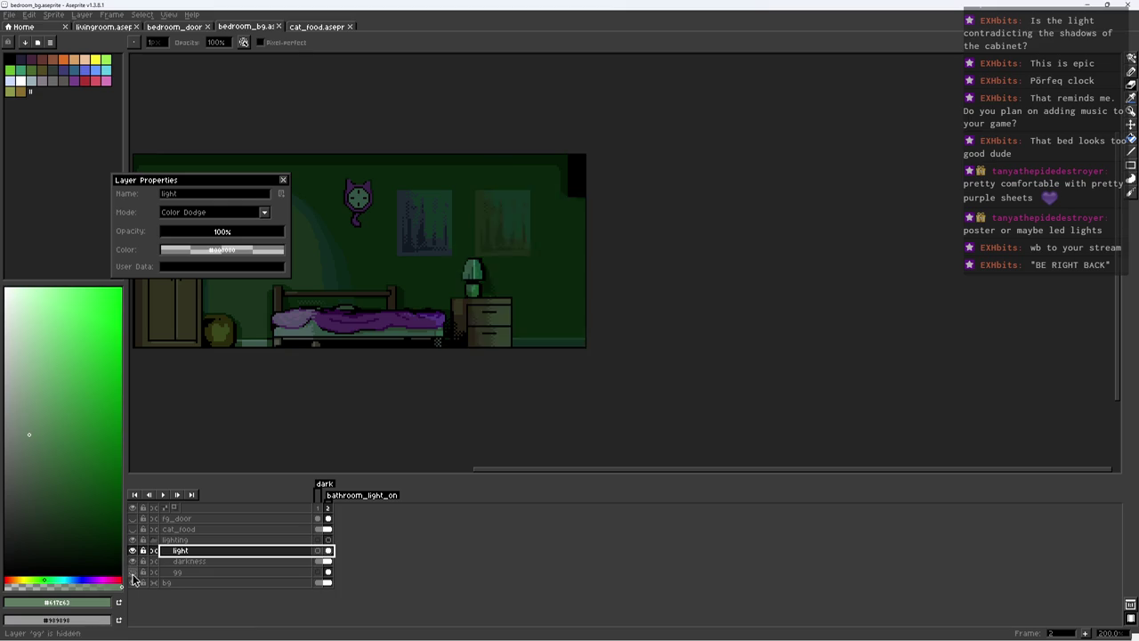
pyautogui.click(248, 571)
pyautogui.press('+')
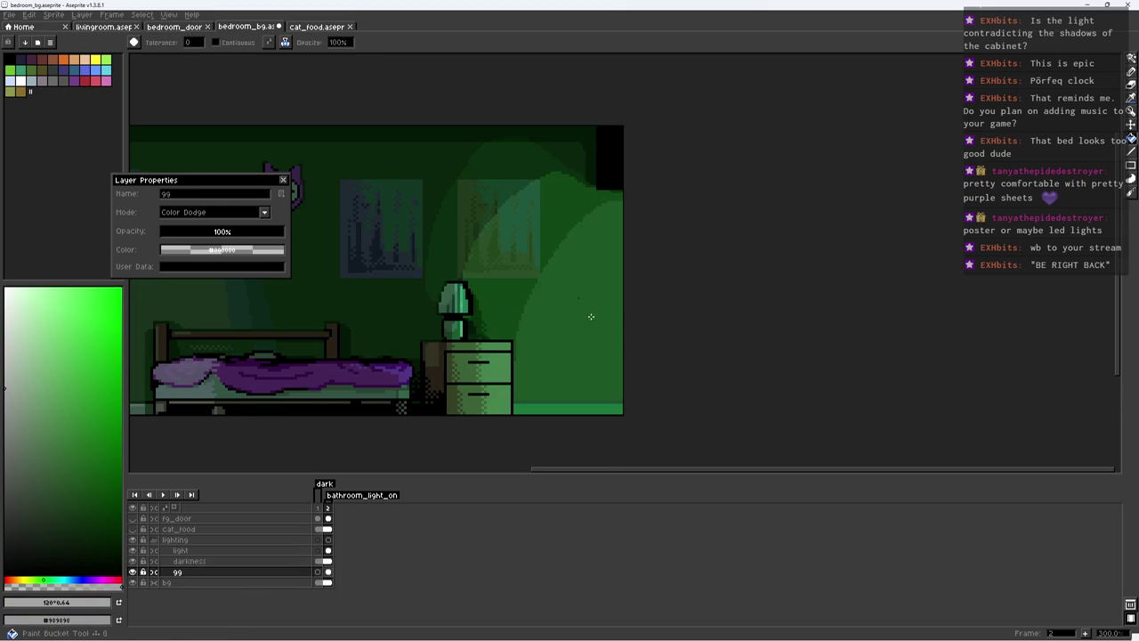
# Step: Sample a grey colour from the artwork and save the bedroom background
pyautogui.scroll(1, 611, 323)
pyautogui.keyDown('alt'); pyautogui.click(567, 299); pyautogui.keyUp('alt')
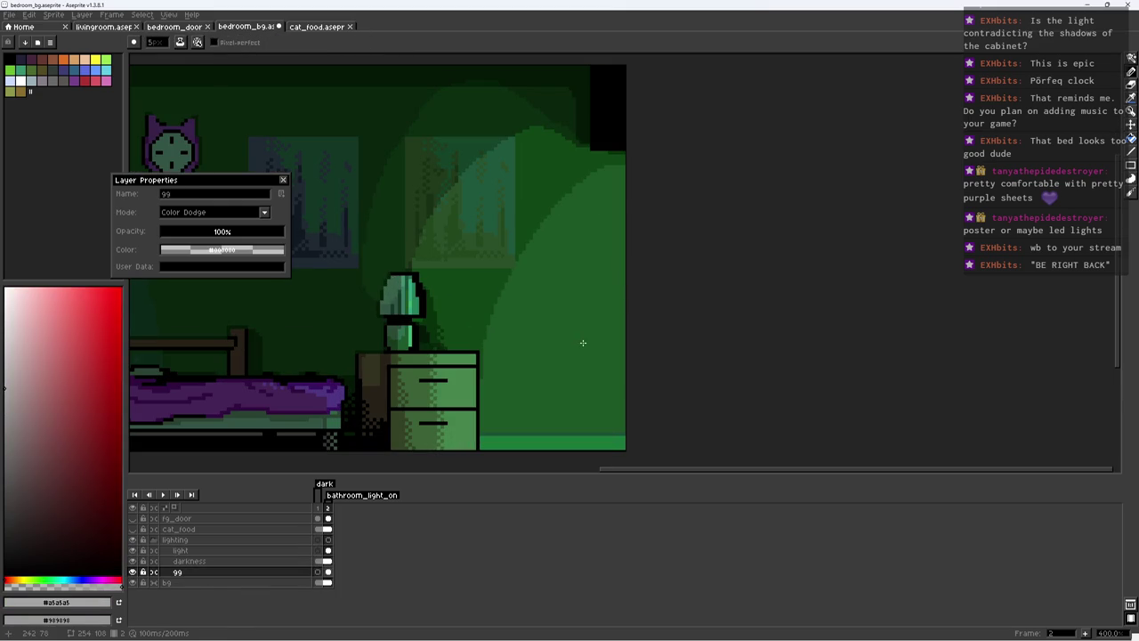
pyautogui.scroll(-4, 618, 317)
pyautogui.scroll(5, 587, 267)
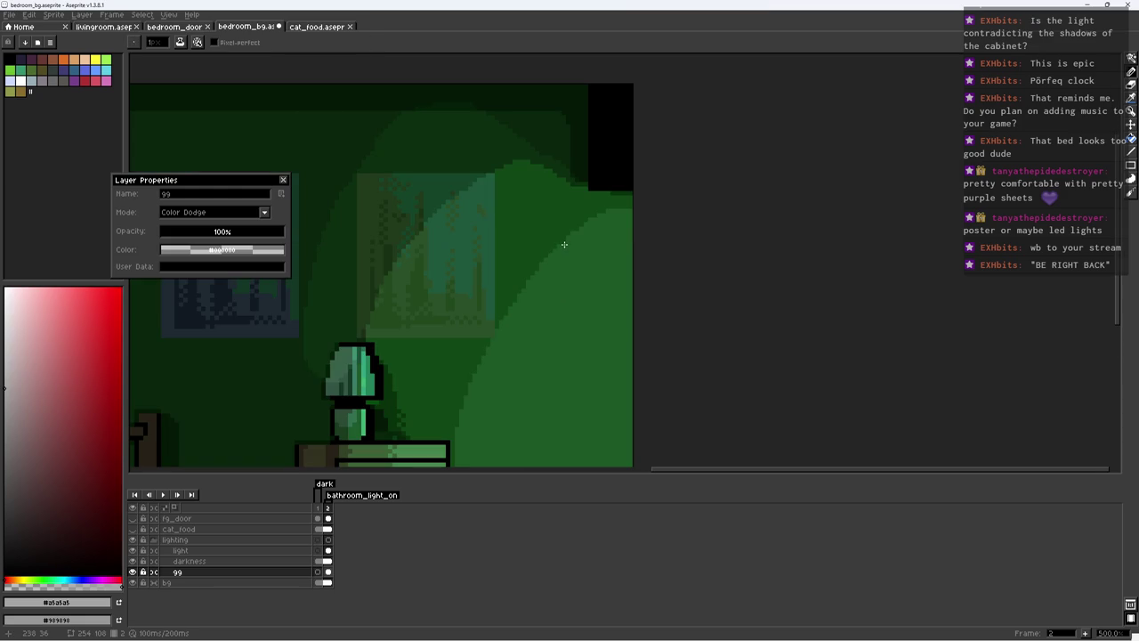
pyautogui.scroll(-4, 640, 240)
pyautogui.scroll(1, 682, 234)
pyautogui.scroll(5, 633, 302)
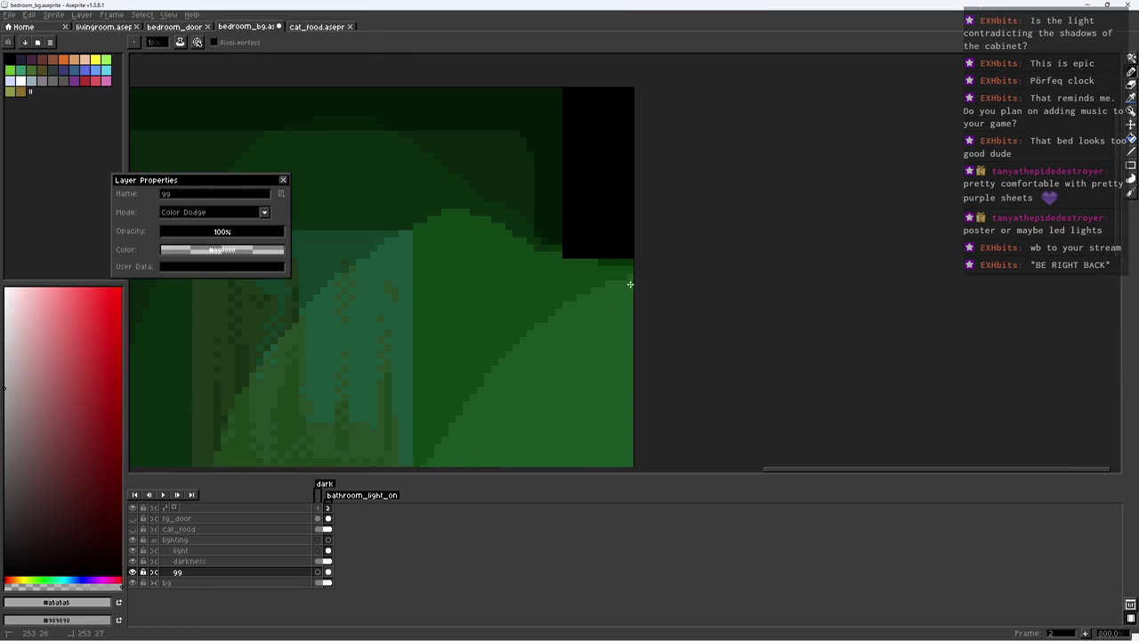
pyautogui.hotkey('ctrl', 's')
# Step: Pick a pale colour and draw a light highlight strip along the floor edge
pyautogui.scroll(-5, 618, 276)
pyautogui.scroll(4, 636, 329)
pyautogui.scroll(-2, 627, 294)
pyautogui.scroll(-2, 624, 285)
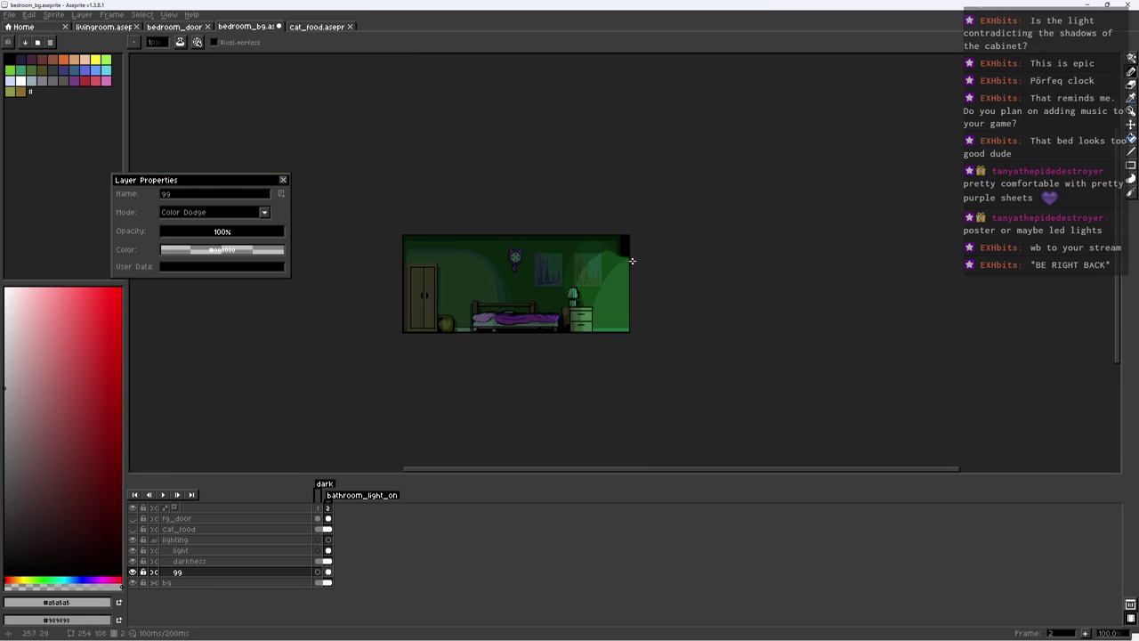
pyautogui.scroll(3, 623, 286)
pyautogui.scroll(2, 592, 356)
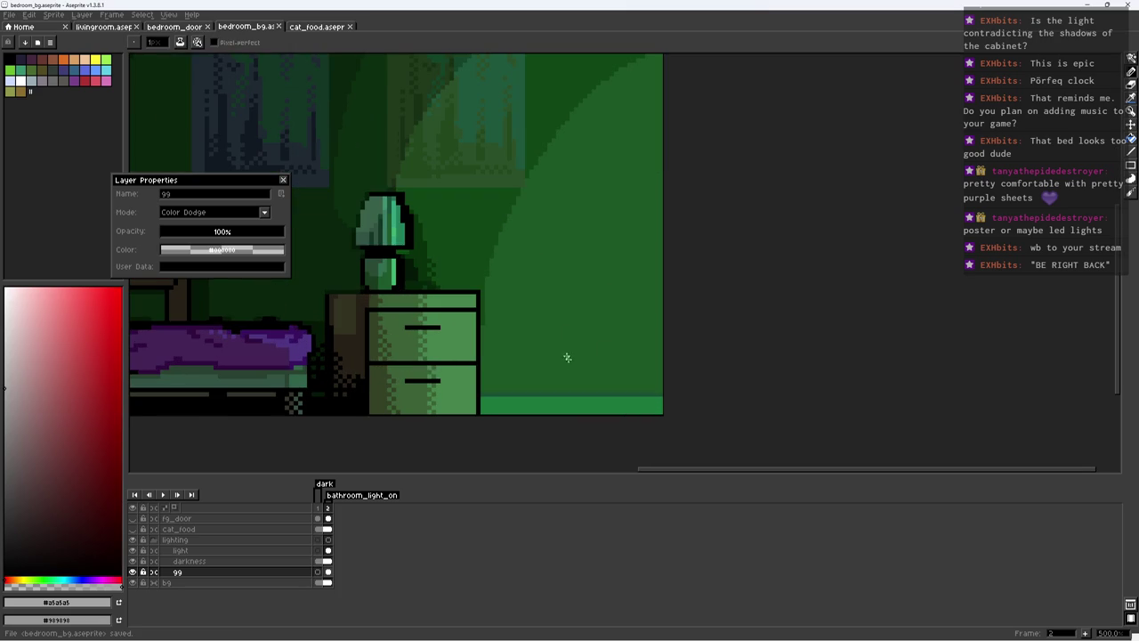
pyautogui.click(14, 328)
pyautogui.scroll(-1, 557, 280)
pyautogui.scroll(-1, 587, 329)
pyautogui.moveTo(633, 379); pyautogui.dragTo(502, 379)
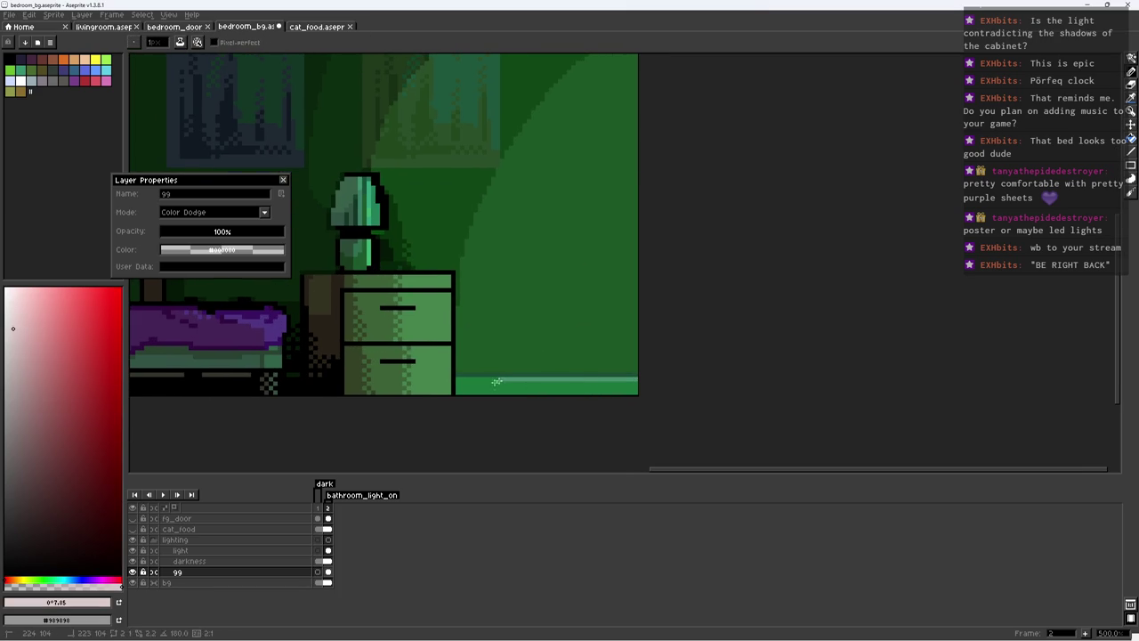
# Step: Try a green-tinted bucket fill on the floor strip, undo it, and save
pyautogui.click(60, 579)
pyautogui.press('g')
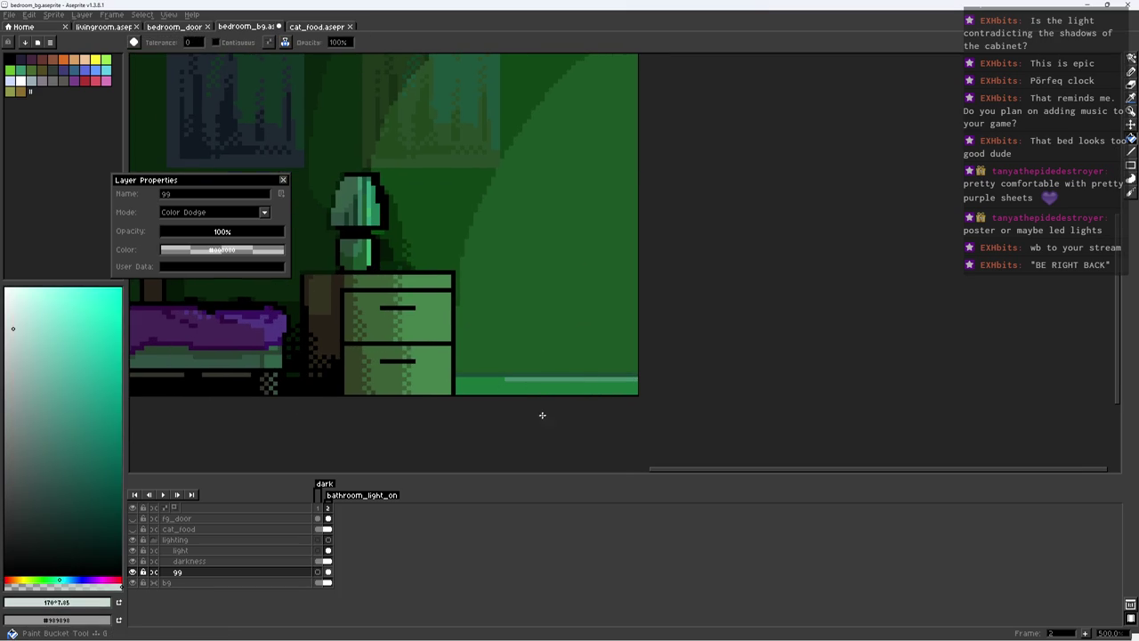
pyautogui.press('+')
pyautogui.click(50, 579)
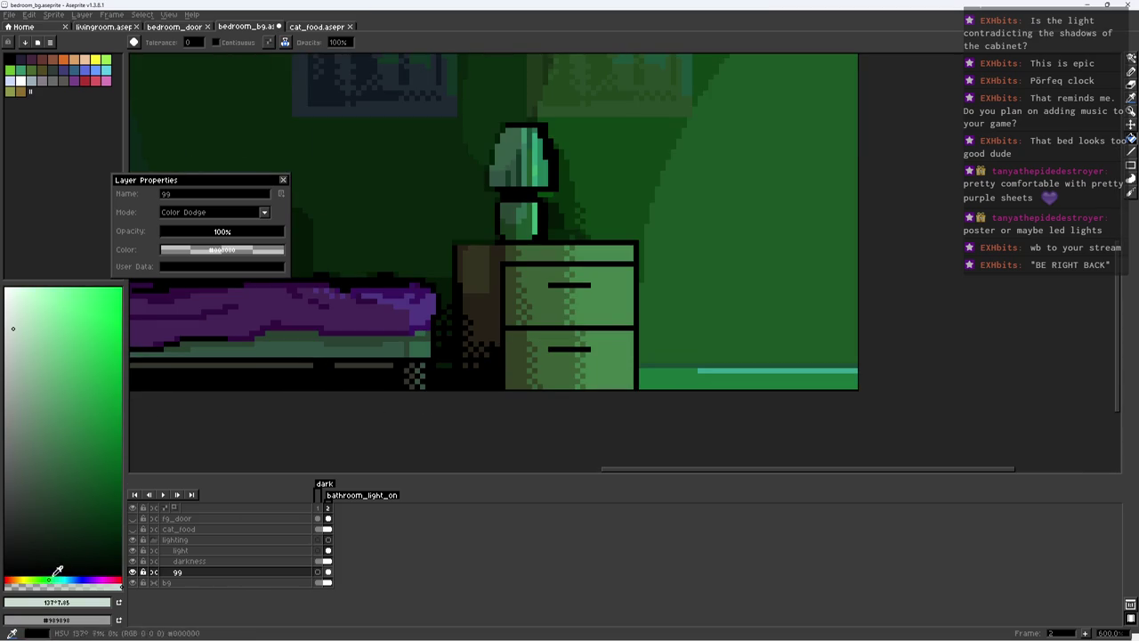
pyautogui.click(693, 371)
pyautogui.hotkey('ctrl', 'z')
pyautogui.press('b')
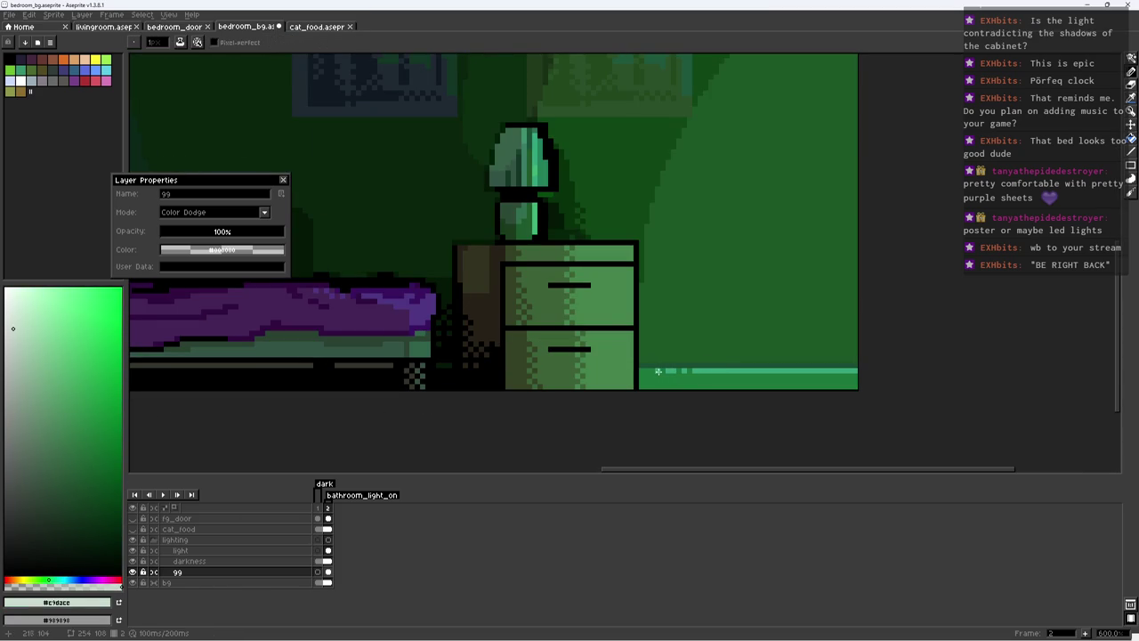
pyautogui.press('1')
pyautogui.press('2')
pyautogui.hotkey('ctrl', 's')
# Step: Compare the lit and unlit frames via the darkness layer, then reselect layer 99
pyautogui.click(325, 560)
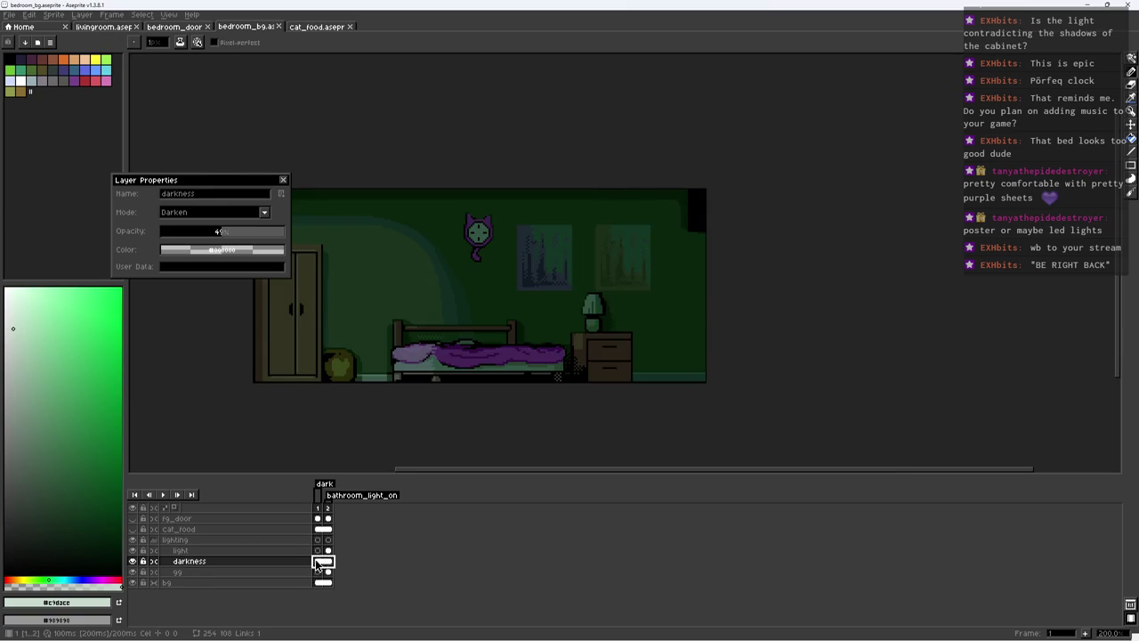
pyautogui.press('Left')
pyautogui.press('Right')
pyautogui.press('Left')
pyautogui.press('Right')
pyautogui.click(329, 571)
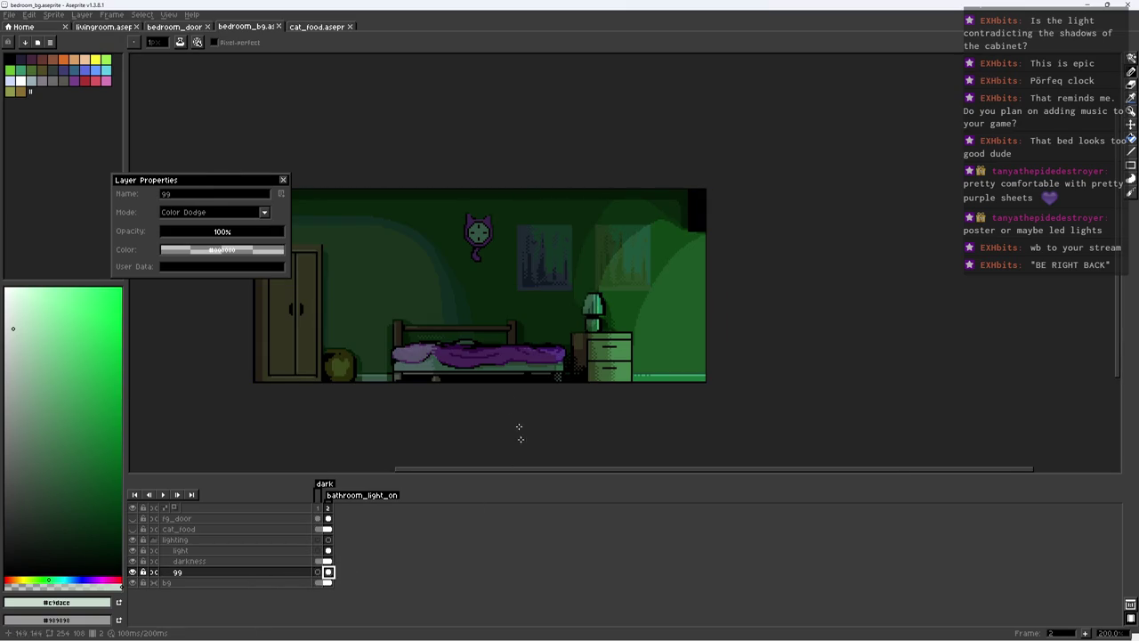
pyautogui.scroll(3, 623, 187)
pyautogui.scroll(1, 551, 214)
# Step: Touch up the light near the ceiling on layer 99 and save
pyautogui.press('e')
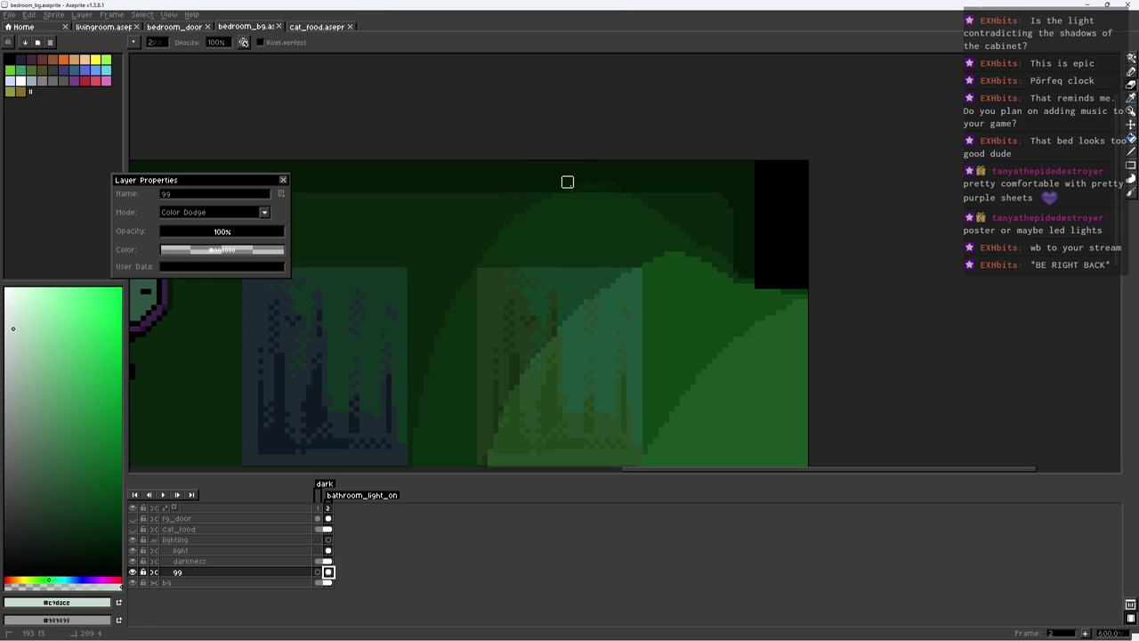
pyautogui.click(632, 181)
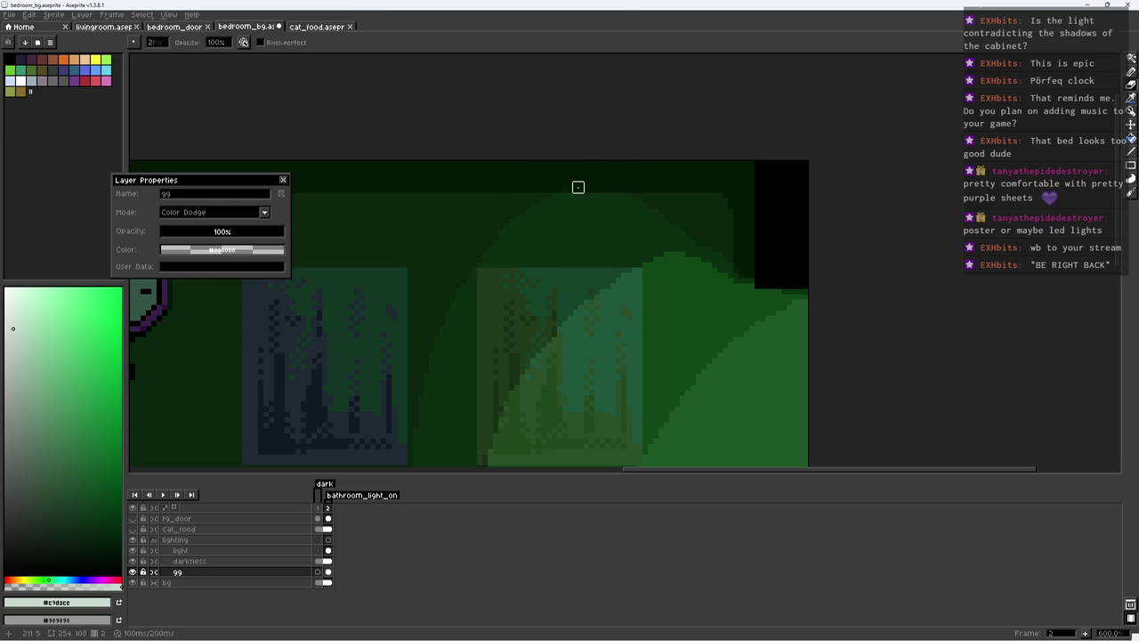
pyautogui.scroll(-3, 557, 182)
pyautogui.scroll(-2, 692, 172)
pyautogui.hotkey('ctrl', 's')
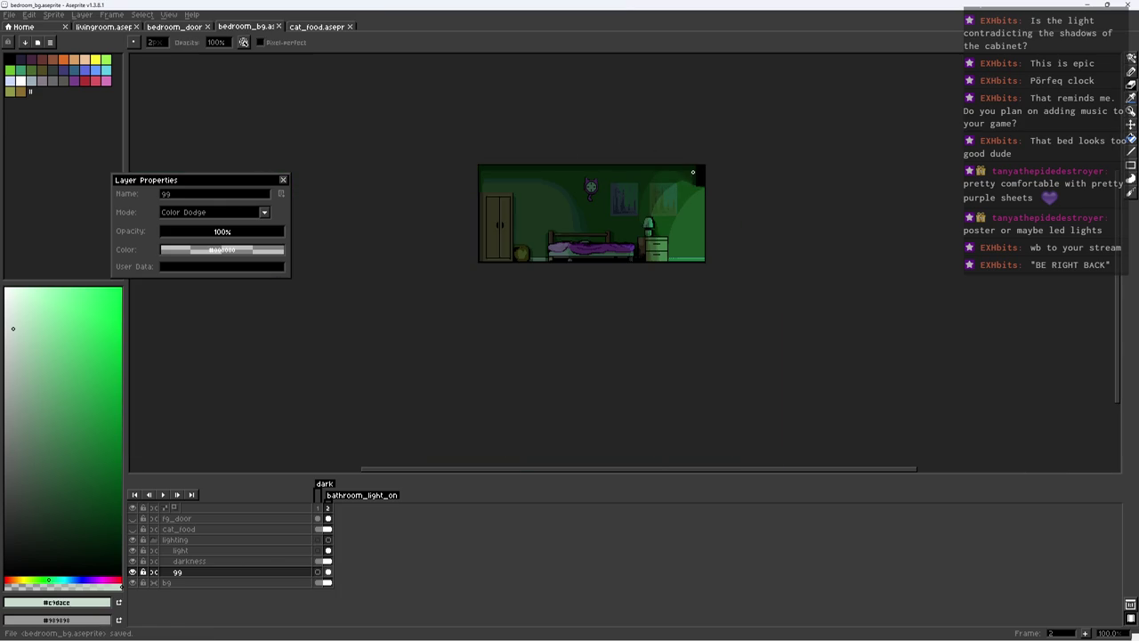
# Step: Export the sprite sheet, overwriting the existing bedroom_bg.png and bedroom_bg.json
pyautogui.scroll(2, 632, 209)
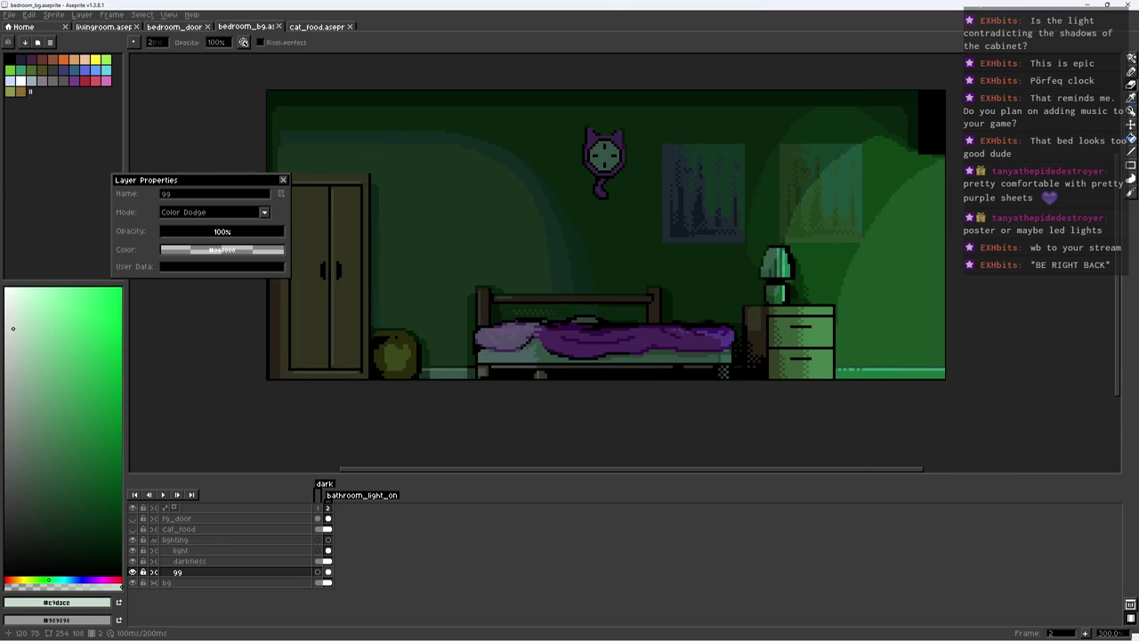
pyautogui.hotkey('ctrl', 'e')
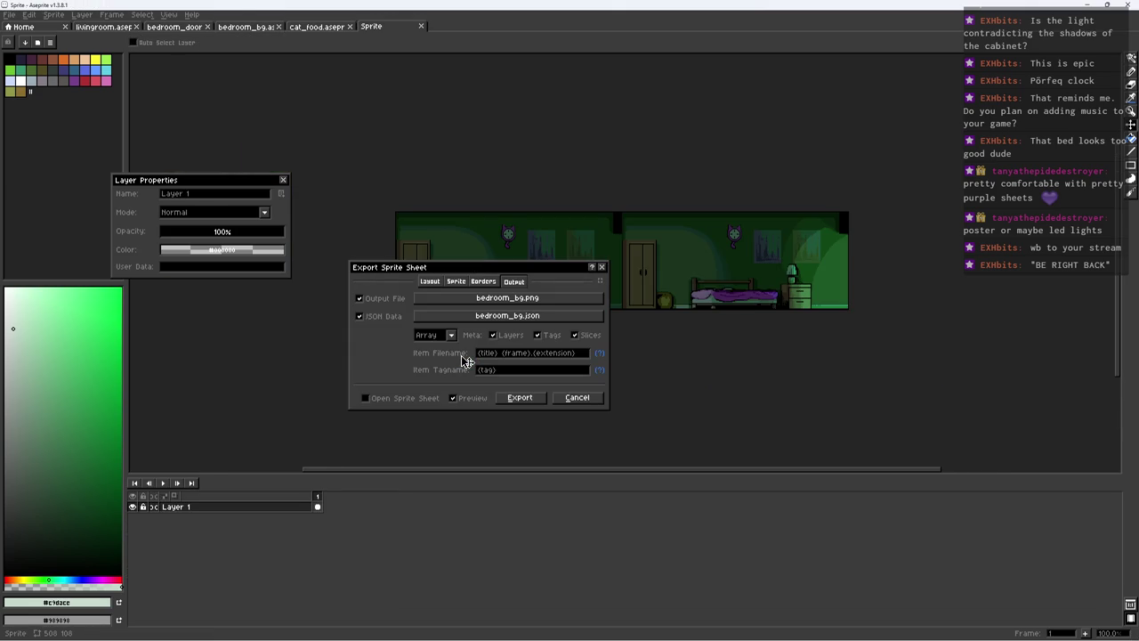
pyautogui.press('Return')
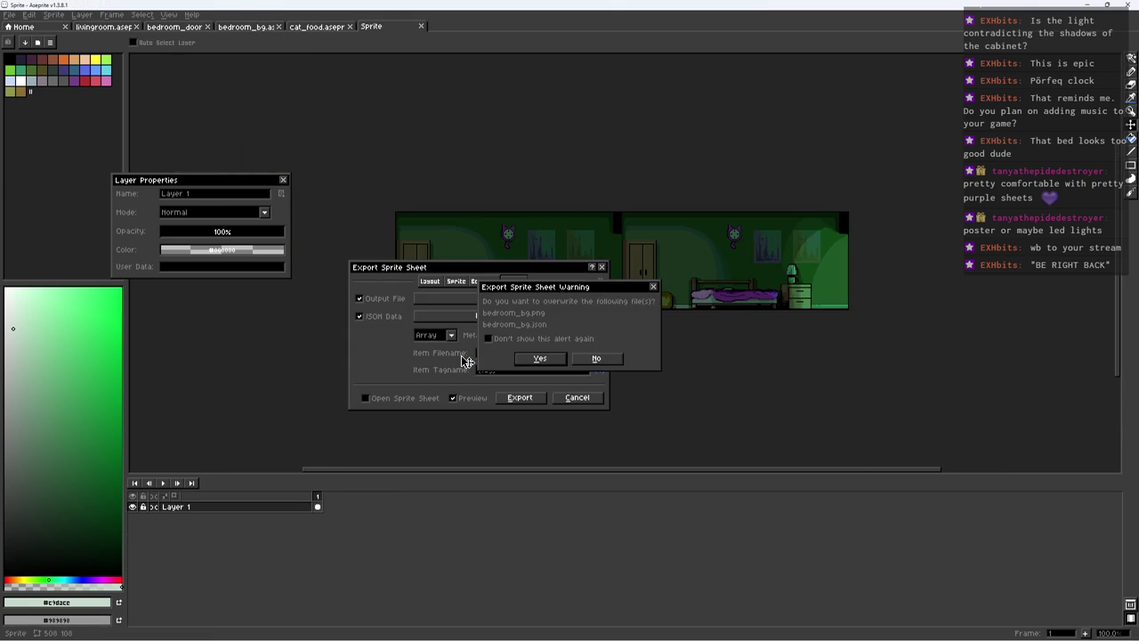
pyautogui.press('Return')
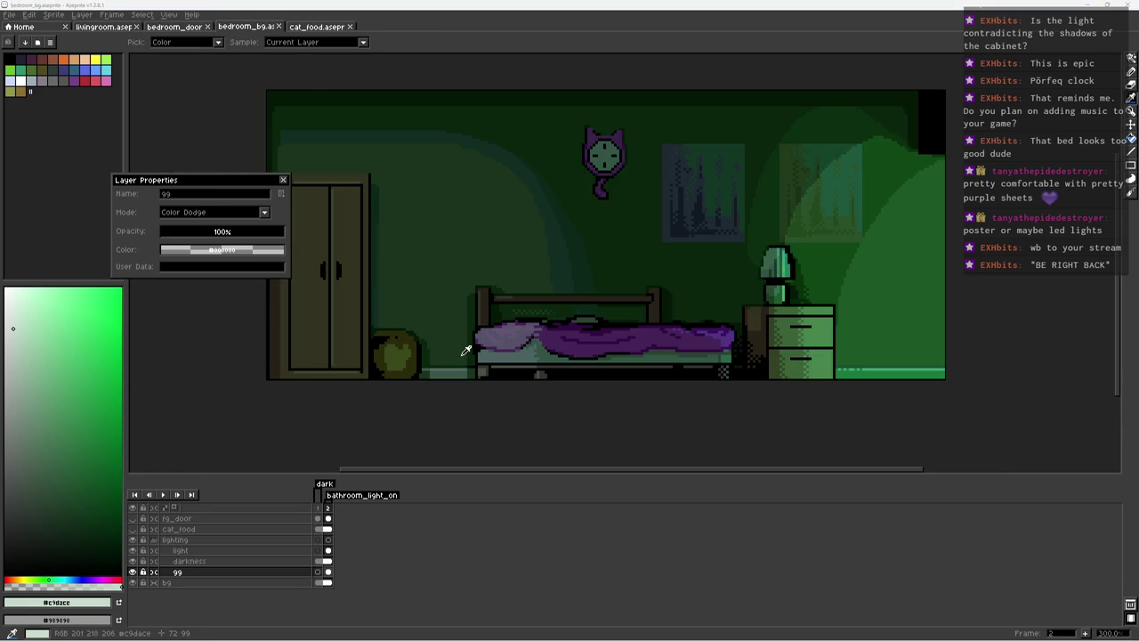
pyautogui.hotkey('alt', 'Tab')
# Step: Launch the new build, start a new game and walk into the bedroom
pyautogui.press('x')
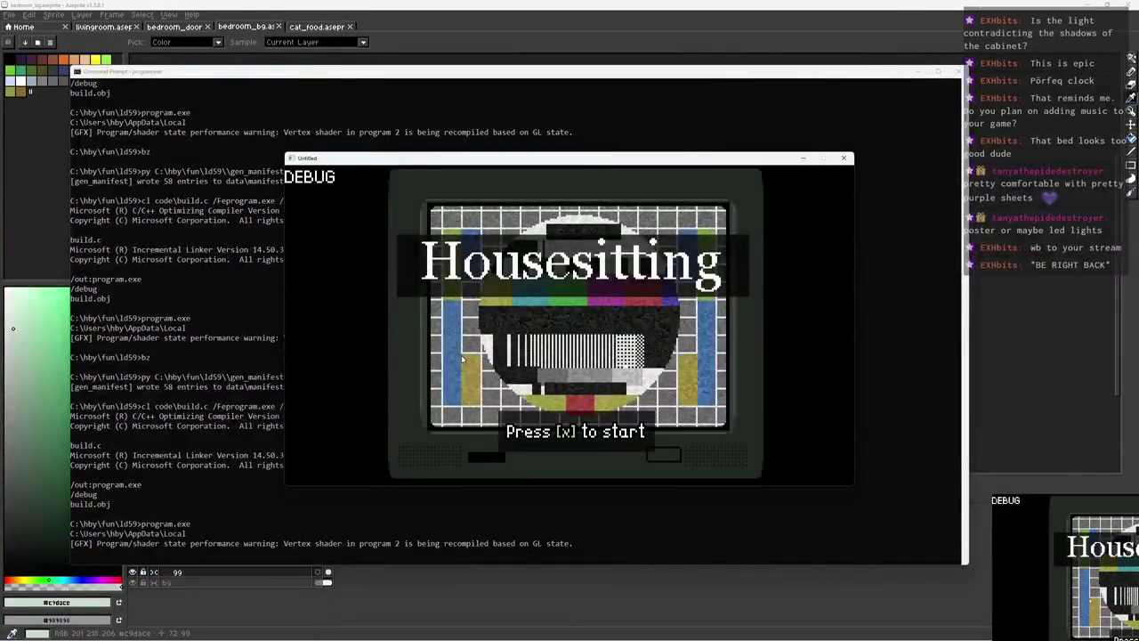
pyautogui.press('x')
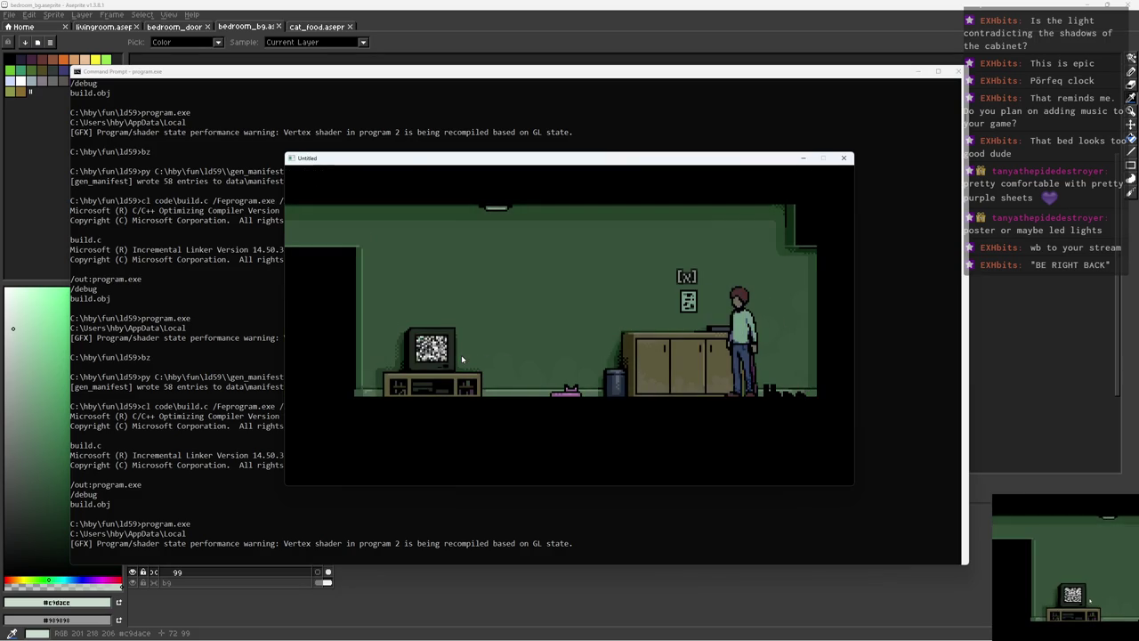
pyautogui.press('Left')
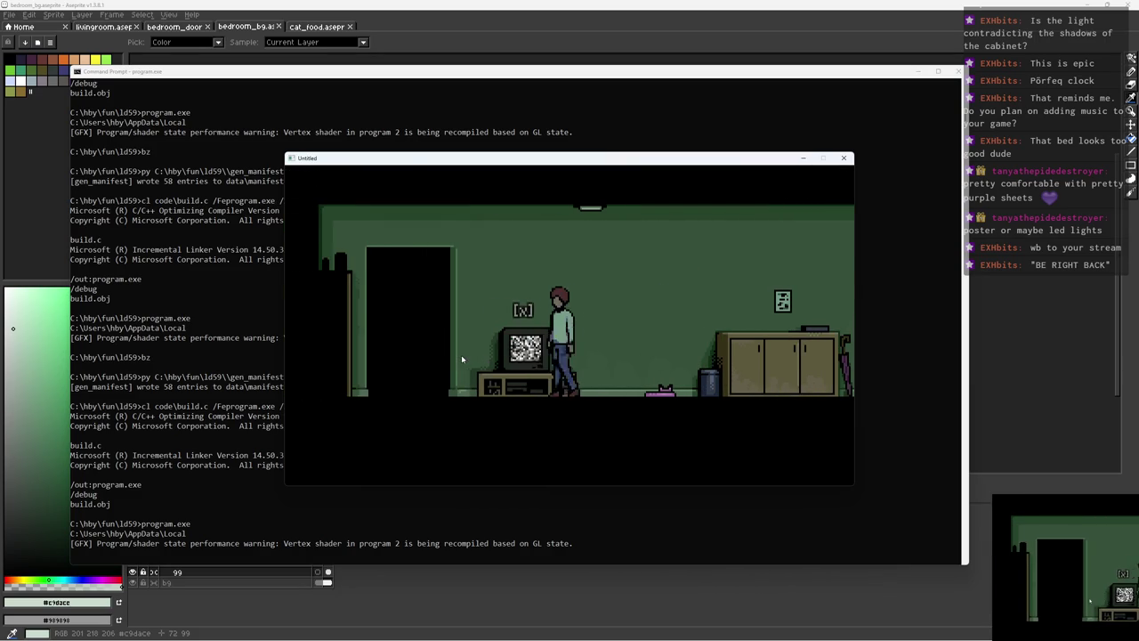
pyautogui.press('x')
pyautogui.press('Right')
pyautogui.press('Left')
pyautogui.press('Right')
pyautogui.press('Left')
pyautogui.press('Right')
pyautogui.press('Right')
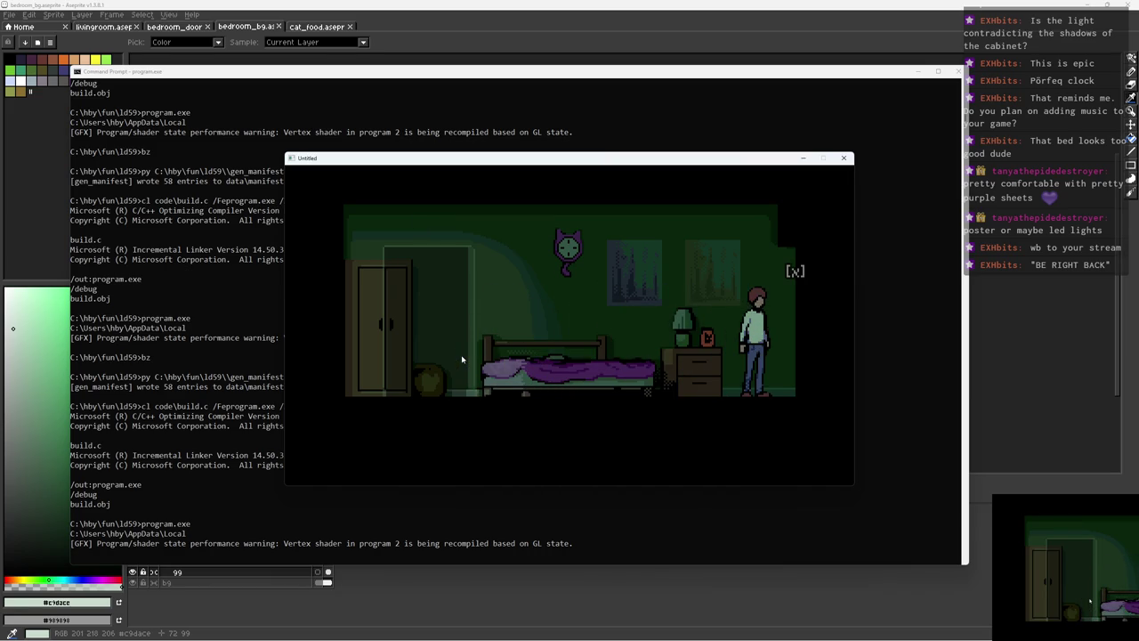
# Step: Visit the bathroom, return, check the nightstand item and walk to the wardrobe door
pyautogui.press('x')
pyautogui.press('x')
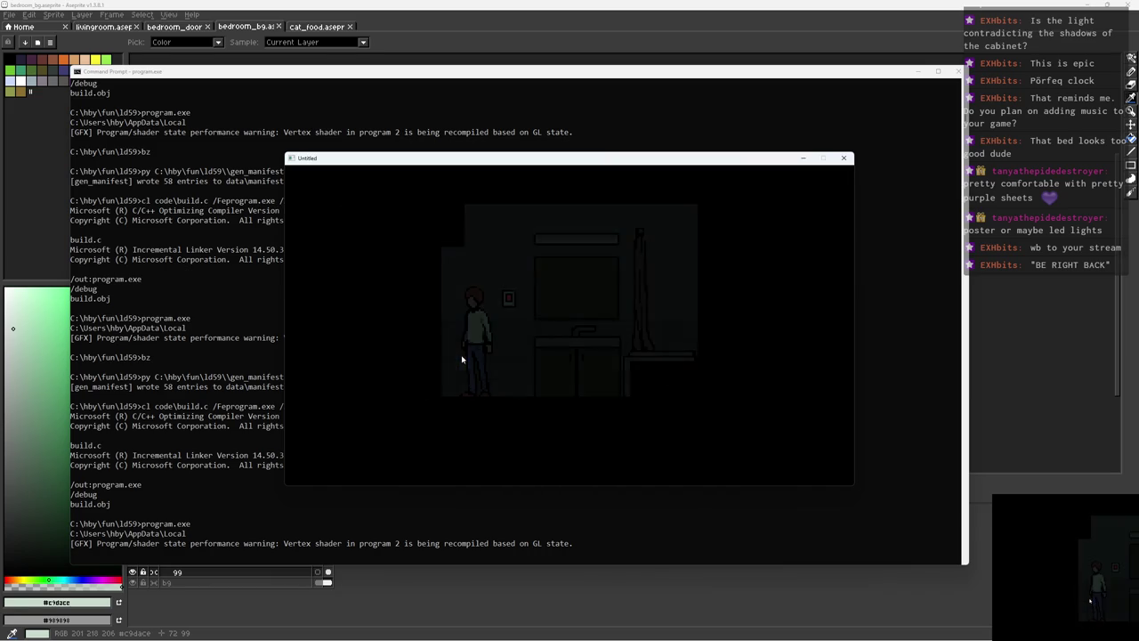
pyautogui.press('x')
pyautogui.press('x')
pyautogui.press('Left')
pyautogui.press('Left')
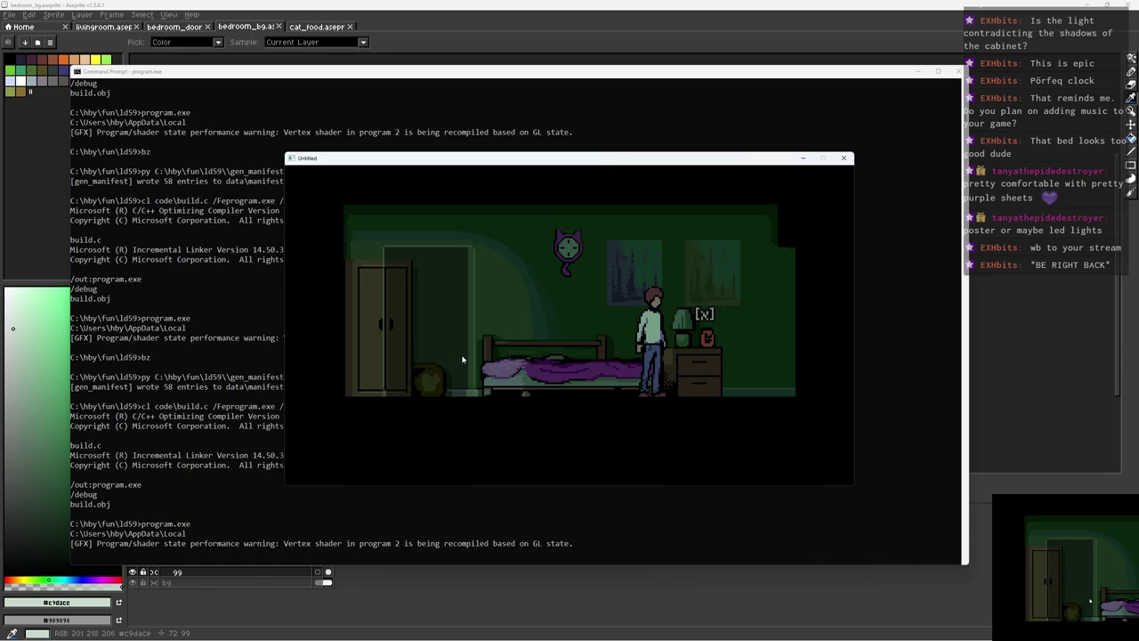
pyautogui.press('x')
pyautogui.press('Left')
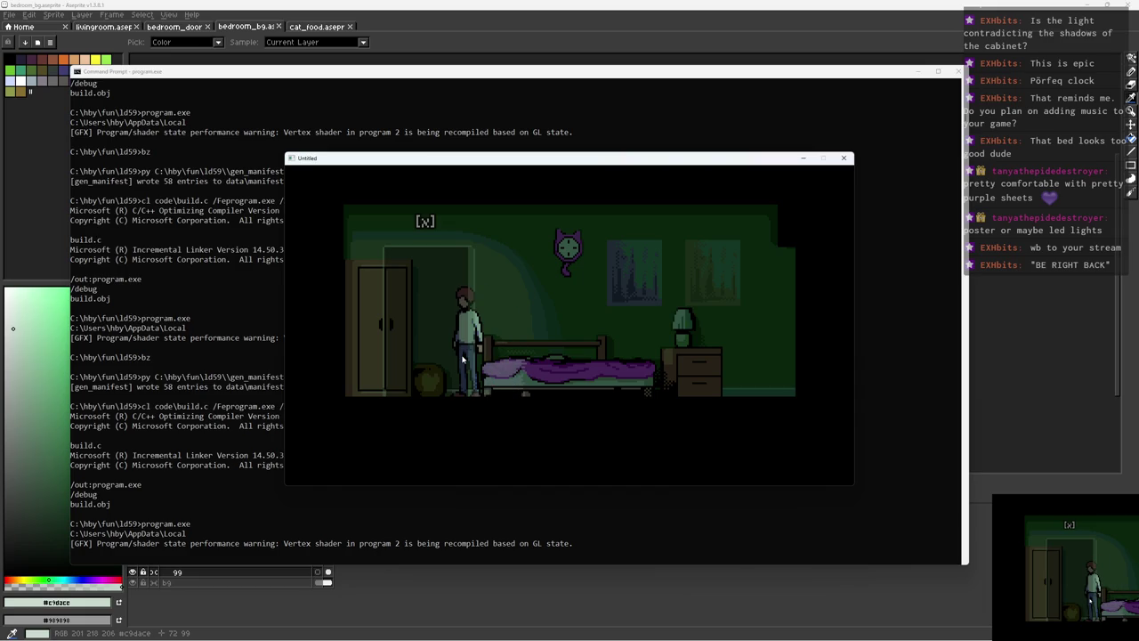
pyautogui.press('Left')
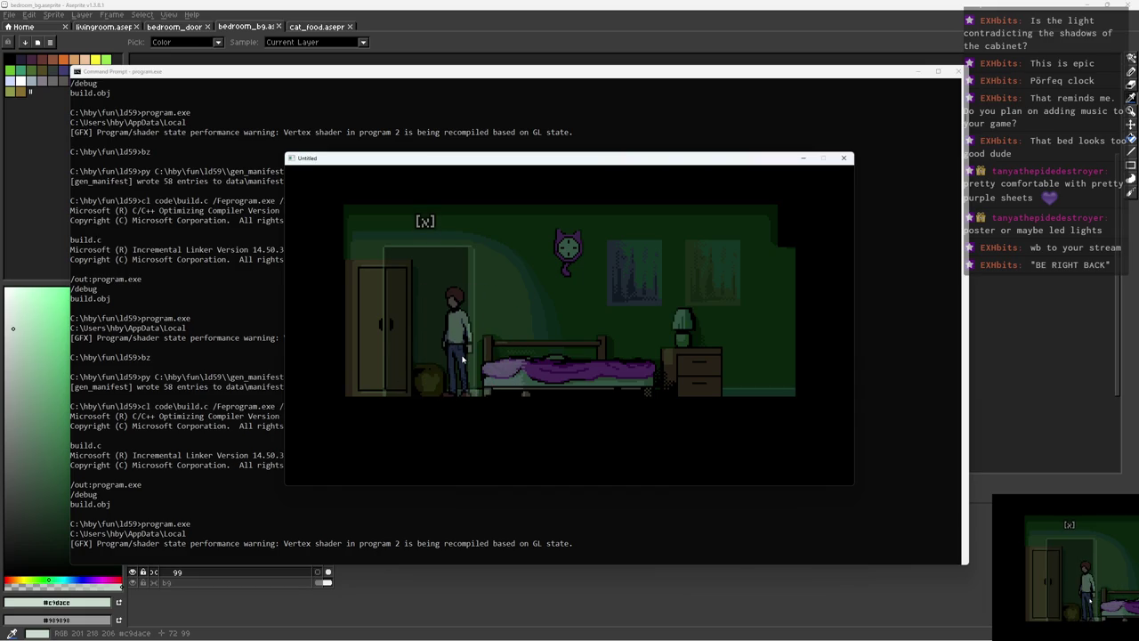
# Step: Pass through the hallway back into the bedroom, enter the bathroom, and end the test
pyautogui.press('x')
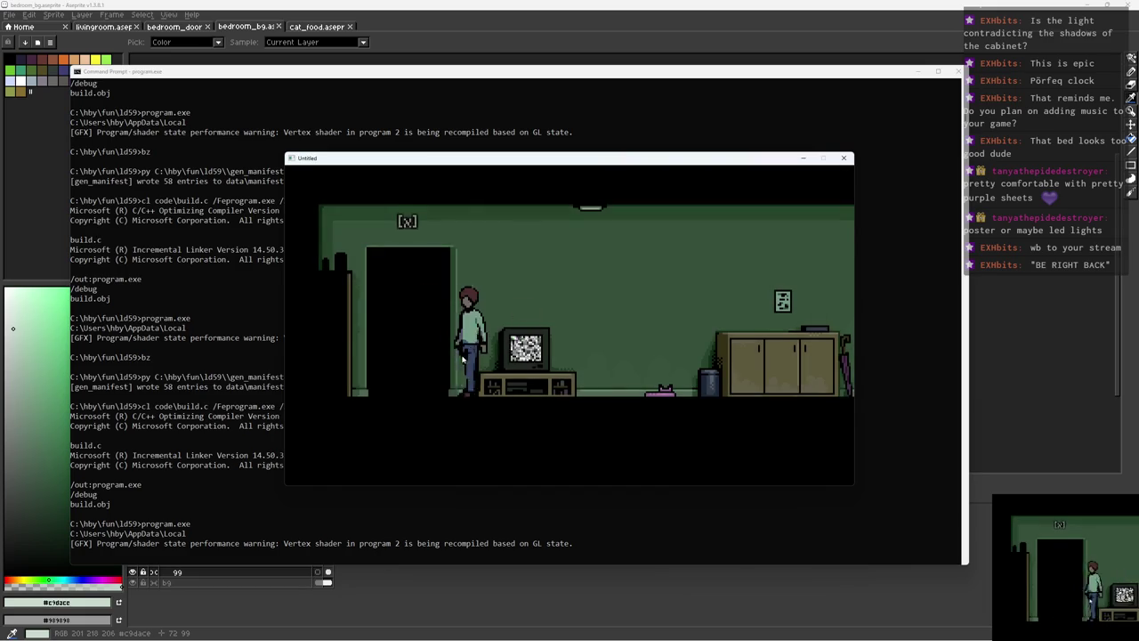
pyautogui.press('x')
pyautogui.press('x')
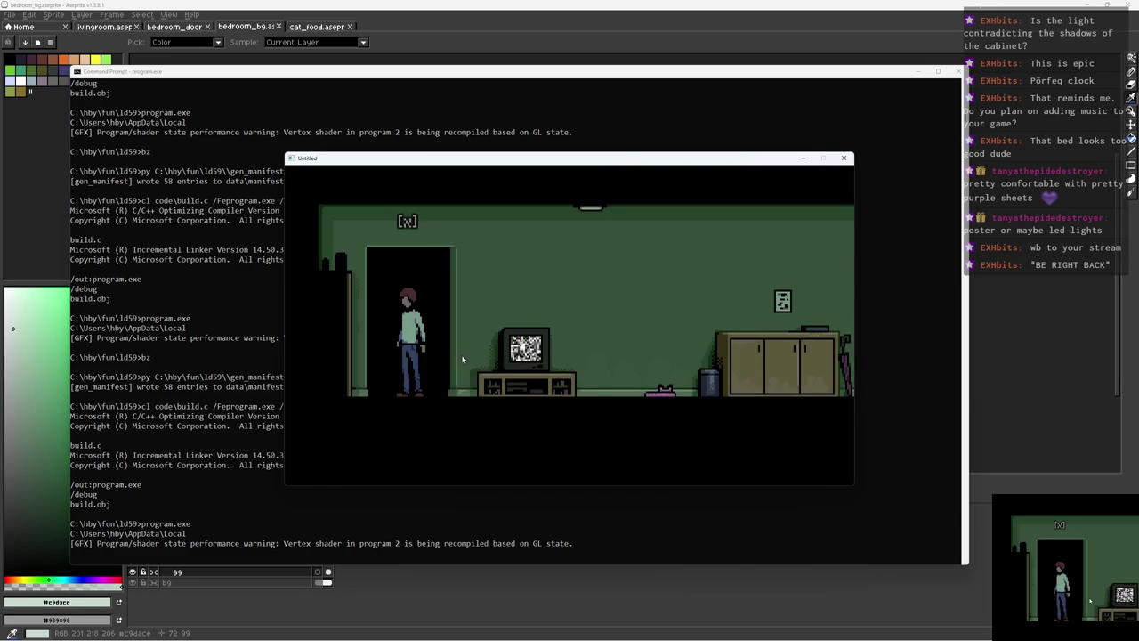
pyautogui.press('x')
pyautogui.press('x')
pyautogui.press('Right')
pyautogui.press('x')
pyautogui.press('Right')
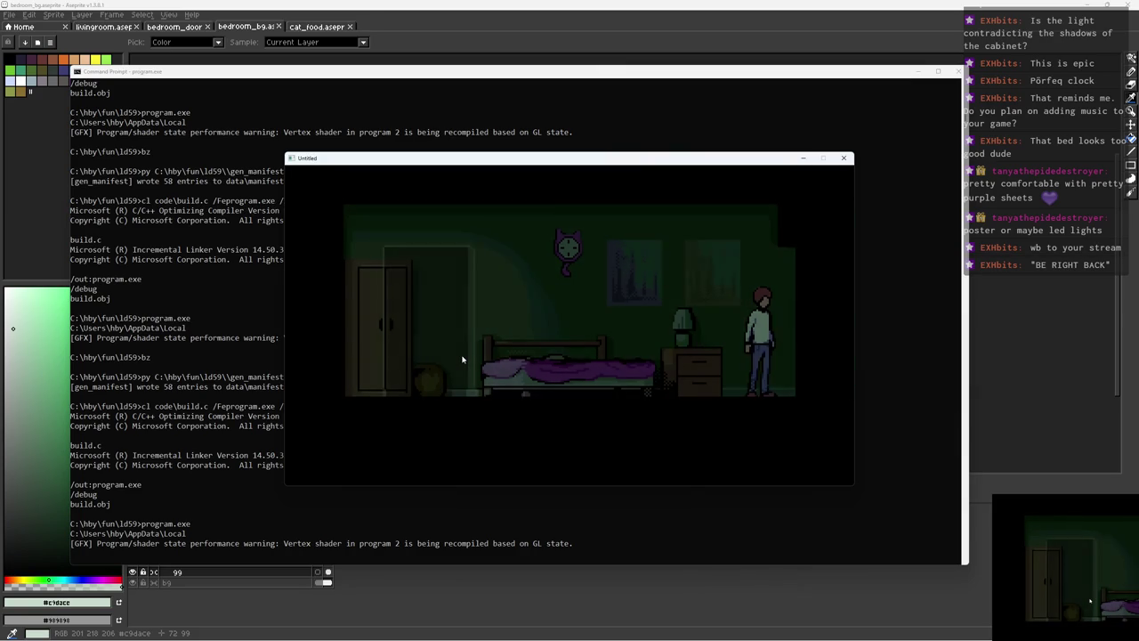
pyautogui.press('x')
pyautogui.press('x')
pyautogui.press('Escape')
# Step: Open bathroom_bg.aseprite by typing 'bathroom' in the Open dialog's file name
pyautogui.click(476, 16)
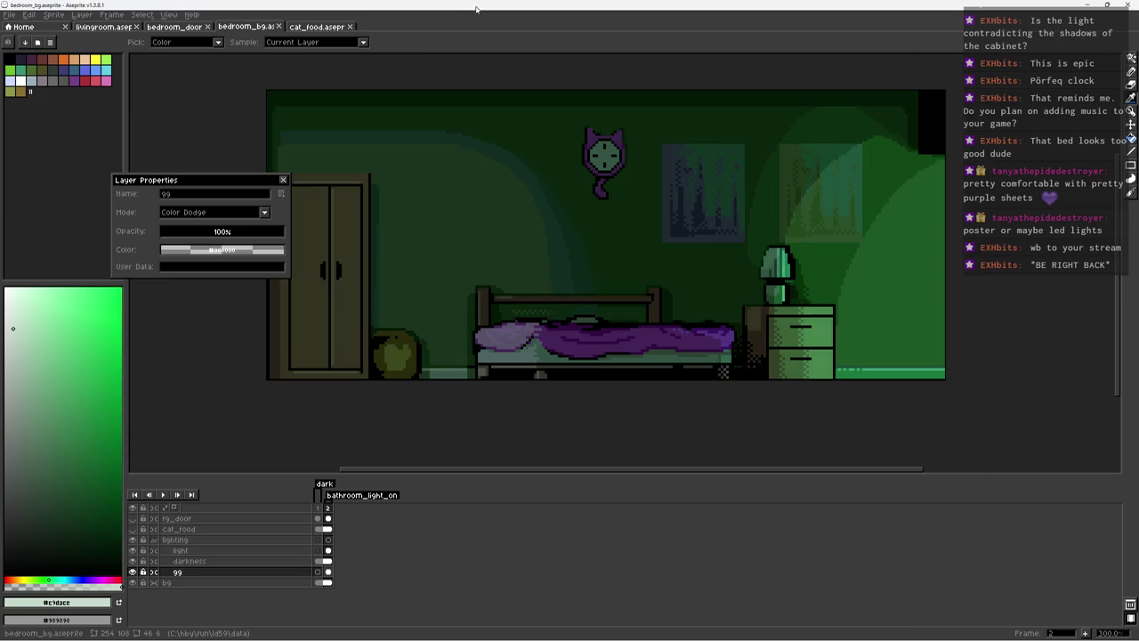
pyautogui.hotkey('ctrl', 'o')
pyautogui.write('bathroom')
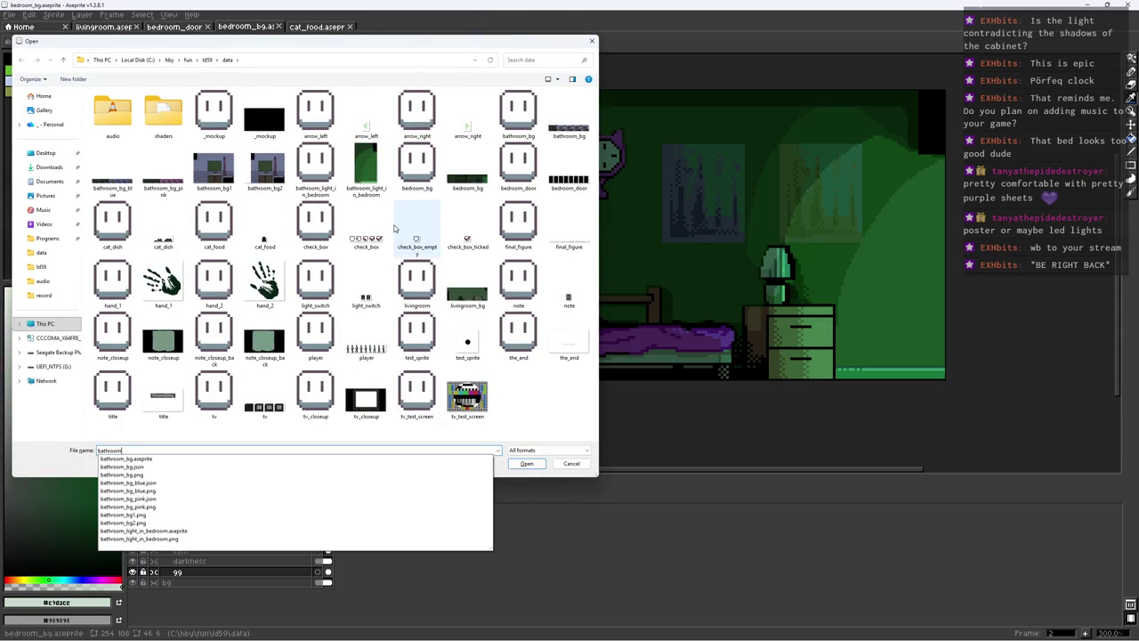
pyautogui.press('Down')
pyautogui.press('Return')
pyautogui.scroll(1, 500, 263)
pyautogui.scroll(2, 500, 262)
pyautogui.scroll(-1, 500, 262)
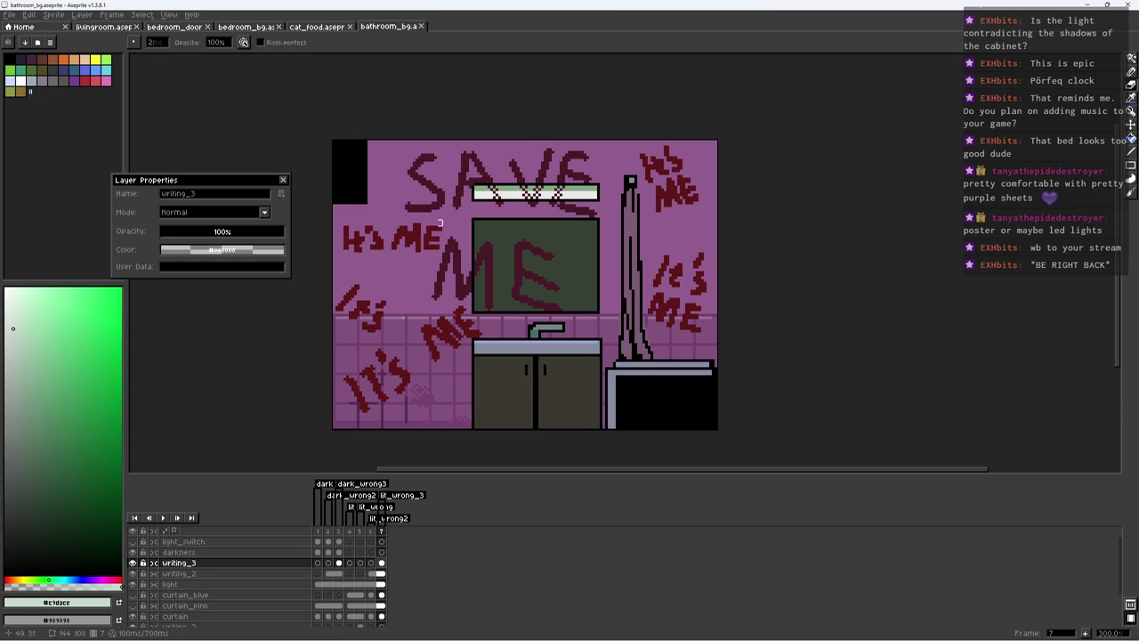
# Step: Enlarge the timeline to show more layers and select the bg_pink layer
pyautogui.scroll(-2, 625, 252)
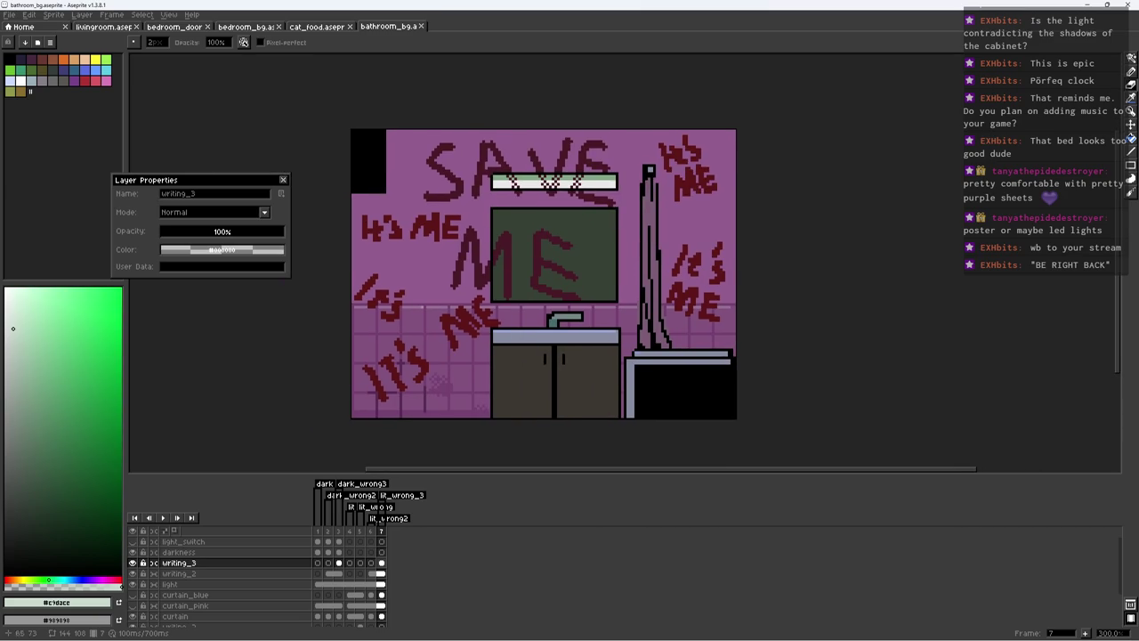
pyautogui.scroll(-2, 205, 614)
pyautogui.moveTo(236, 474); pyautogui.dragTo(255, 418)
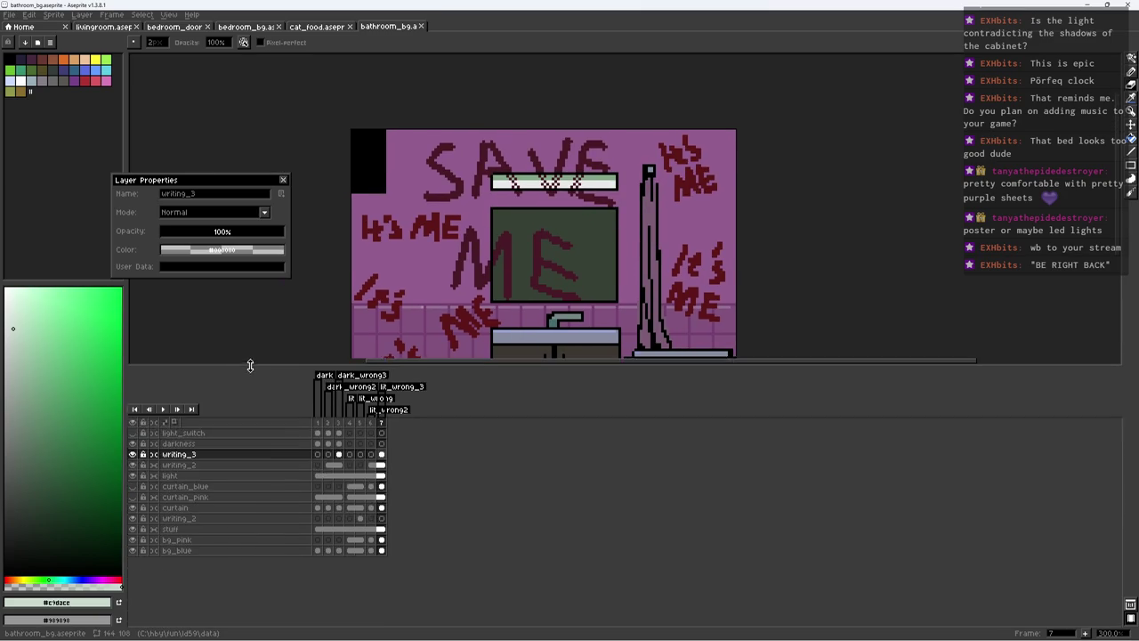
pyautogui.hscroll(3, 351, 302)
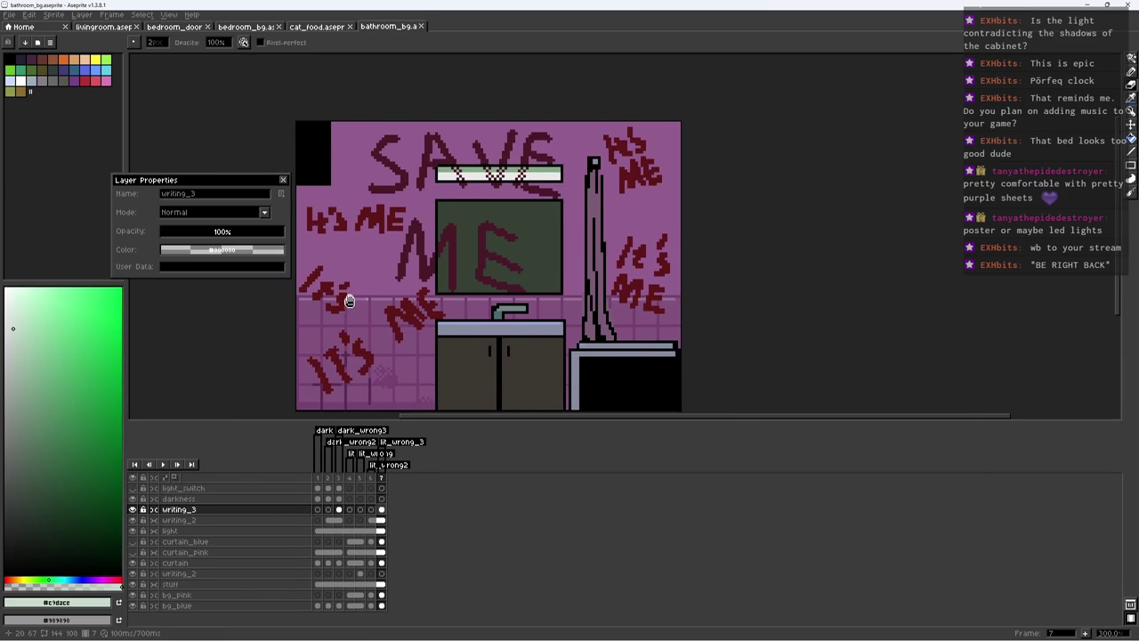
pyautogui.click(208, 594)
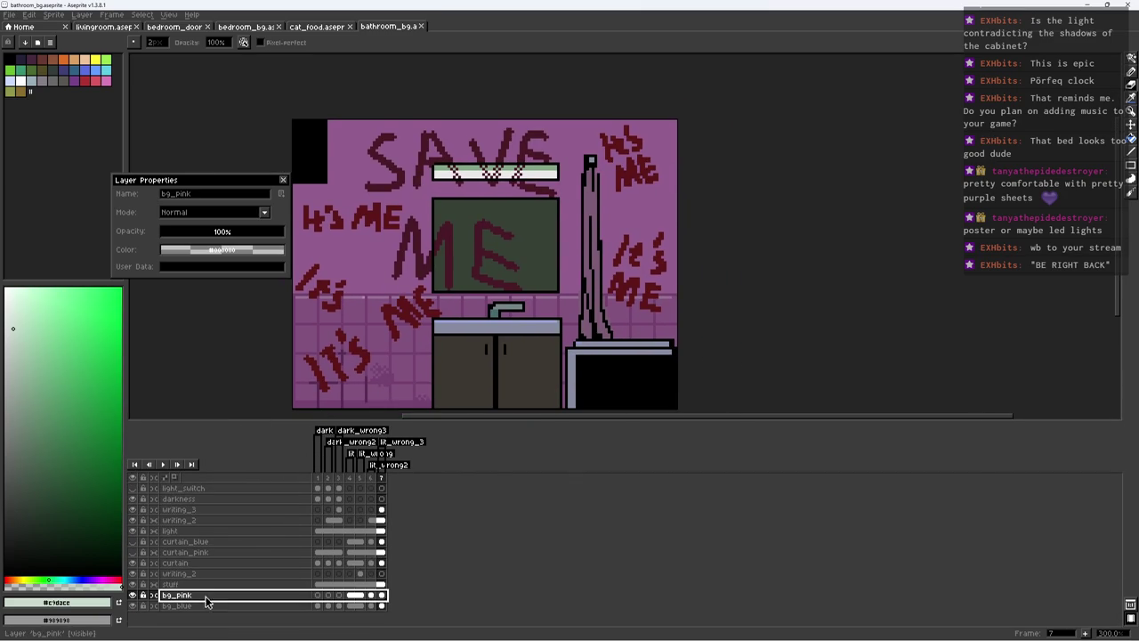
pyautogui.scroll(1, 375, 383)
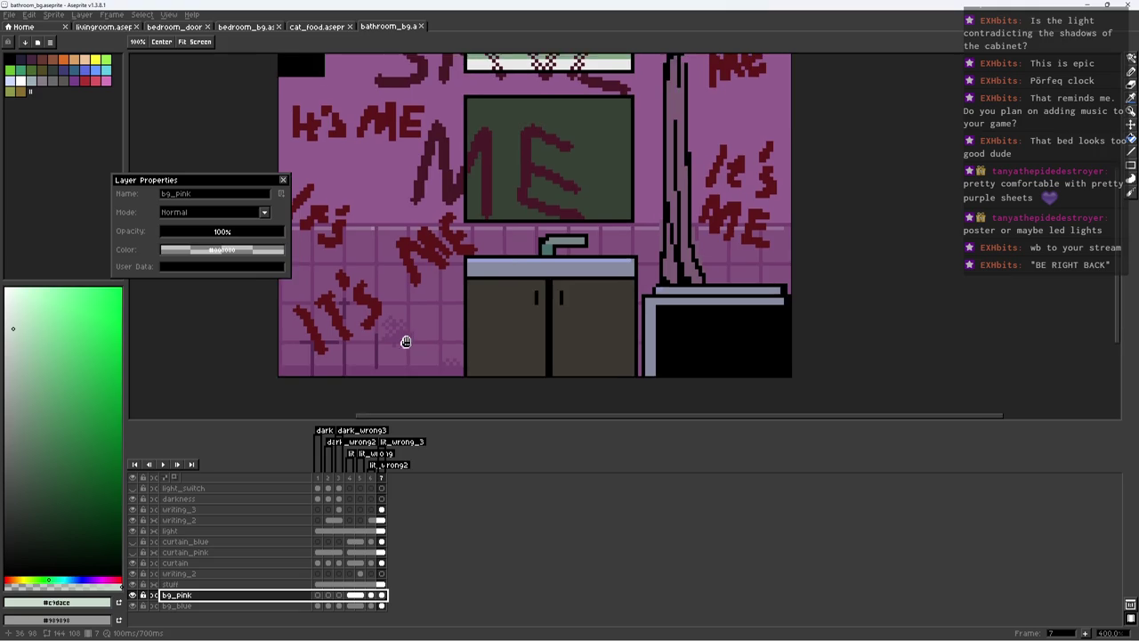
pyautogui.scroll(3, 450, 347)
# Step: Eyedrop the dark purple grout colour and draw a vertical grout line on the pink tiles
pyautogui.keyDown('alt'); pyautogui.click(424, 371); pyautogui.keyUp('alt')
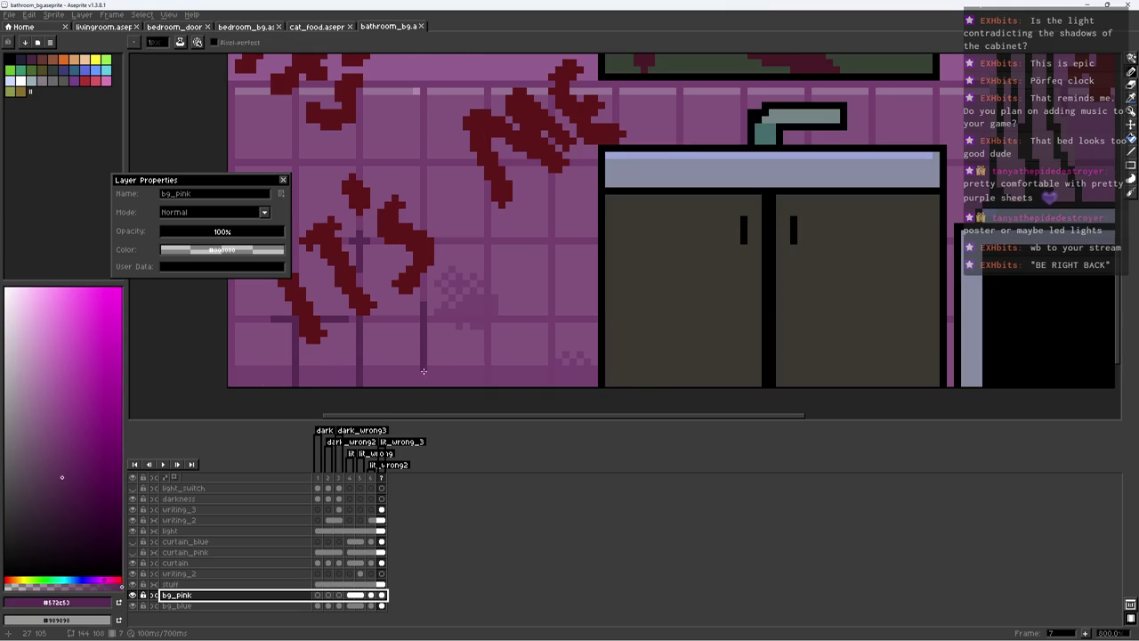
pyautogui.click(424, 383)
pyautogui.moveTo(550, 352); pyautogui.dragTo(551, 385)
pyautogui.scroll(-5, 596, 372)
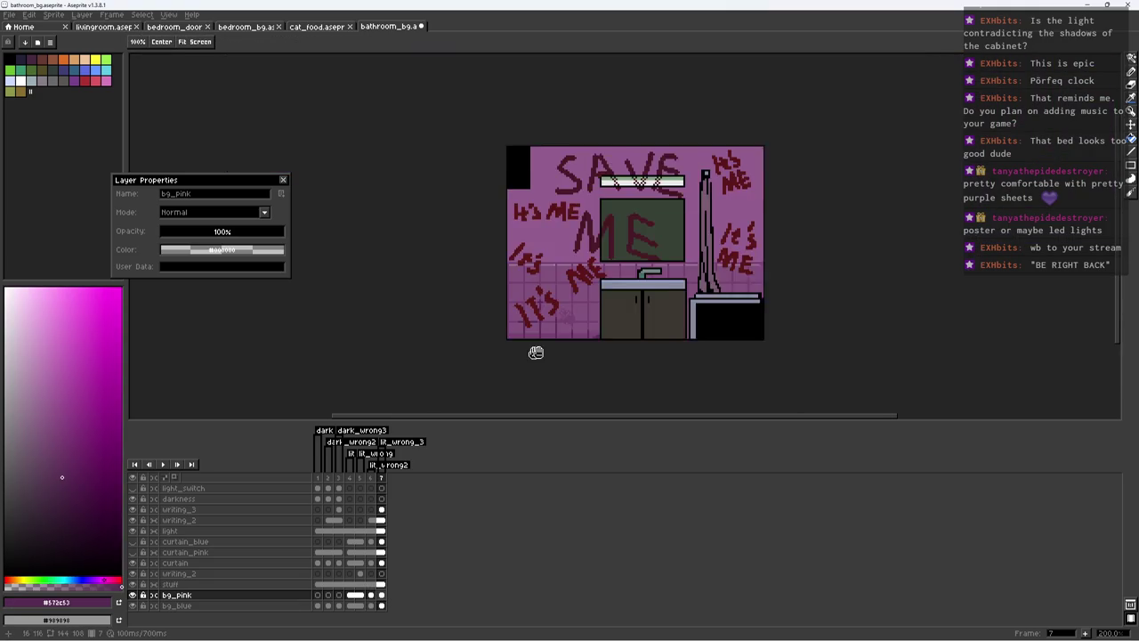
pyautogui.scroll(1, 524, 347)
pyautogui.moveTo(579, 308); pyautogui.dragTo(476, 348)
# Step: Add another vertical and a horizontal grout line right of the curtain, then save
pyautogui.scroll(1, 460, 269)
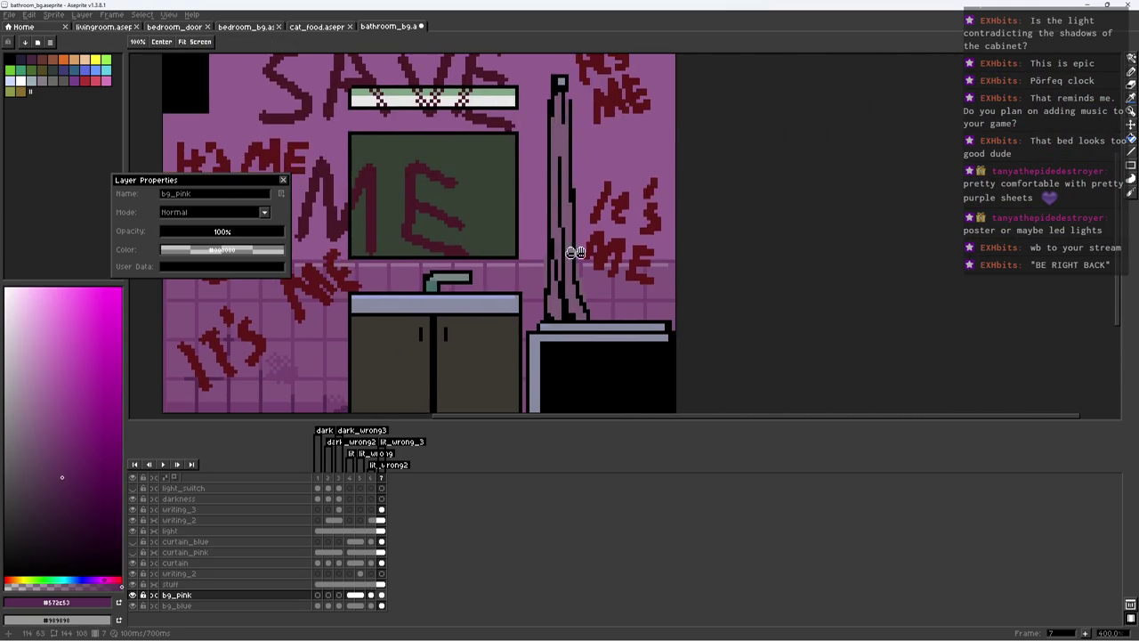
pyautogui.scroll(5, 508, 249)
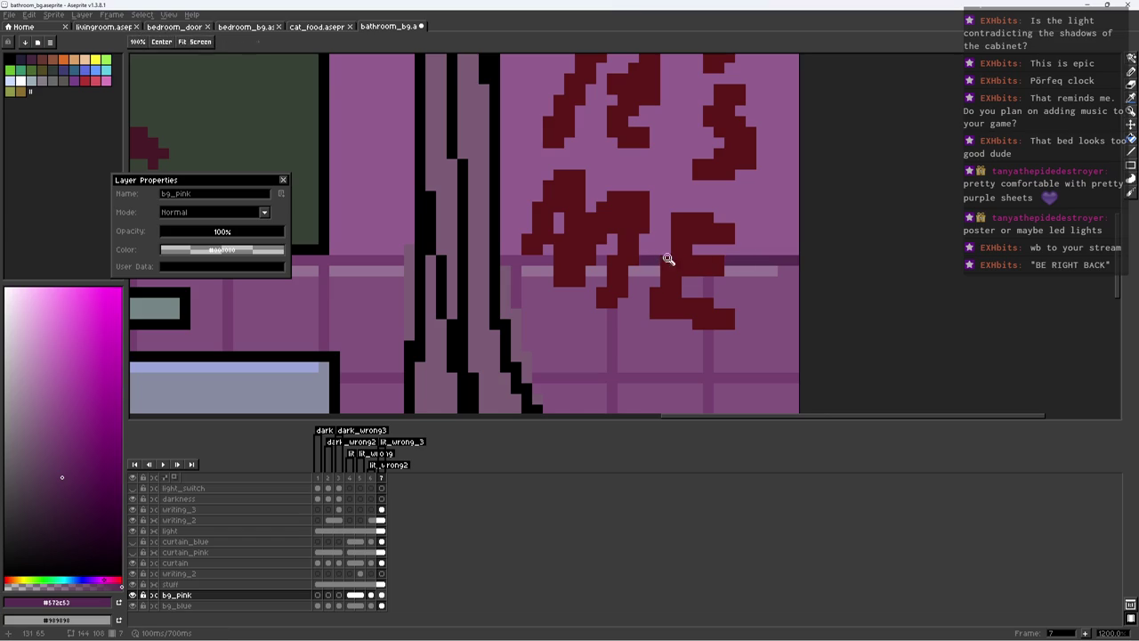
pyautogui.scroll(-5, 665, 257)
pyautogui.scroll(4, 725, 279)
pyautogui.moveTo(655, 291); pyautogui.dragTo(656, 242)
pyautogui.moveTo(756, 257); pyautogui.dragTo(683, 252)
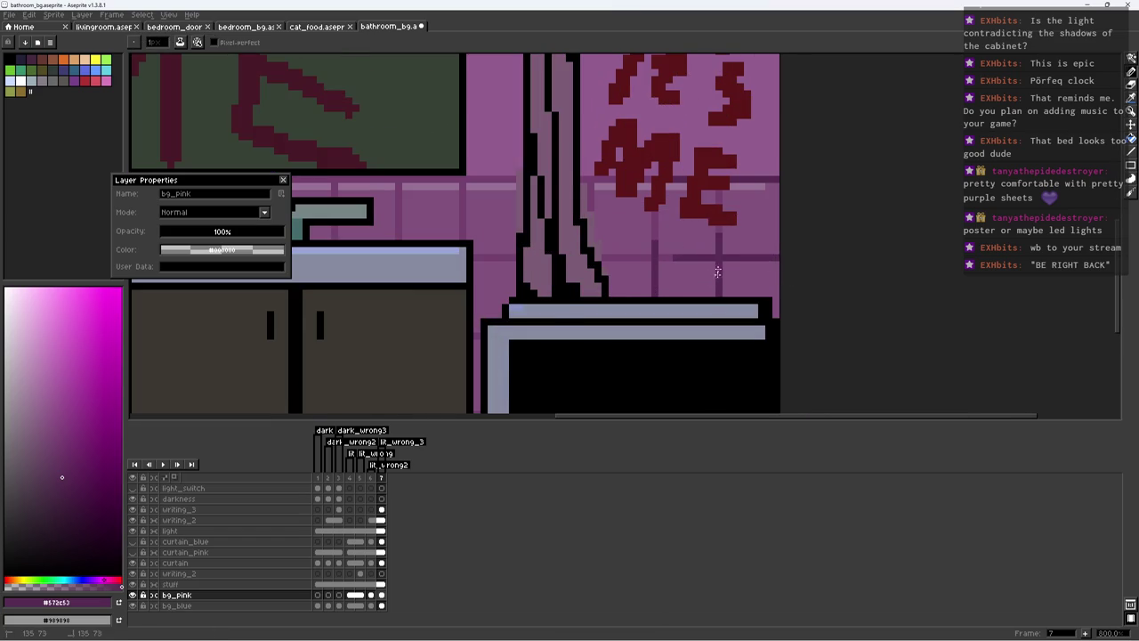
pyautogui.scroll(-4, 717, 239)
pyautogui.hotkey('ctrl', 's')
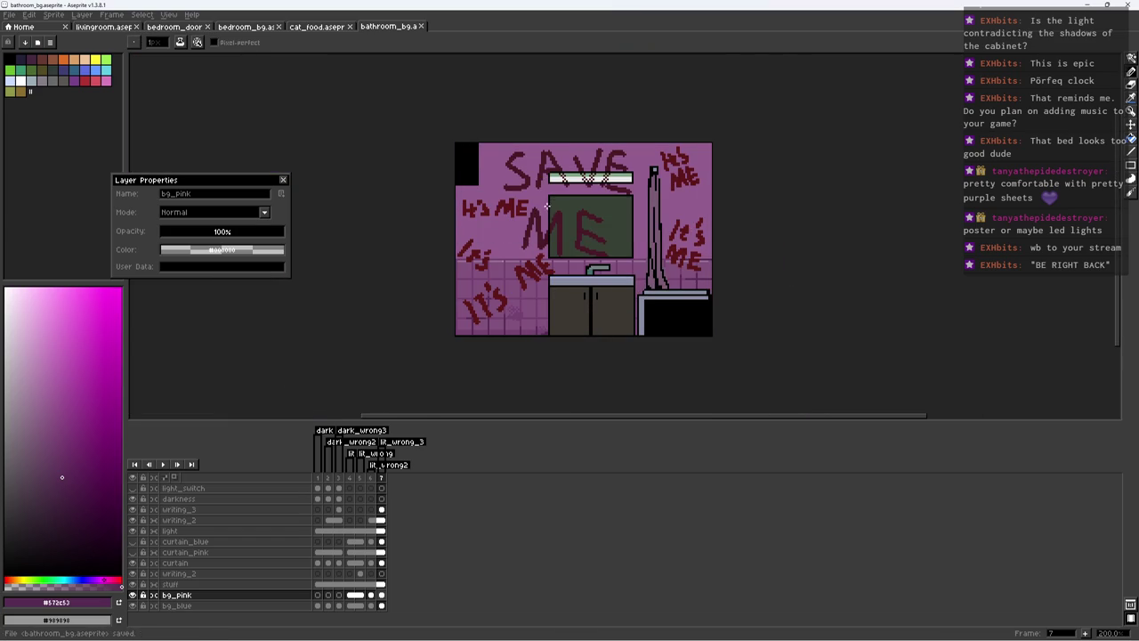
# Step: Link the bg_pink cels in frames 4–7 into one image and save
pyautogui.click(319, 606)
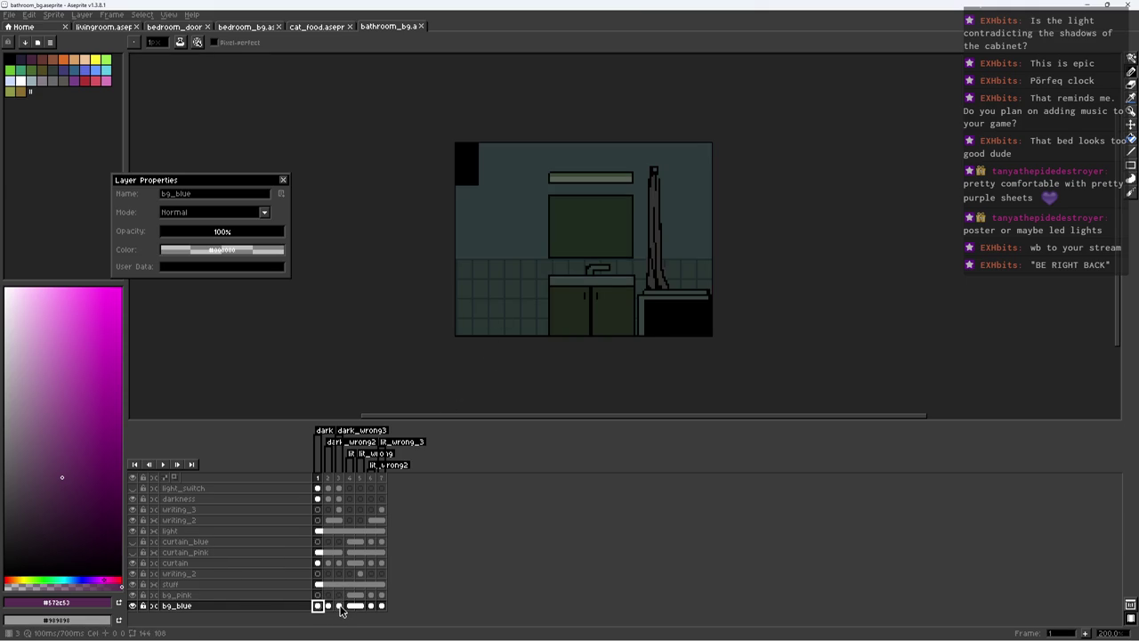
pyautogui.click(338, 605)
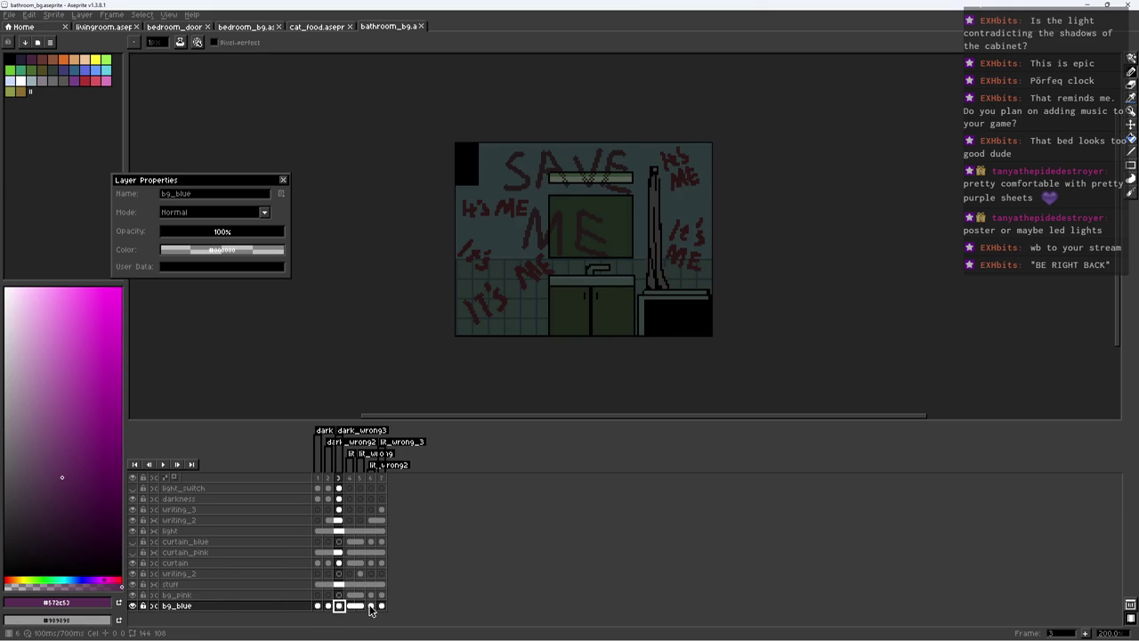
pyautogui.click(350, 595)
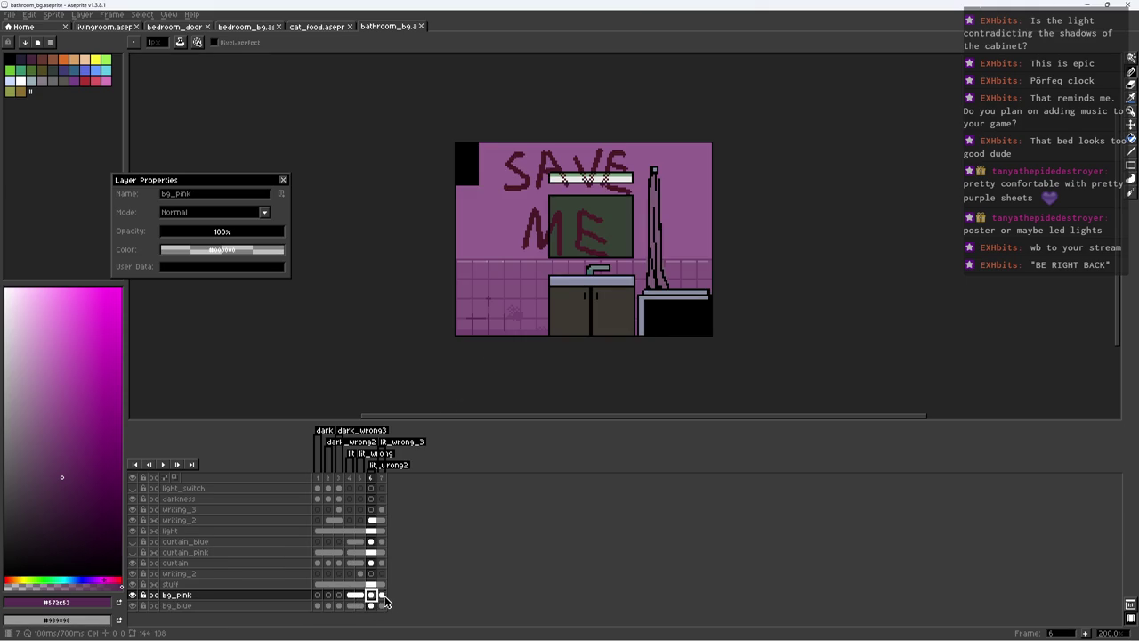
pyautogui.click(381, 595)
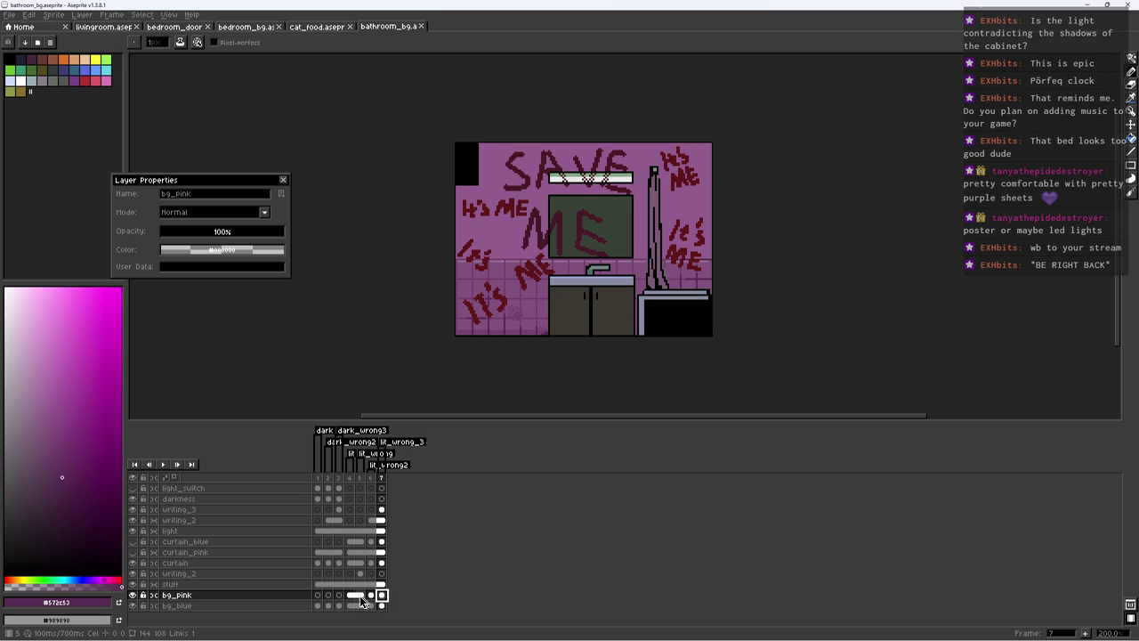
pyautogui.moveTo(351, 595); pyautogui.dragTo(382, 595)
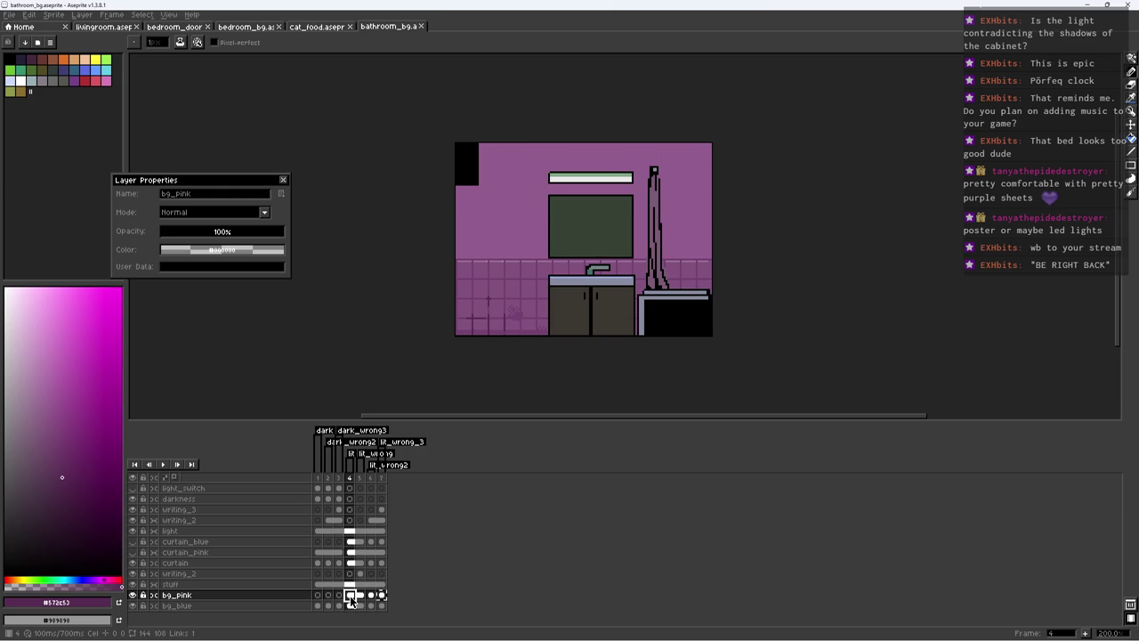
pyautogui.rightClick(382, 595)
pyautogui.click(409, 605)
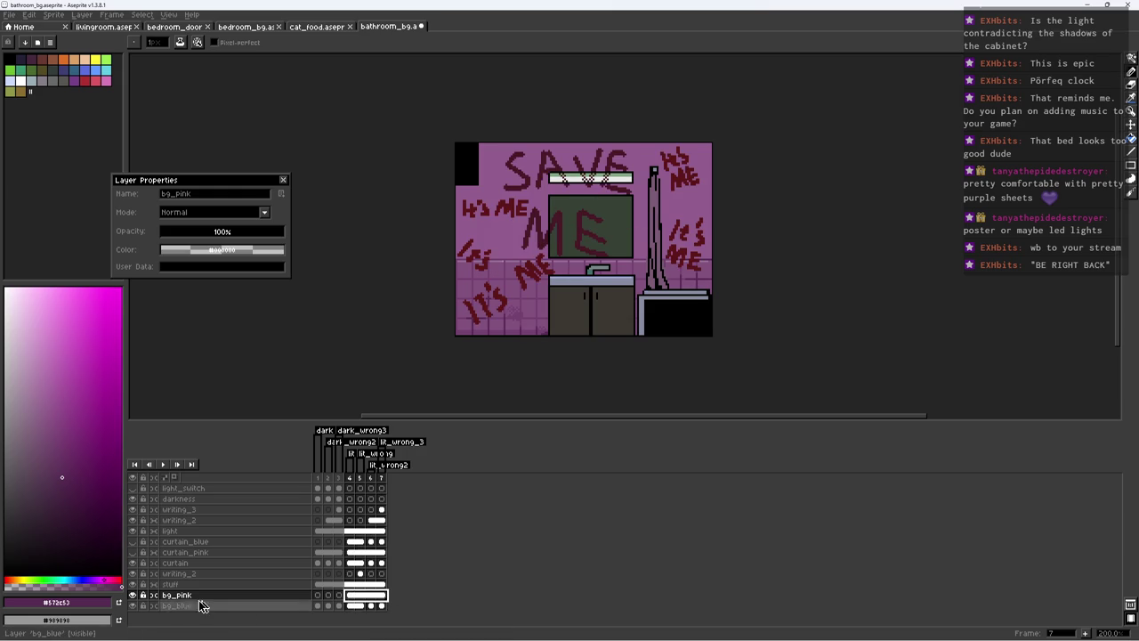
pyautogui.hotkey('ctrl', 's')
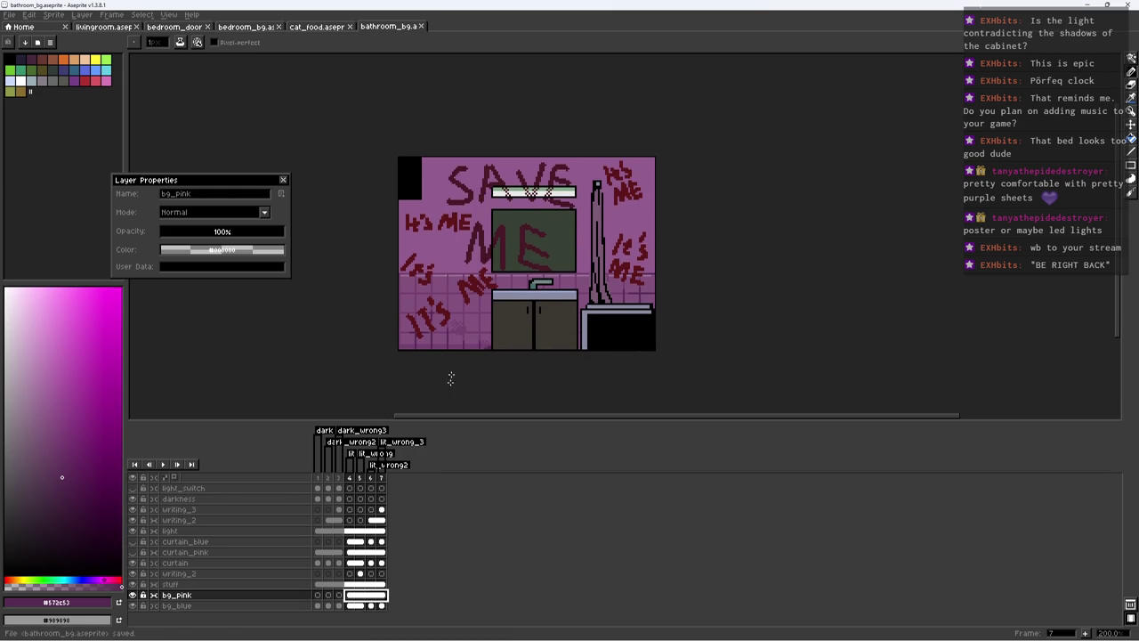
pyautogui.click(353, 585)
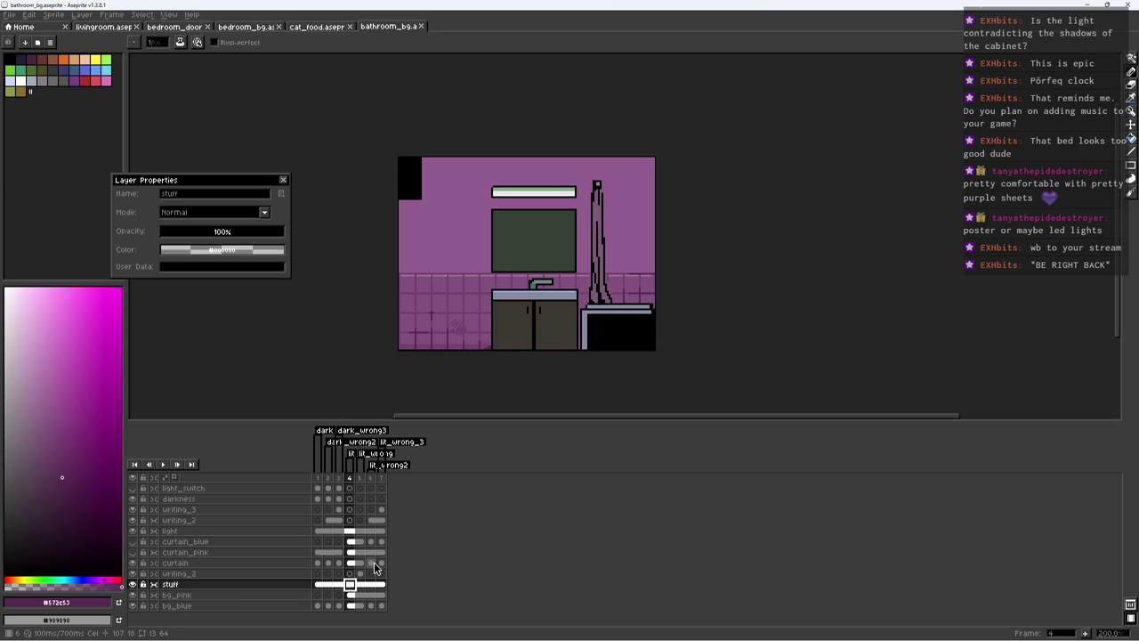
# Step: Redraw the cabinet's top edge with a straight line in the cabinet's brown
pyautogui.scroll(5, 521, 308)
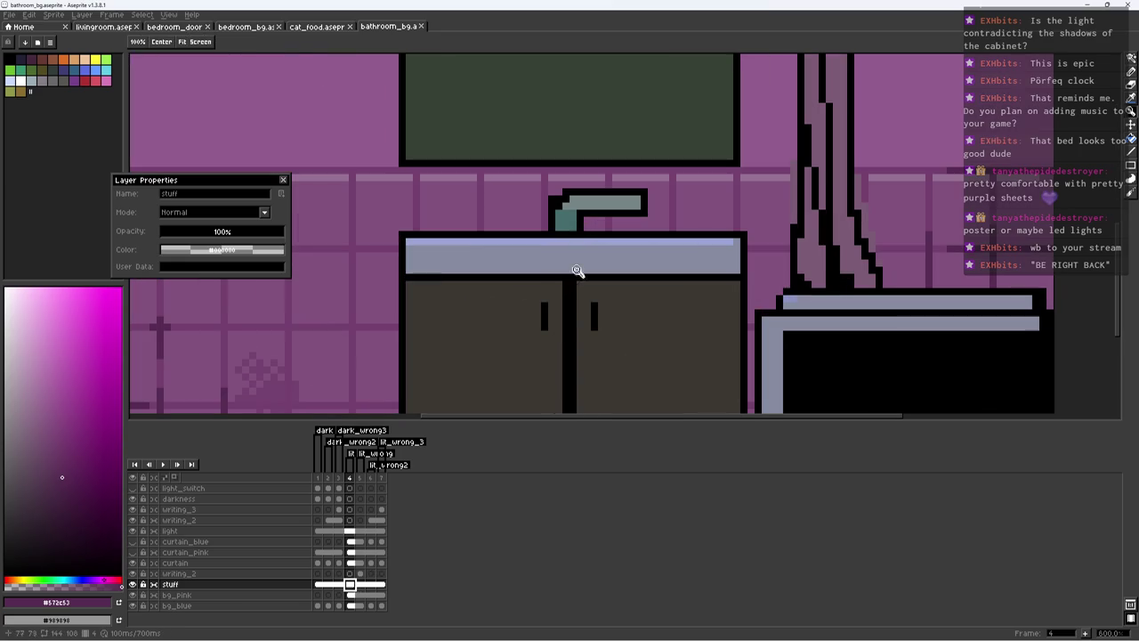
pyautogui.keyDown('alt'); pyautogui.click(436, 300); pyautogui.keyUp('alt')
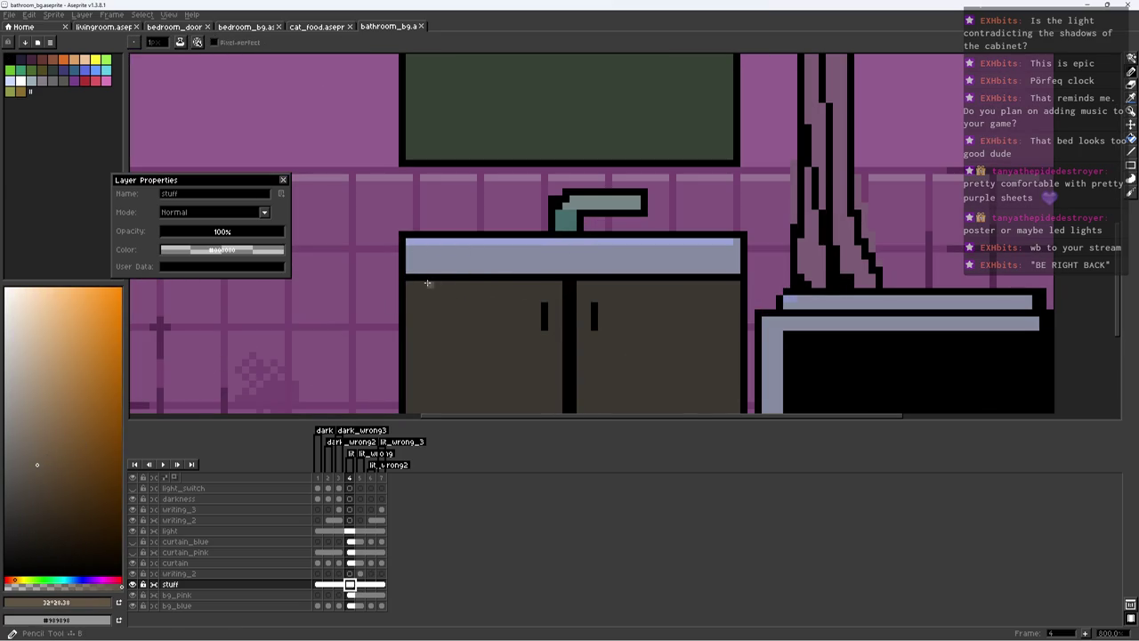
pyautogui.keyDown('shift'); pyautogui.click(554, 283); pyautogui.keyUp('shift')
pyautogui.moveTo(578, 292); pyautogui.dragTo(561, 347)
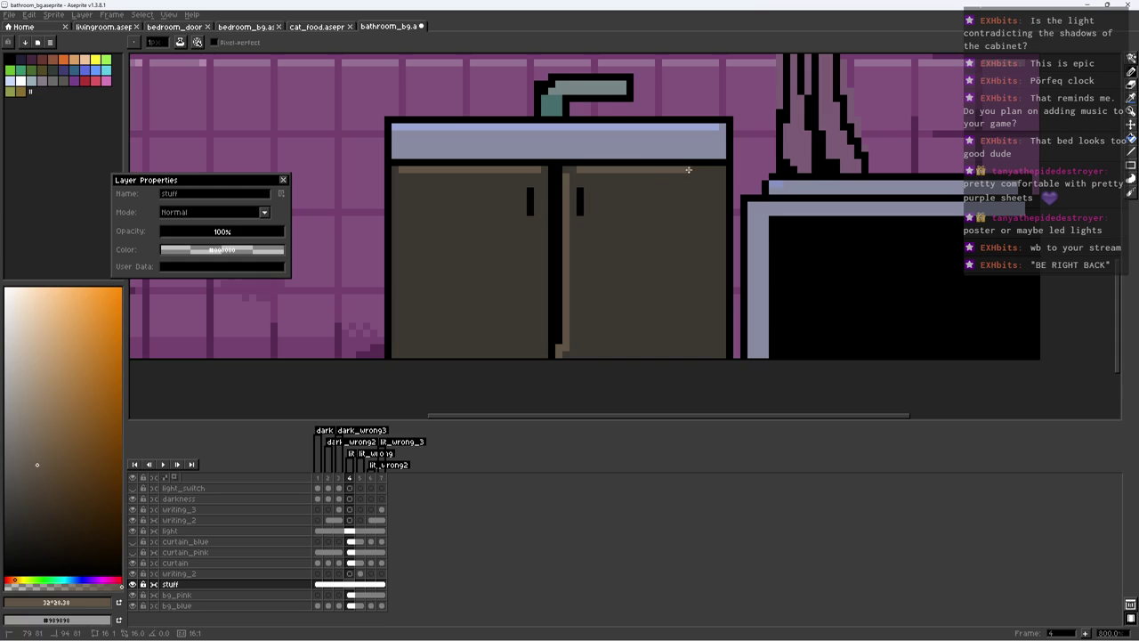
pyautogui.scroll(-2, 610, 191)
pyautogui.scroll(-3, 582, 269)
pyautogui.scroll(1, 598, 277)
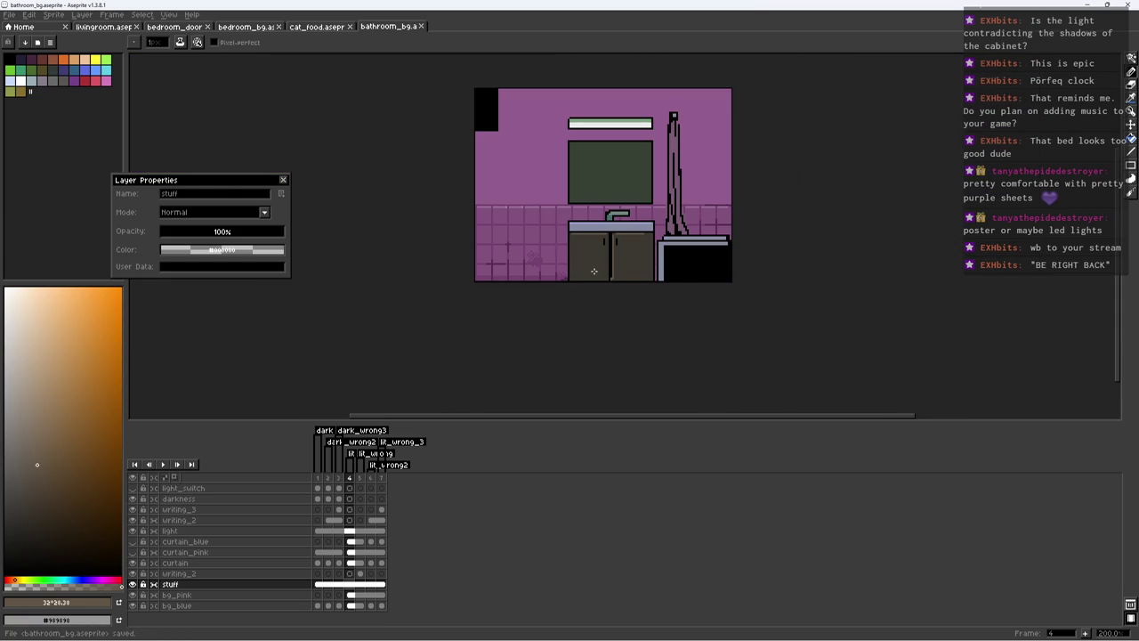
# Step: Switch to the bg_pink layer and sample the pink tile colour beside the cabinet edge
pyautogui.click(351, 594)
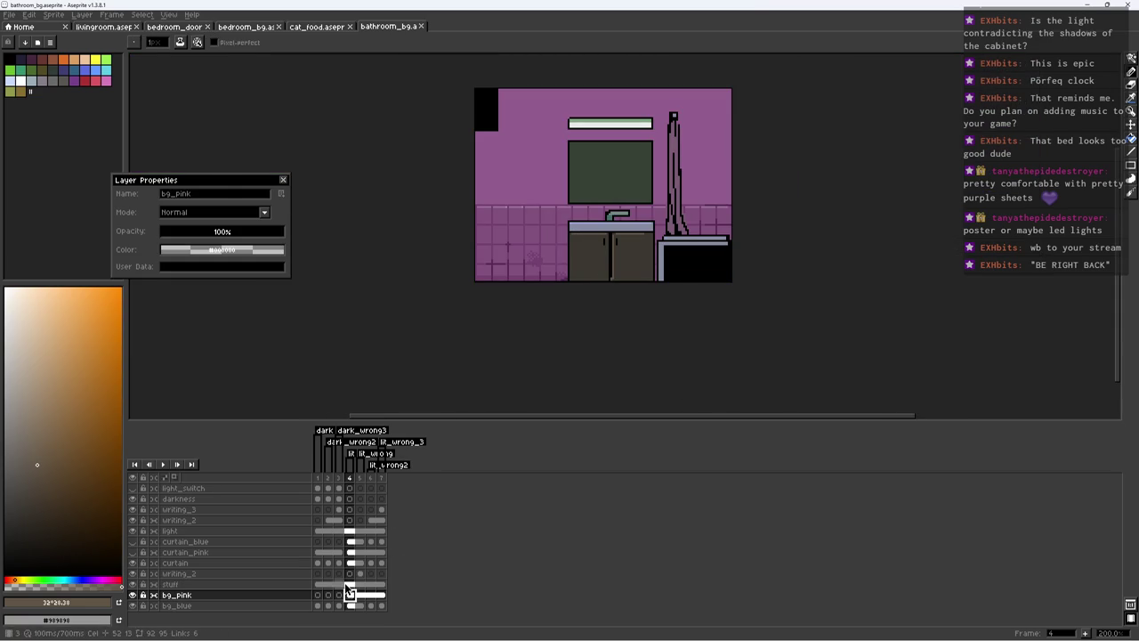
pyautogui.scroll(3, 569, 271)
pyautogui.keyDown('alt'); pyautogui.click(549, 259); pyautogui.keyUp('alt')
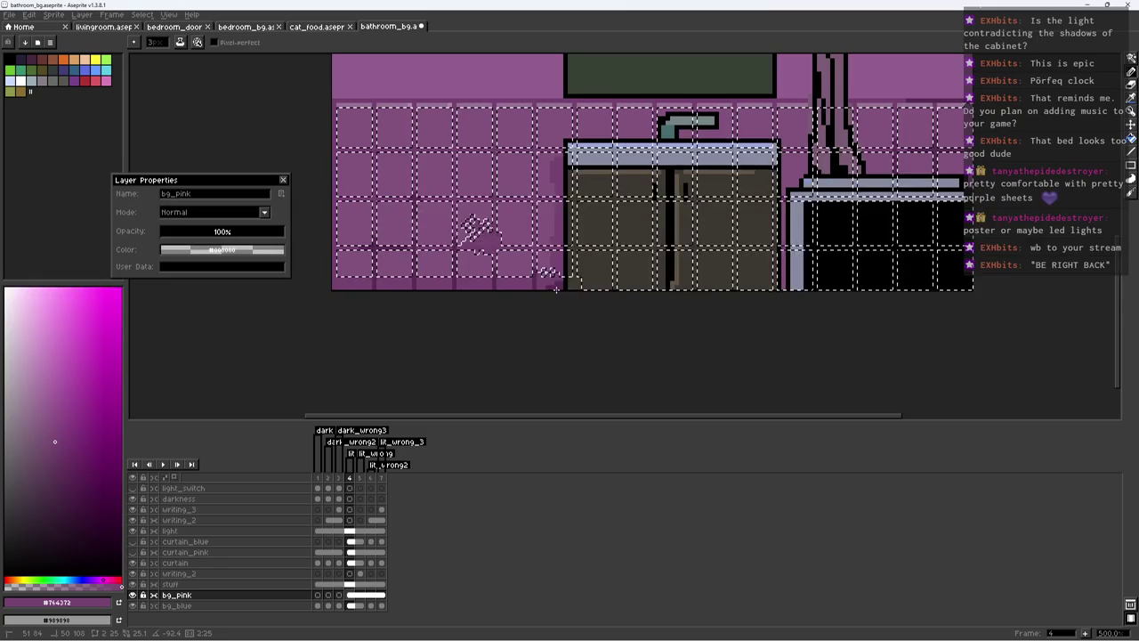
pyautogui.hotkey('ctrl', 'd')
pyautogui.keyDown('alt'); pyautogui.click(566, 156); pyautogui.keyUp('alt')
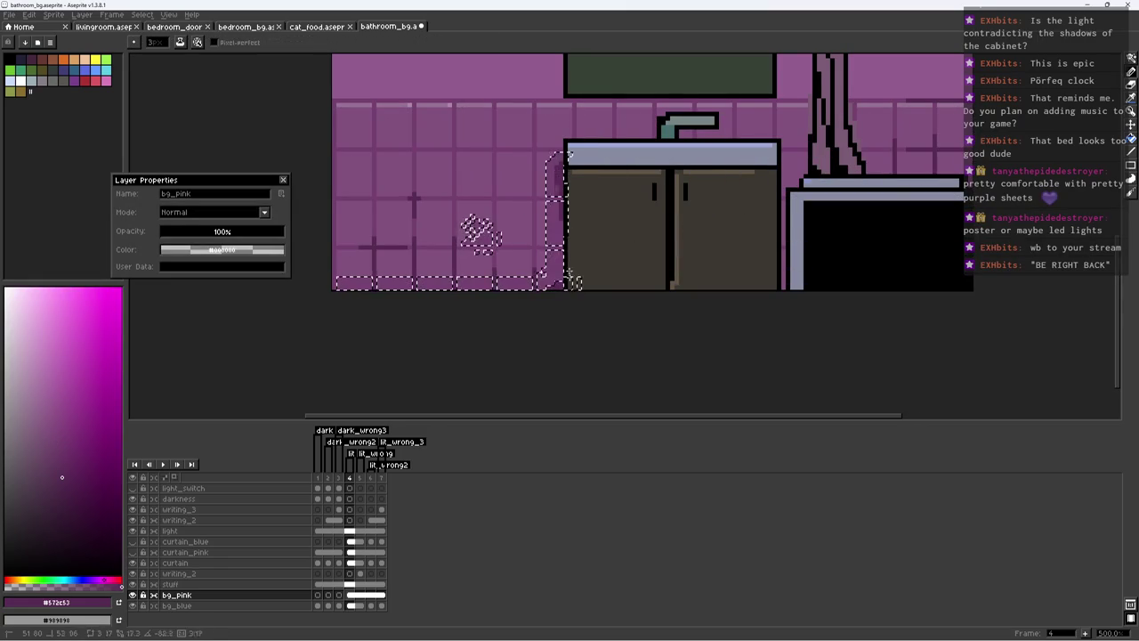
pyautogui.hotkey('ctrl', 'd')
pyautogui.scroll(4, 563, 222)
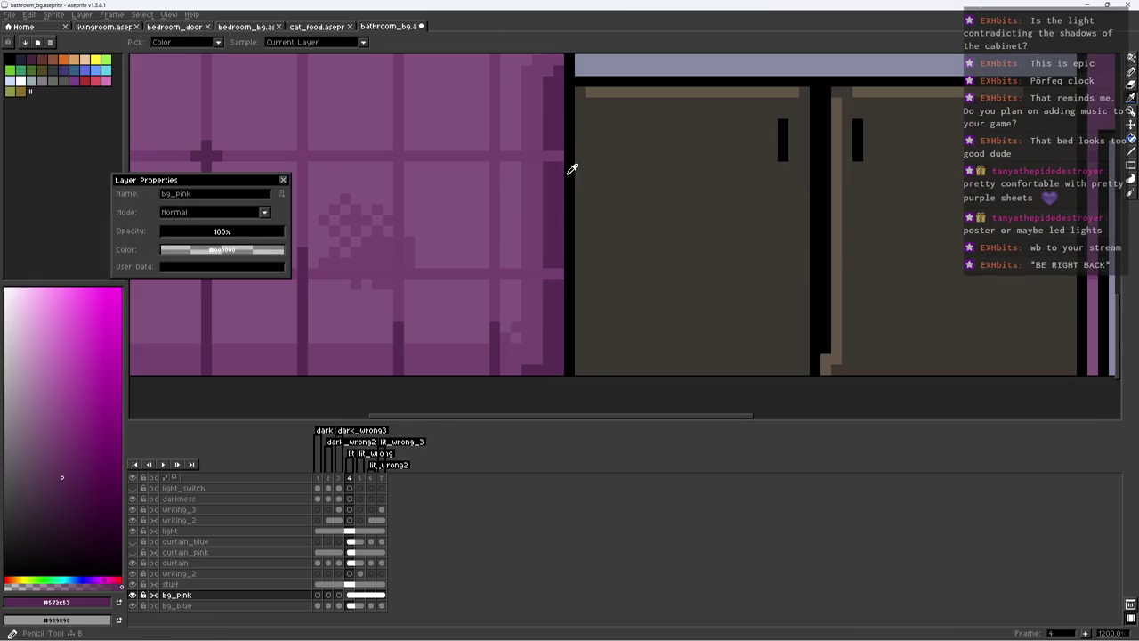
# Step: Redraw the dark grid line along the tile edge next to the cabinet
pyautogui.keyDown('alt'); pyautogui.click(552, 156); pyautogui.keyUp('alt')
pyautogui.keyDown('alt'); pyautogui.click(523, 157); pyautogui.keyUp('alt')
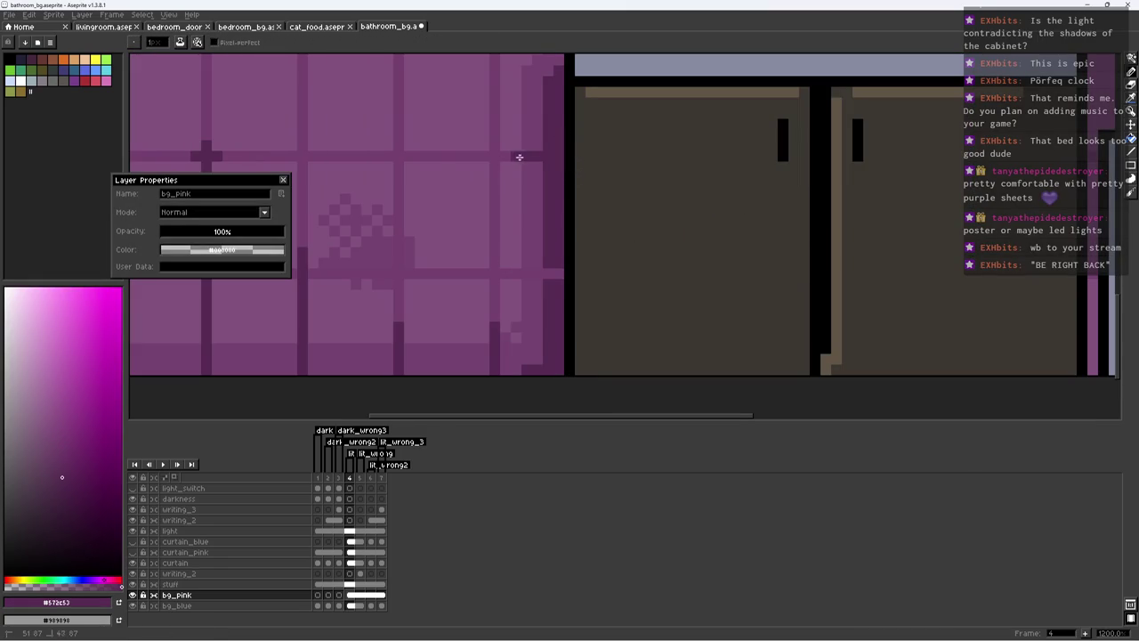
pyautogui.moveTo(550, 274); pyautogui.dragTo(447, 273)
pyautogui.keyDown('alt'); pyautogui.click(551, 273); pyautogui.keyUp('alt')
# Step: Redraw the black outline along the cabinet edge using black sampled from the cabinet
pyautogui.keyDown('alt'); pyautogui.click(564, 273); pyautogui.keyUp('alt')
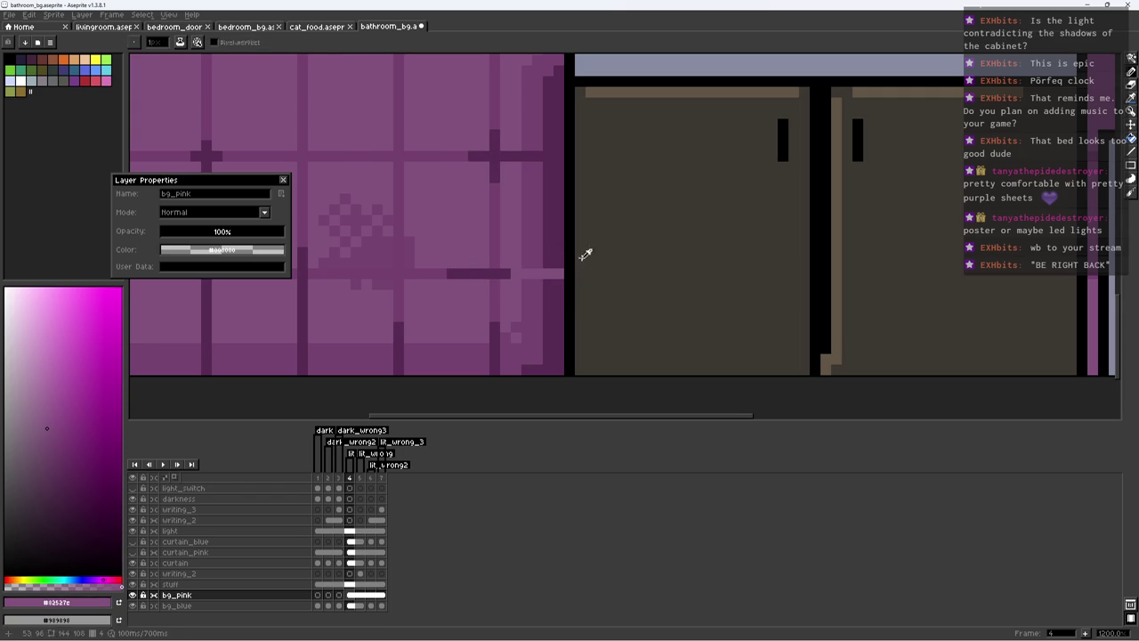
pyautogui.press('alt')
pyautogui.keyDown('alt'); pyautogui.click(327, 382); pyautogui.keyUp('alt')
pyautogui.moveTo(563, 267); pyautogui.dragTo(505, 268)
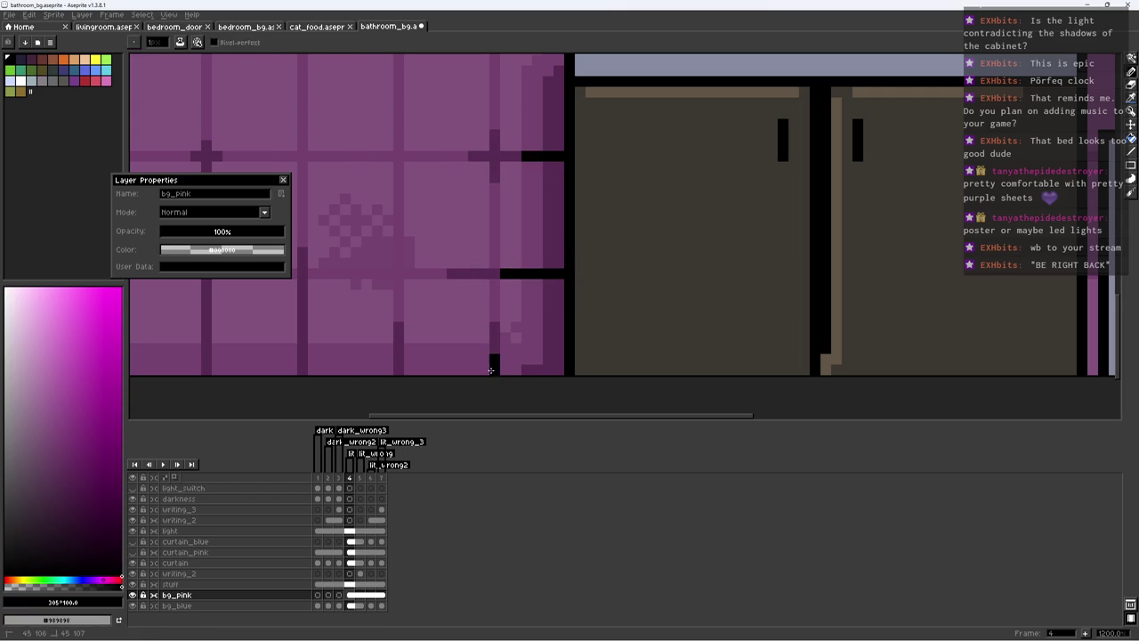
pyautogui.keyDown('alt'); pyautogui.click(522, 362); pyautogui.keyUp('alt')
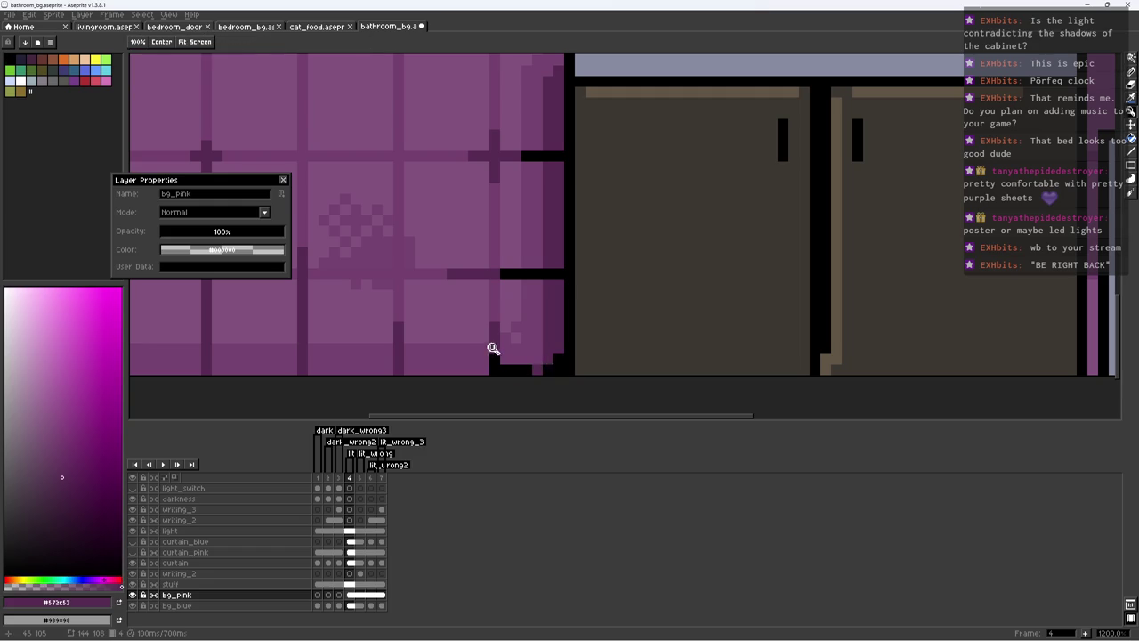
# Step: Add black outline pixels along the wall's bottom edge
pyautogui.scroll(-5, 483, 348)
pyautogui.scroll(1, 525, 359)
pyautogui.press('m')
pyautogui.moveTo(559, 327)
pyautogui.mouseDown()
pyautogui.moveTo(348, 338)
pyautogui.moveTo(570, 358)
pyautogui.mouseUp()
pyautogui.press('z')
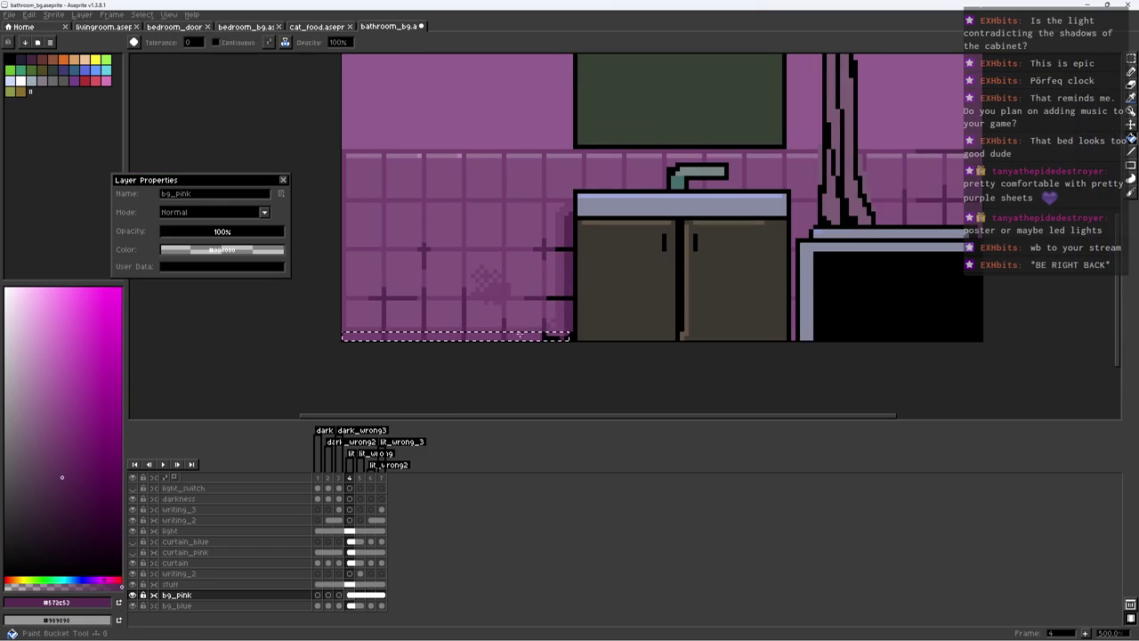
pyautogui.scroll(4, 576, 339)
pyautogui.press('b')
pyautogui.keyDown('alt'); pyautogui.click(564, 340); pyautogui.keyUp('alt')
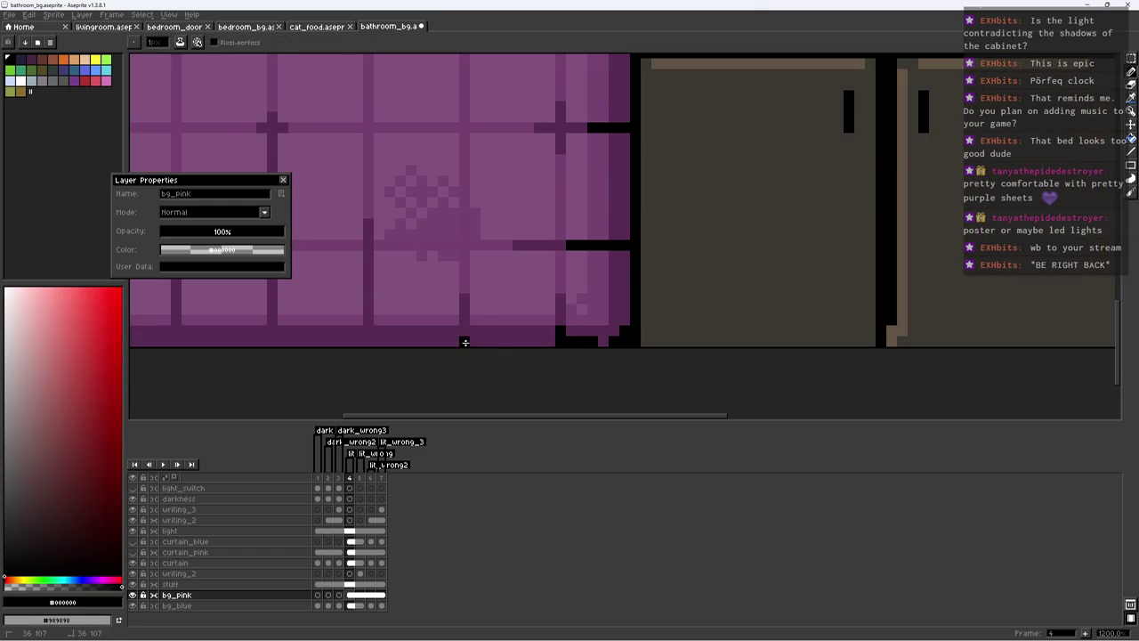
pyautogui.moveTo(390, 349); pyautogui.dragTo(532, 324)
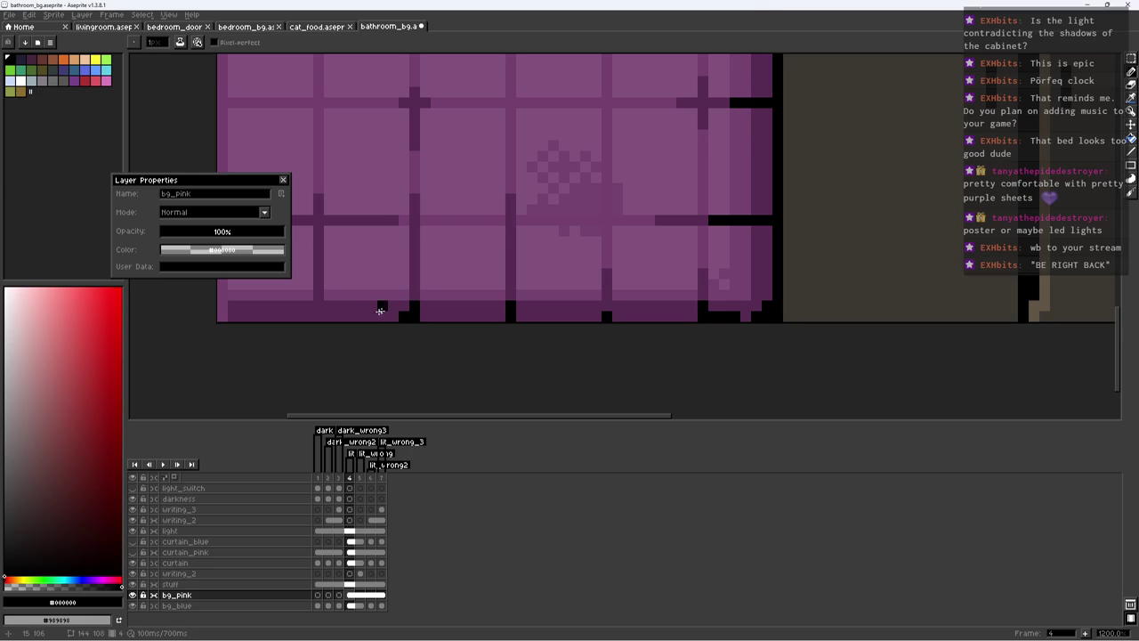
# Step: Save the cleaned-up edges to bathroom_bg.aseprite
pyautogui.press('z')
pyautogui.scroll(-6, 367, 317)
pyautogui.press('b')
pyautogui.hotkey('ctrl', 's')
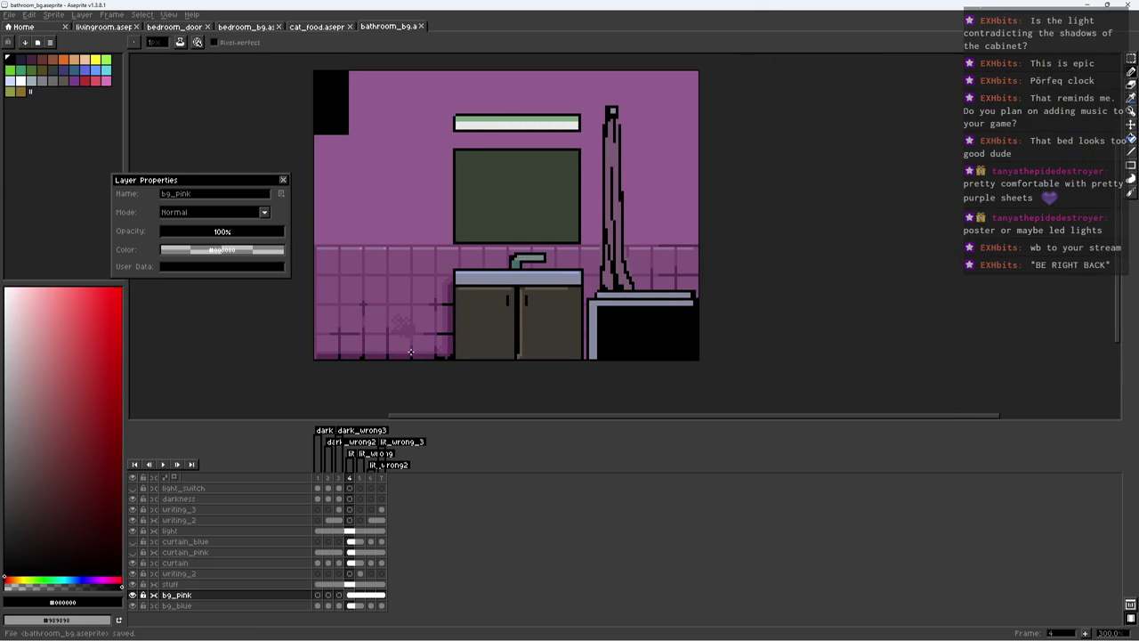
# Step: Zoom in on the mirror, sample the tile purple and lighter pink, and save again
pyautogui.press('z')
pyautogui.scroll(3, 519, 257)
pyautogui.keyDown('alt'); pyautogui.click(494, 250); pyautogui.keyUp('alt')
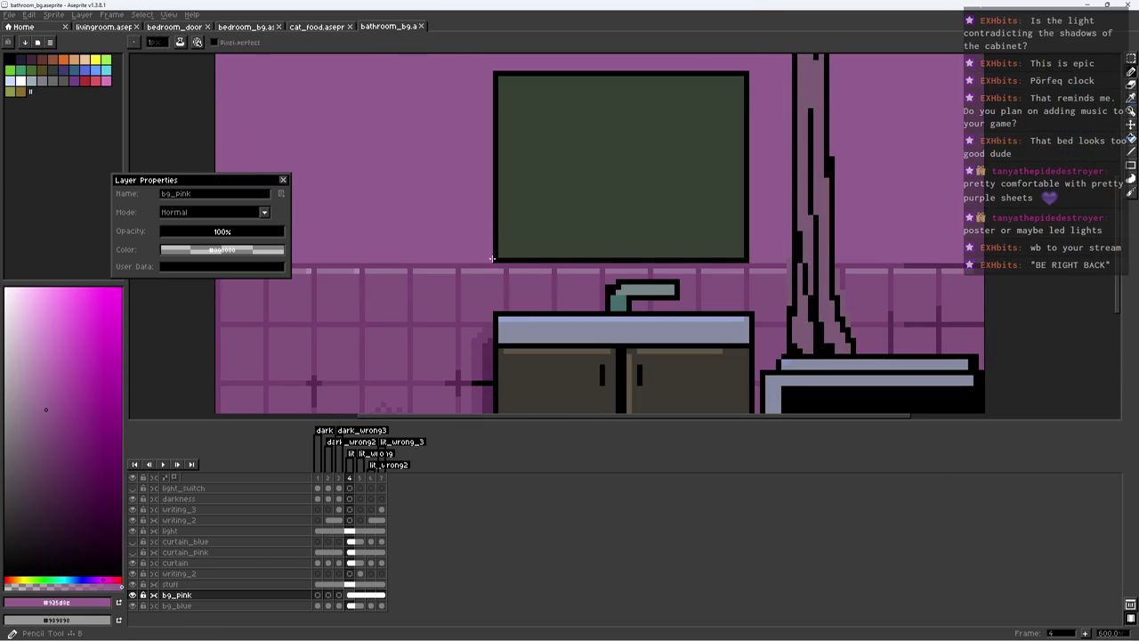
pyautogui.moveTo(486, 259); pyautogui.dragTo(637, 268)
pyautogui.keyDown('alt'); pyautogui.click(417, 281); pyautogui.keyUp('alt')
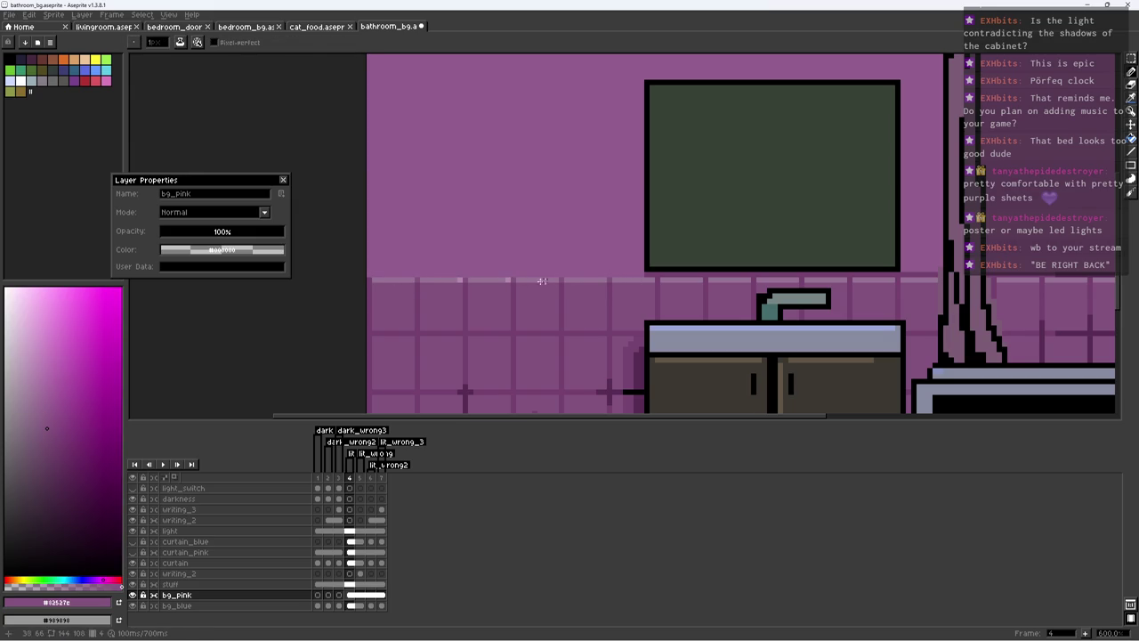
pyautogui.keyDown('alt'); pyautogui.click(569, 278); pyautogui.keyUp('alt')
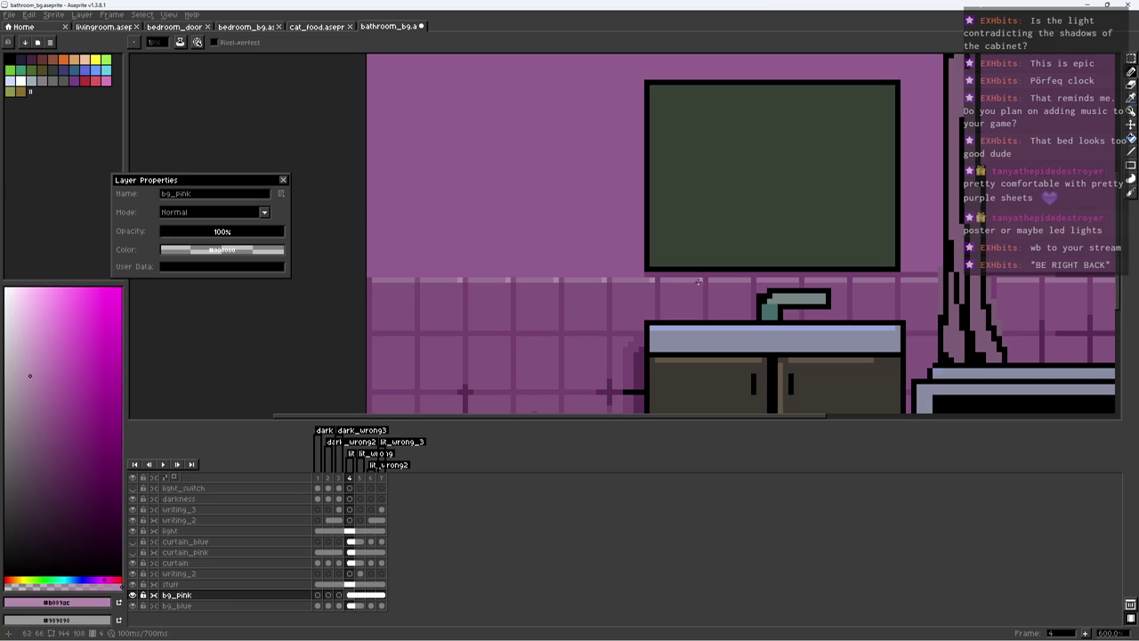
pyautogui.scroll(-3, 695, 282)
pyautogui.hotkey('ctrl', 's')
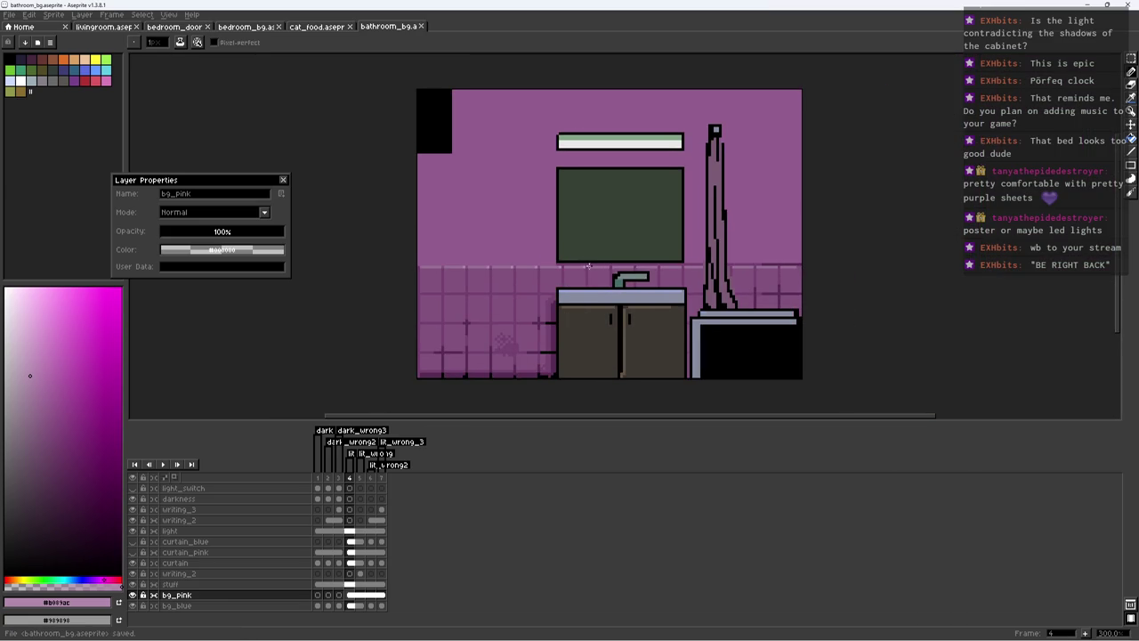
# Step: Select the upper wall and begin painting a lighter pink glow around the mirror
pyautogui.scroll(2, 617, 275)
pyautogui.scroll(-1, 596, 283)
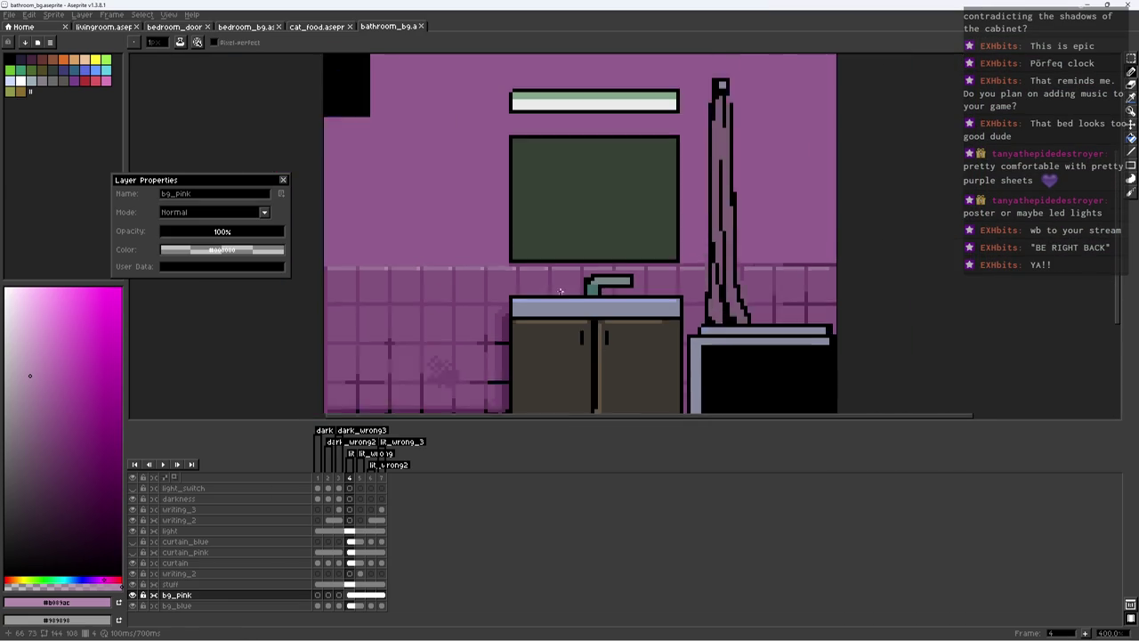
pyautogui.scroll(-1, 571, 290)
pyautogui.scroll(-2, 578, 266)
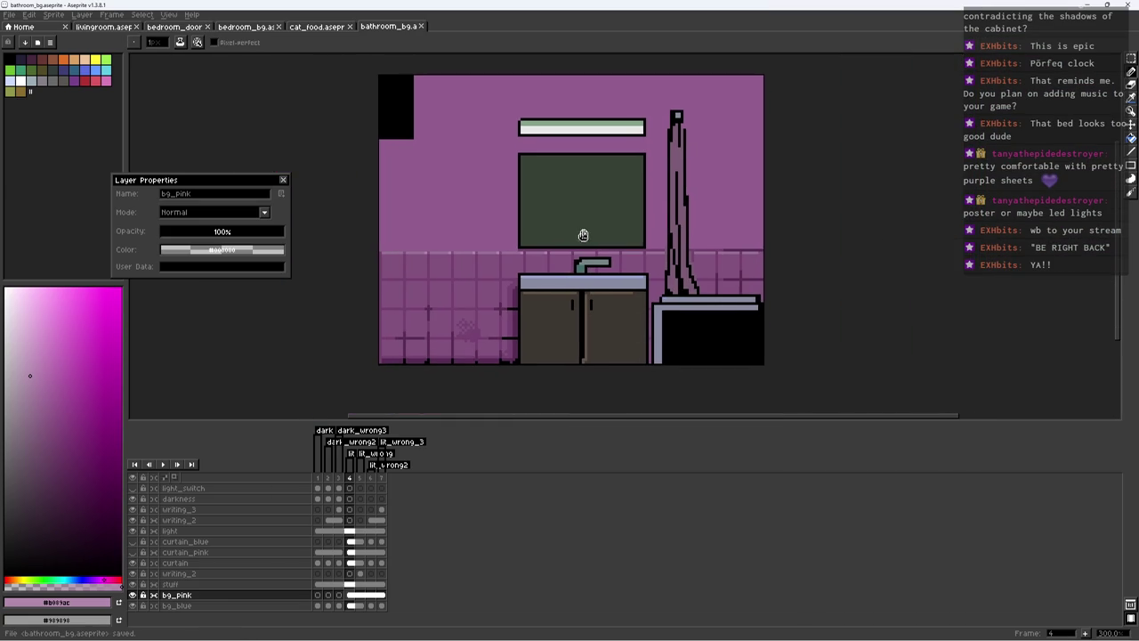
pyautogui.keyDown('alt'); pyautogui.click(476, 181); pyautogui.keyUp('alt')
pyautogui.click(479, 180)
pyautogui.moveTo(479, 180); pyautogui.dragTo(533, 170)
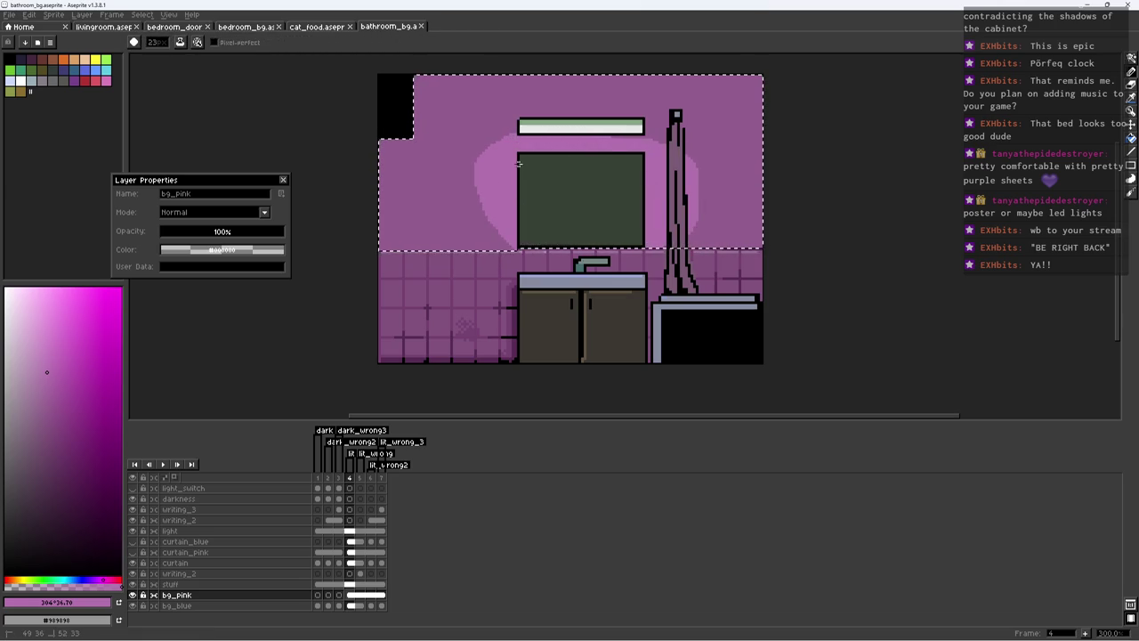
# Step: Shrink the brush, magic-wand the glow area, and shade its left edge
pyautogui.keyDown('alt'); pyautogui.click(638, 116); pyautogui.keyUp('alt')
pyautogui.press('-')
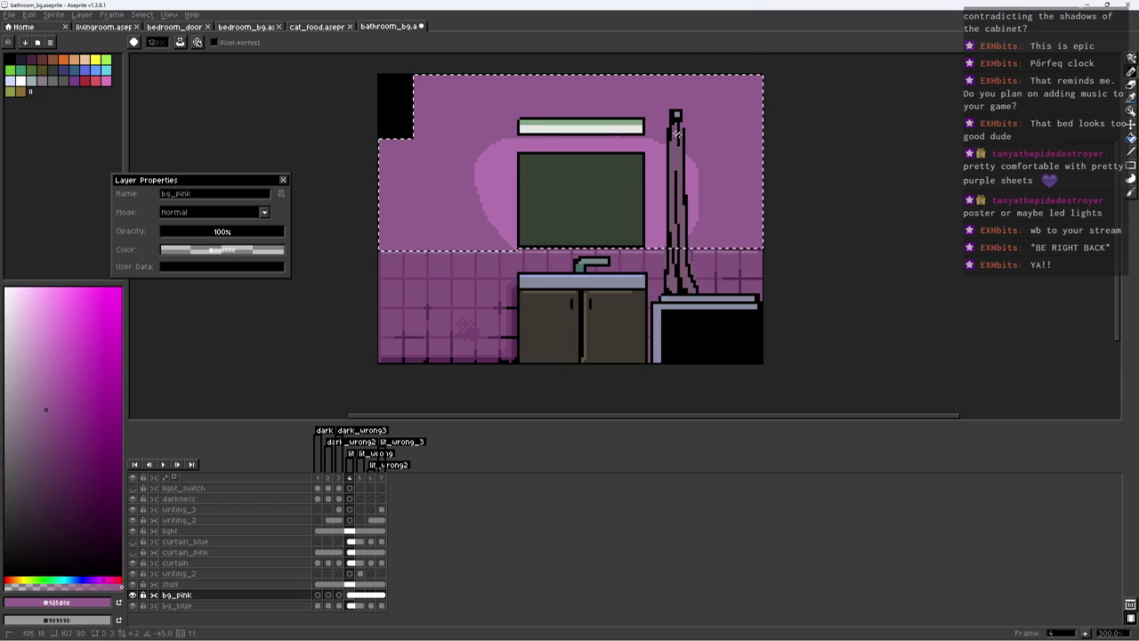
pyautogui.press('w')
pyautogui.keyDown('alt'); pyautogui.click(442, 206); pyautogui.keyUp('alt')
pyautogui.press('b')
pyautogui.moveTo(455, 197); pyautogui.dragTo(467, 235)
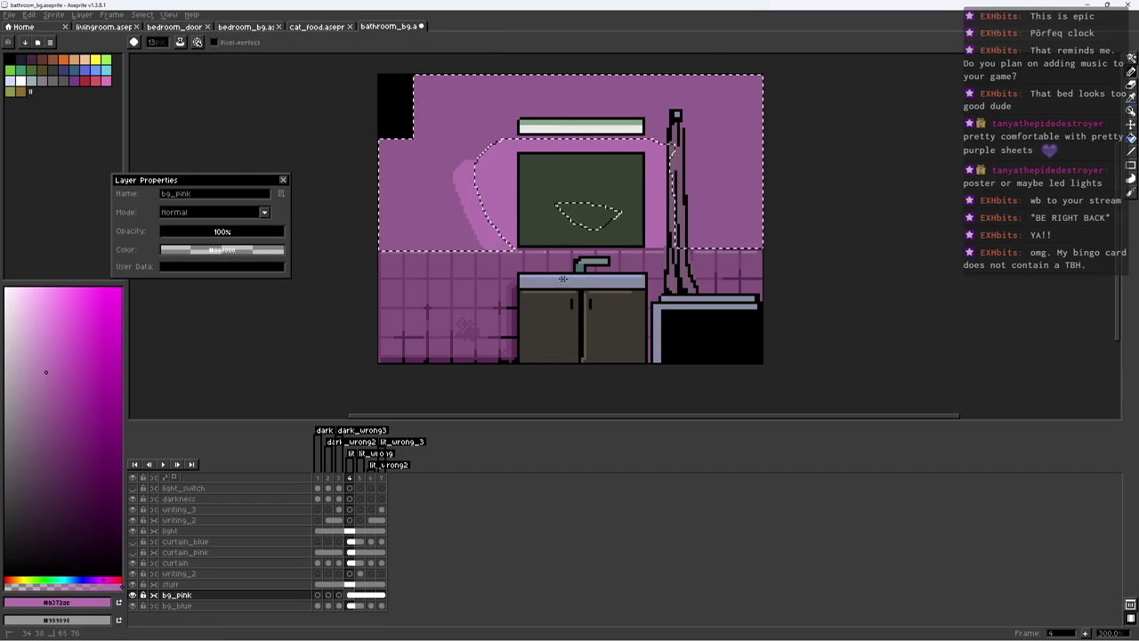
pyautogui.hotkey('ctrl', 'd')
# Step: Sample the wall purple and glow pink, and reselect the glow above the mirror
pyautogui.keyDown('alt'); pyautogui.click(475, 122); pyautogui.keyUp('alt')
pyautogui.keyDown('alt'); pyautogui.click(490, 204); pyautogui.keyUp('alt')
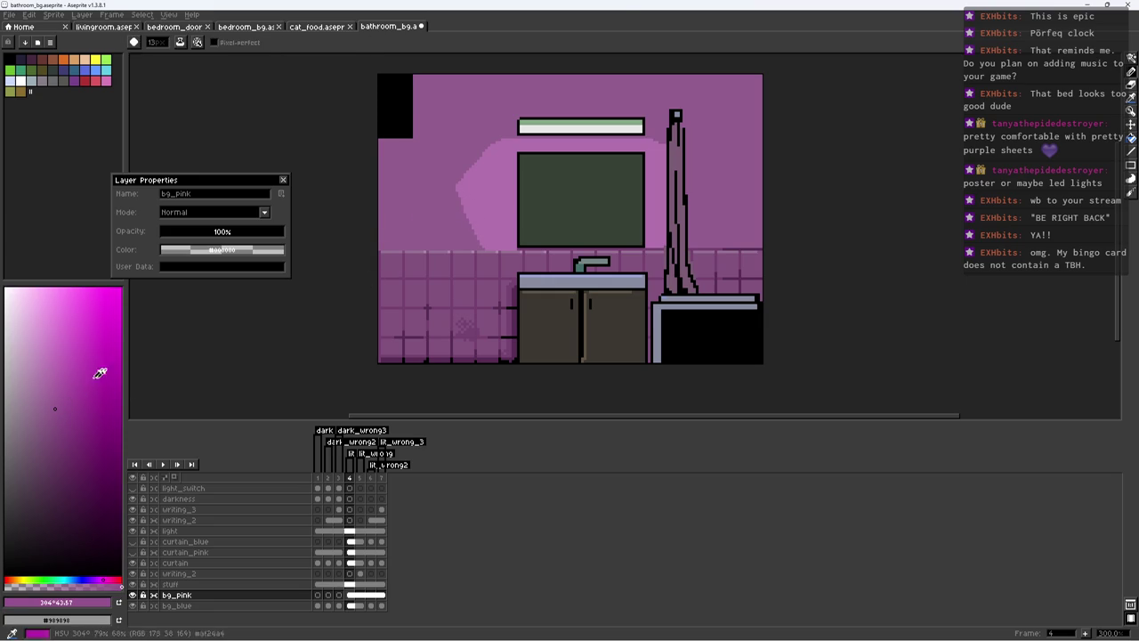
pyautogui.click(455, 226)
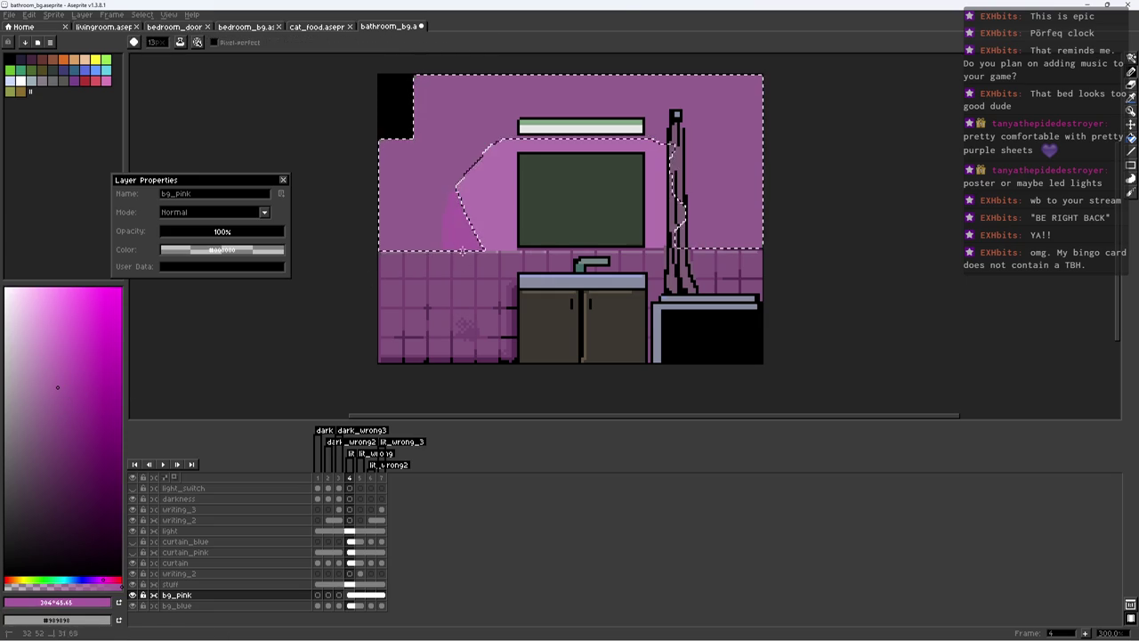
pyautogui.hotkey('ctrl', 'd')
pyautogui.keyDown('alt'); pyautogui.click(432, 158); pyautogui.keyUp('alt')
pyautogui.keyDown('alt'); pyautogui.click(472, 151); pyautogui.keyUp('alt')
pyautogui.hotkey('ctrl', 'shift', 'd')
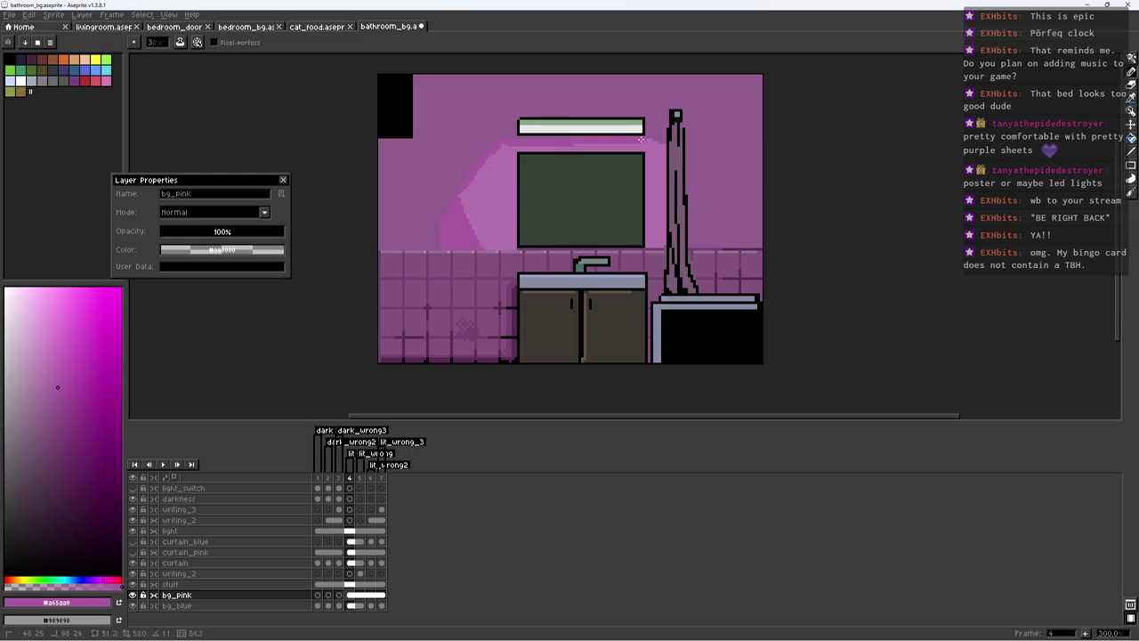
# Step: Pencil a pink light band beneath the lamp in the glow pink
pyautogui.scroll(-2, 544, 181)
pyautogui.scroll(2, 548, 176)
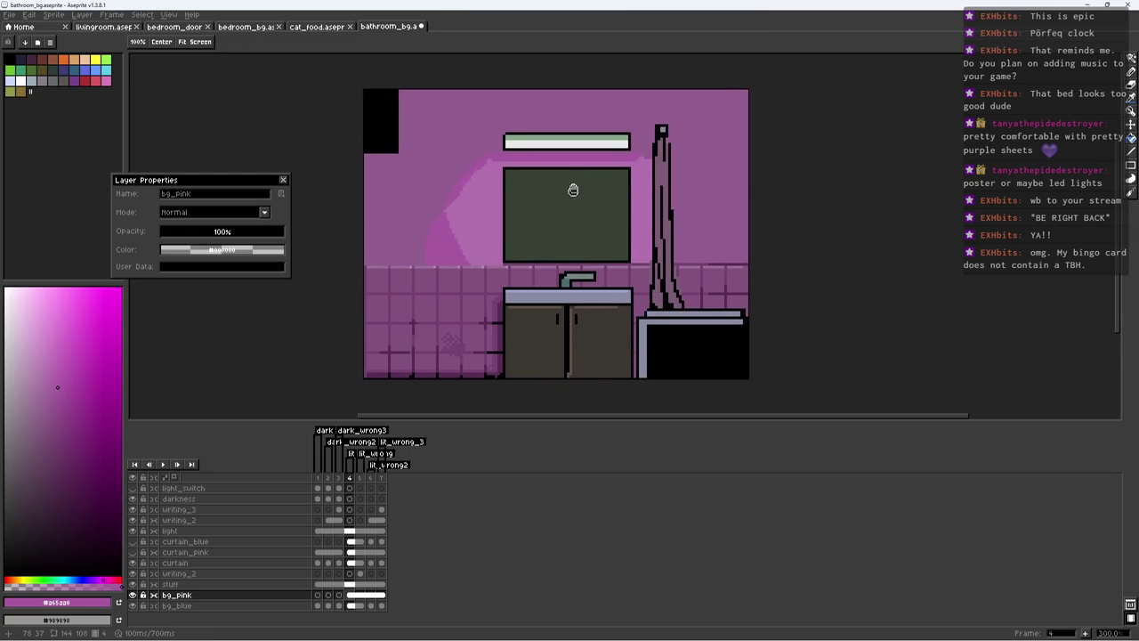
pyautogui.scroll(3, 578, 156)
pyautogui.keyDown('alt'); pyautogui.click(486, 167); pyautogui.keyUp('alt')
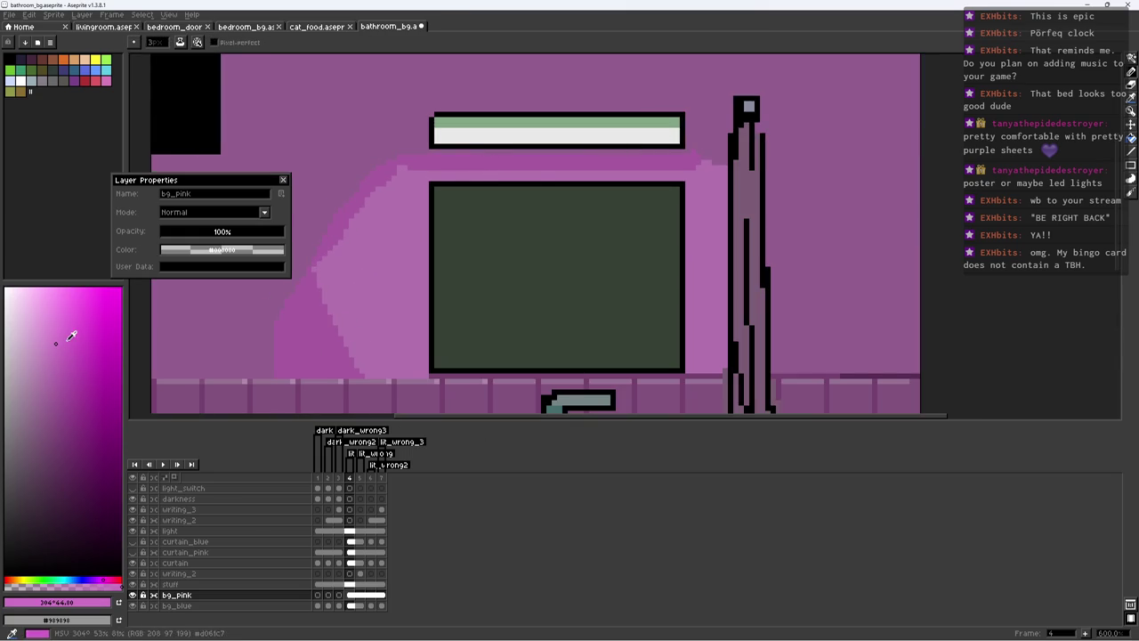
pyautogui.keyDown('shift'); pyautogui.click(674, 168); pyautogui.keyUp('shift')
pyautogui.scroll(-5, 675, 167)
pyautogui.scroll(6, 755, 213)
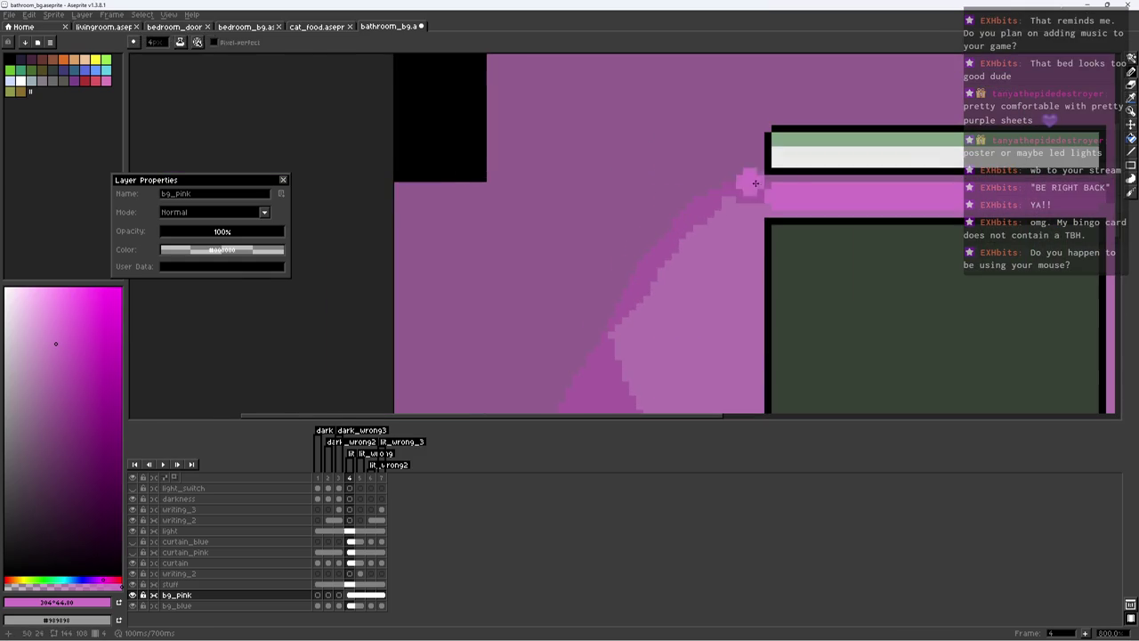
# Step: Bucket-fill the band under the lamp with brighter pink
pyautogui.press('g')
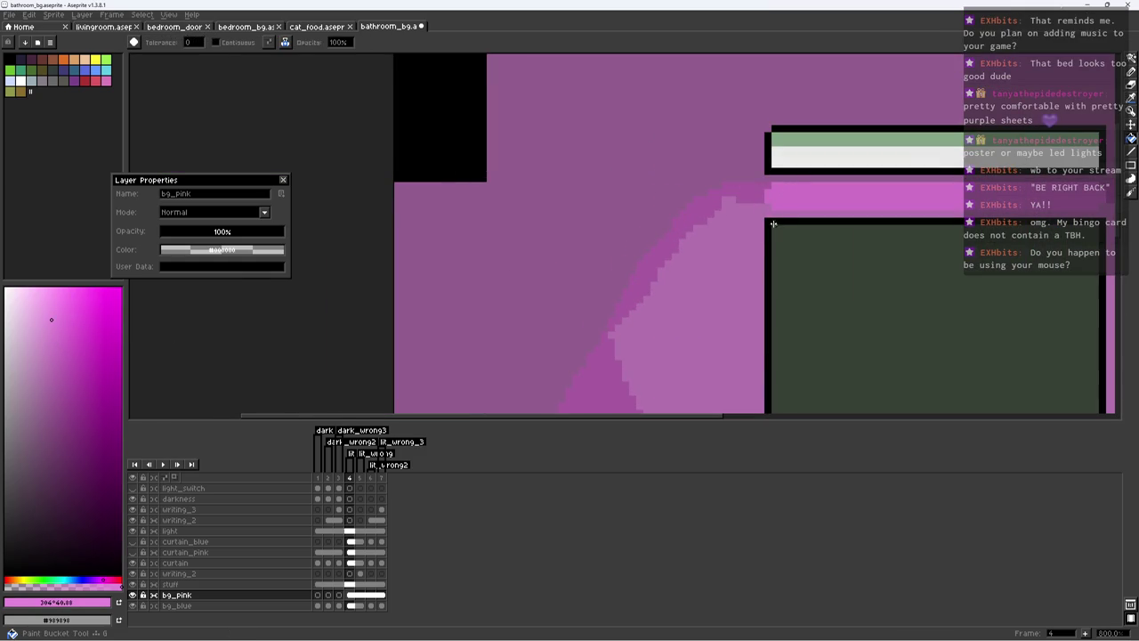
pyautogui.click(801, 190)
pyautogui.press('b')
pyautogui.keyDown('alt'); pyautogui.click(746, 190); pyautogui.keyUp('alt')
pyautogui.moveTo(765, 186); pyautogui.dragTo(517, 207)
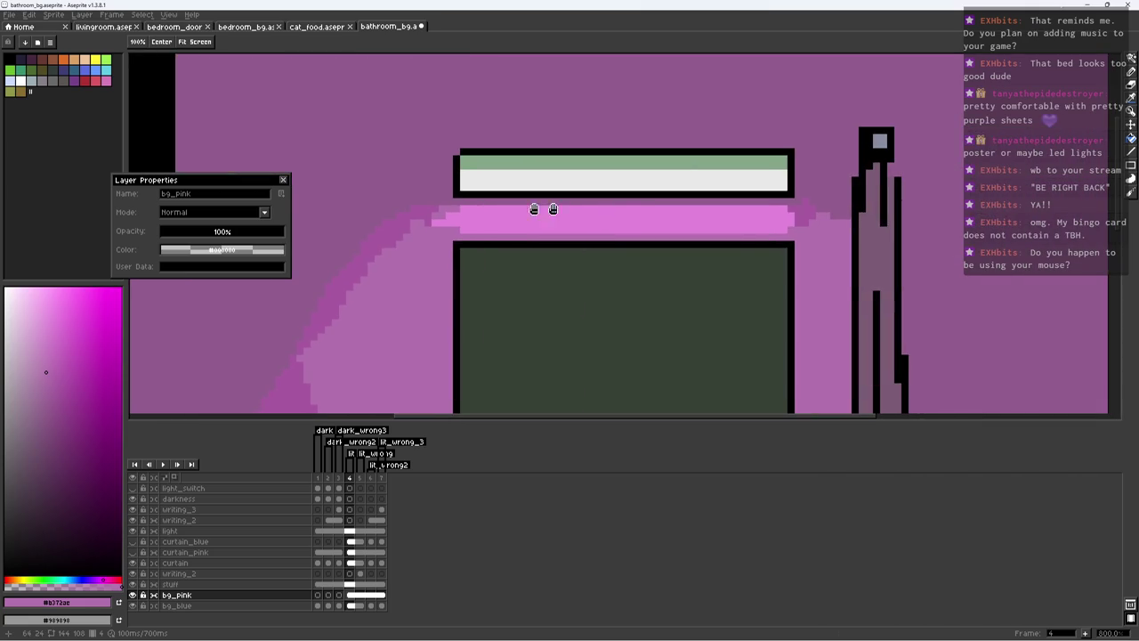
# Step: Undo the last edit, sample the wall purple, and pan back to the mirror
pyautogui.hotkey('ctrl', 'z')
pyautogui.keyDown('alt'); pyautogui.click(809, 210); pyautogui.keyUp('alt')
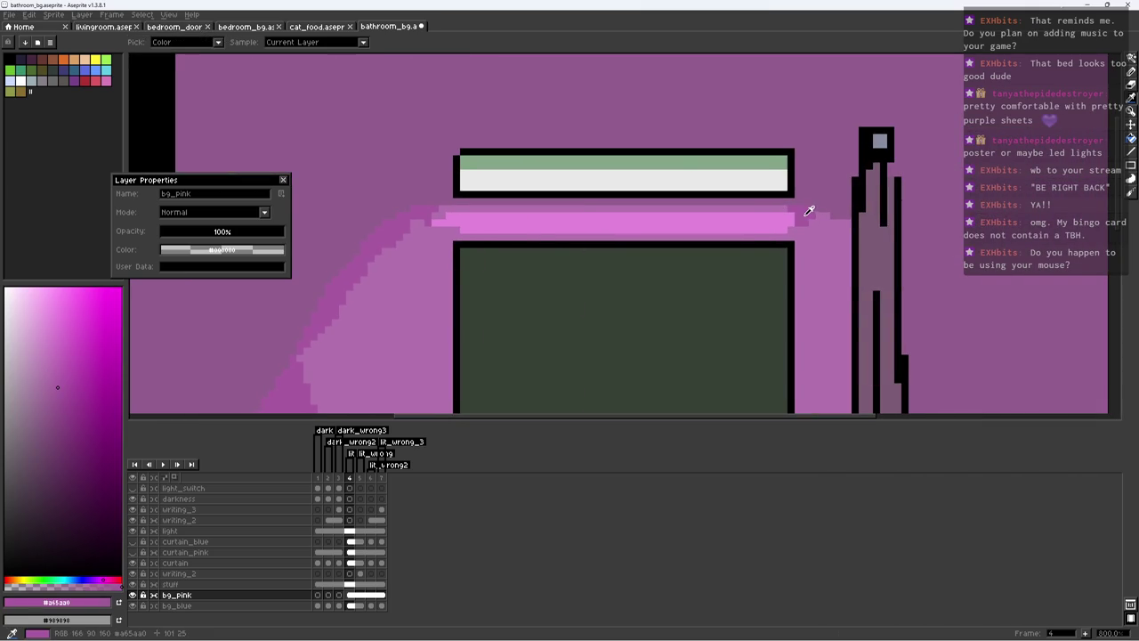
pyautogui.moveTo(337, 298); pyautogui.dragTo(342, 195)
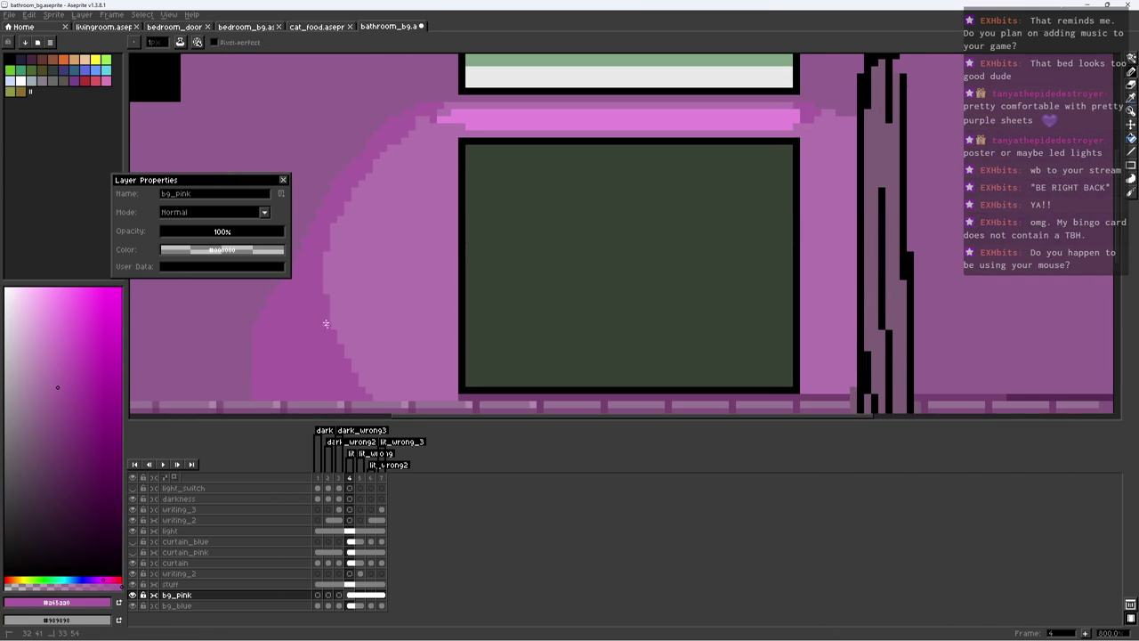
pyautogui.scroll(-4, 329, 325)
pyautogui.scroll(3, 392, 258)
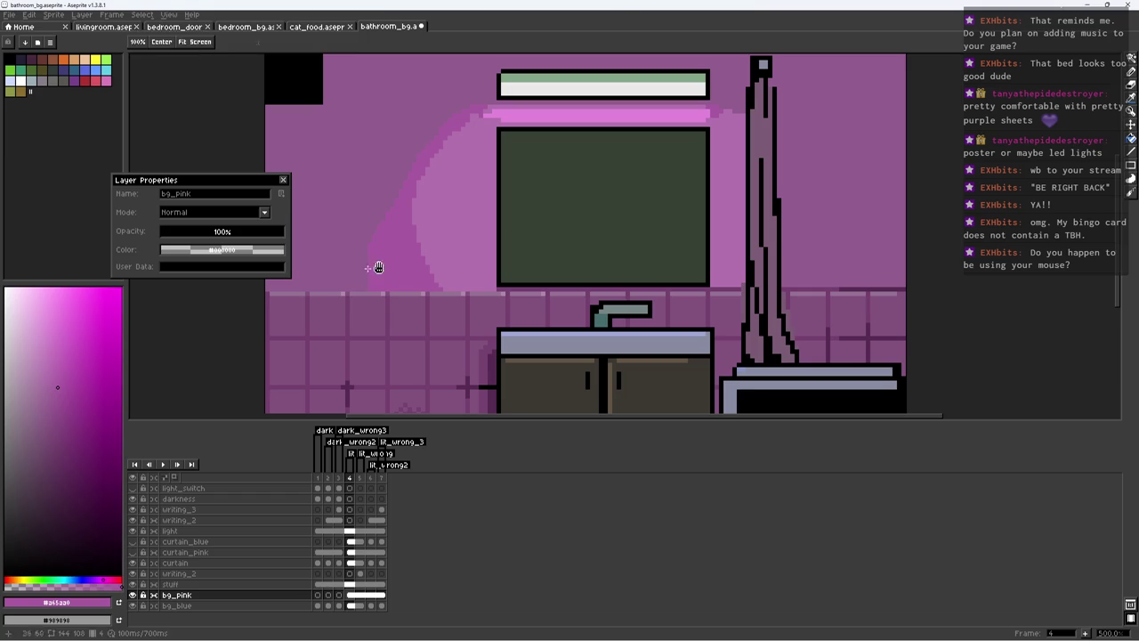
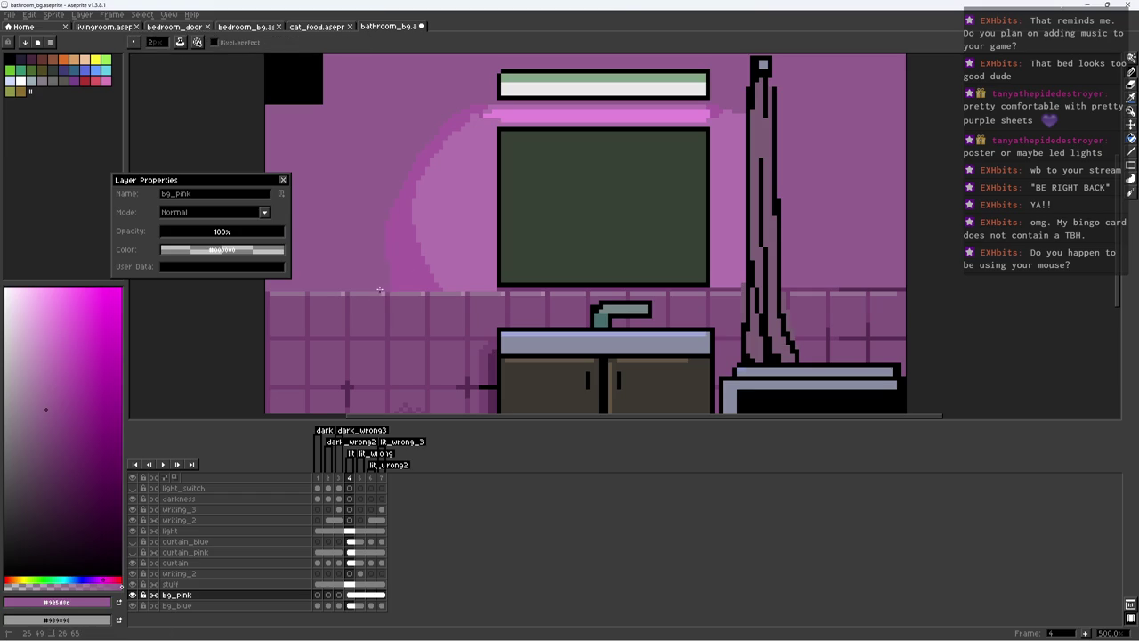
# Step: Sample the wall pink and the darker tile purple from the bg_pink canvas
pyautogui.scroll(-3, 418, 264)
pyautogui.scroll(4, 571, 233)
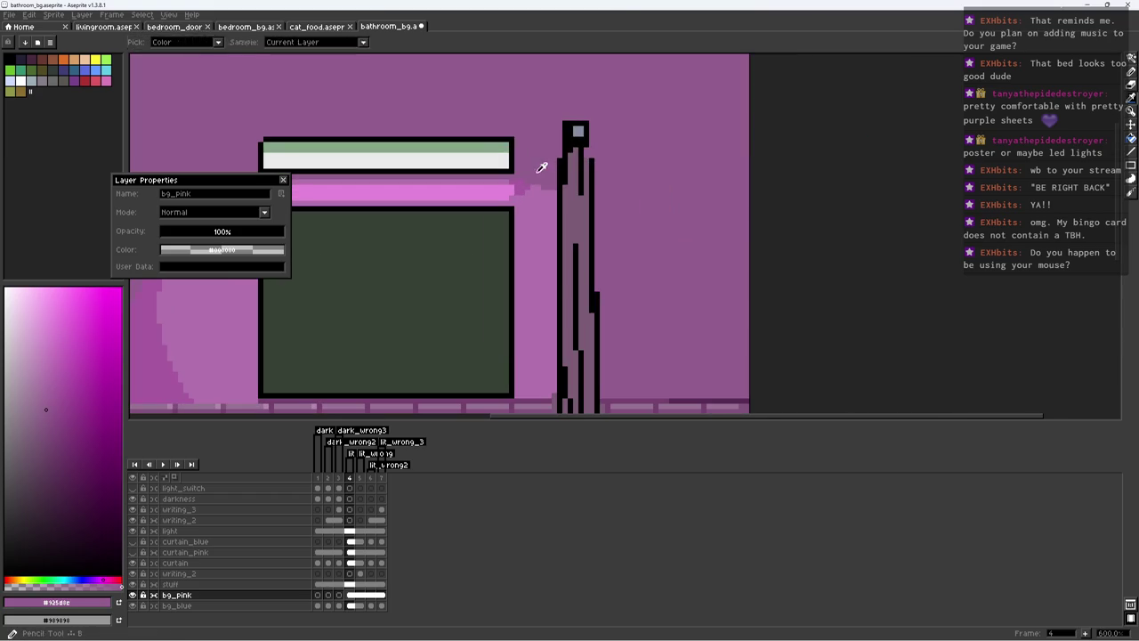
pyautogui.keyDown('alt'); pyautogui.click(543, 227); pyautogui.keyUp('alt')
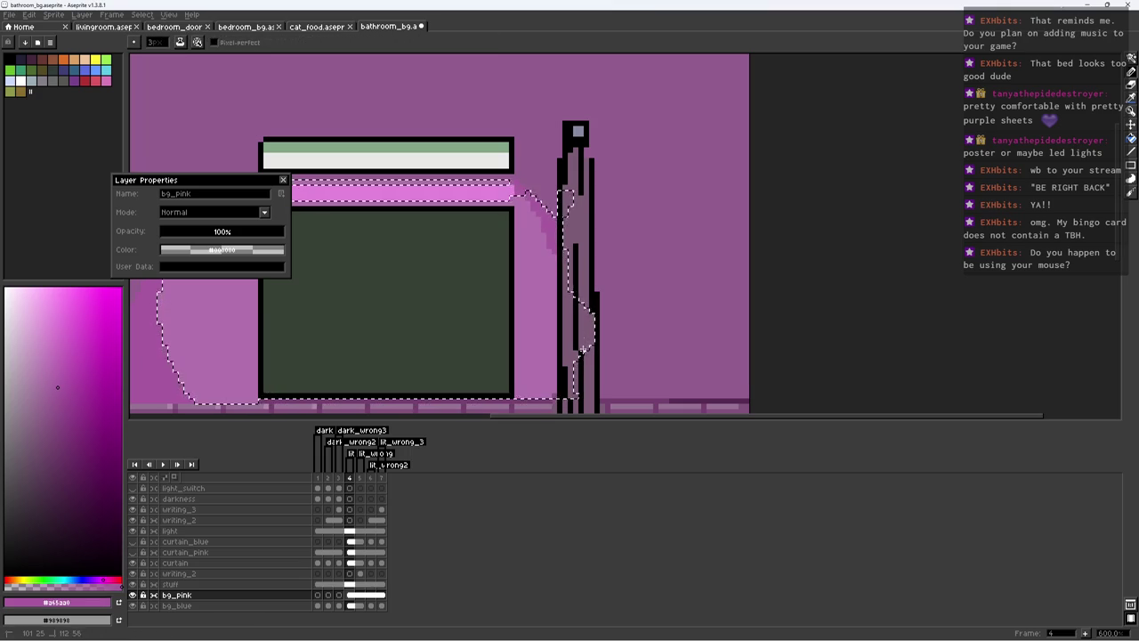
pyautogui.press('z')
pyautogui.scroll(-5, 568, 265)
pyautogui.click(568, 266)
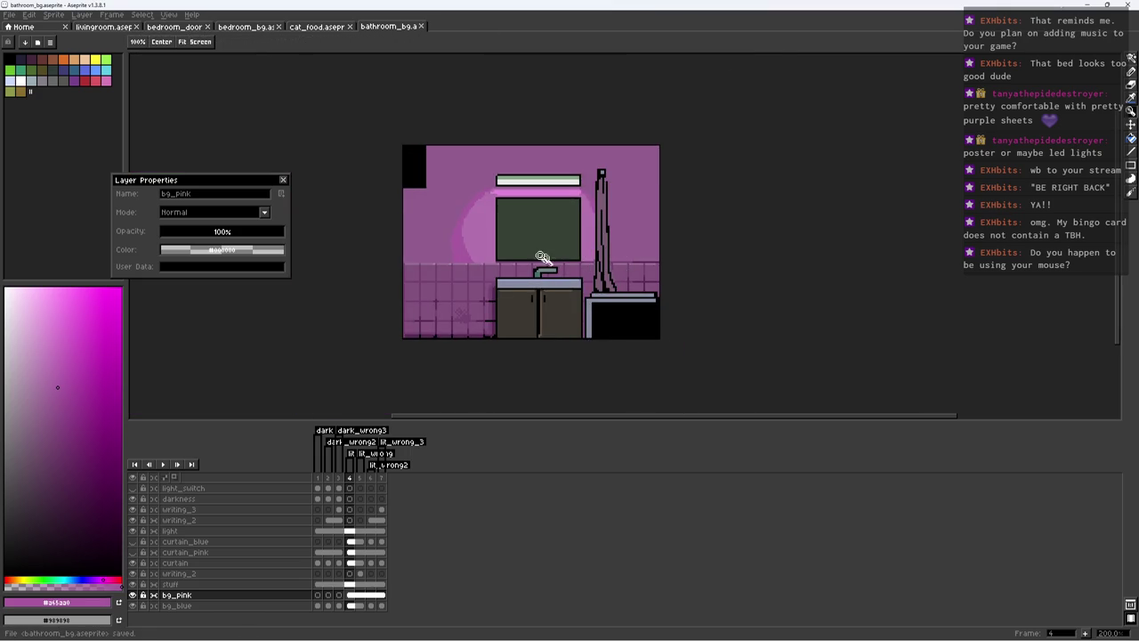
pyautogui.scroll(3, 533, 285)
pyautogui.press('b')
pyautogui.keyDown('alt'); pyautogui.click(509, 292); pyautogui.keyUp('alt')
# Step: Magic-wand select the wall tile grid lines and recolour them
pyautogui.press('w')
pyautogui.click(356, 300)
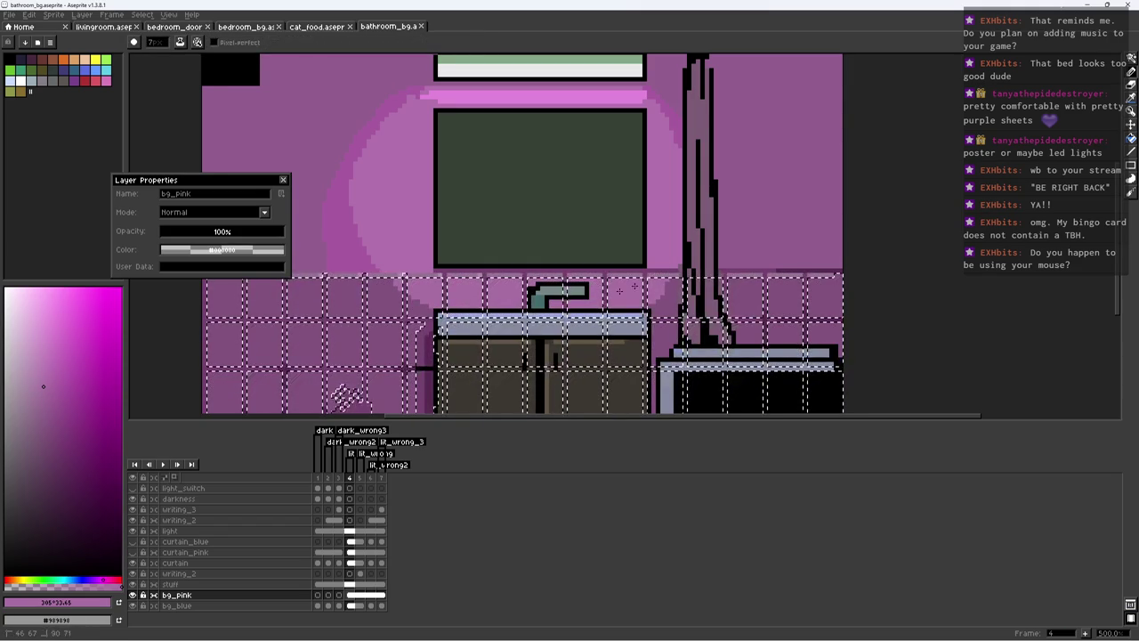
pyautogui.hotkey('ctrl', 'd')
pyautogui.press('z')
pyautogui.scroll(-3, 613, 275)
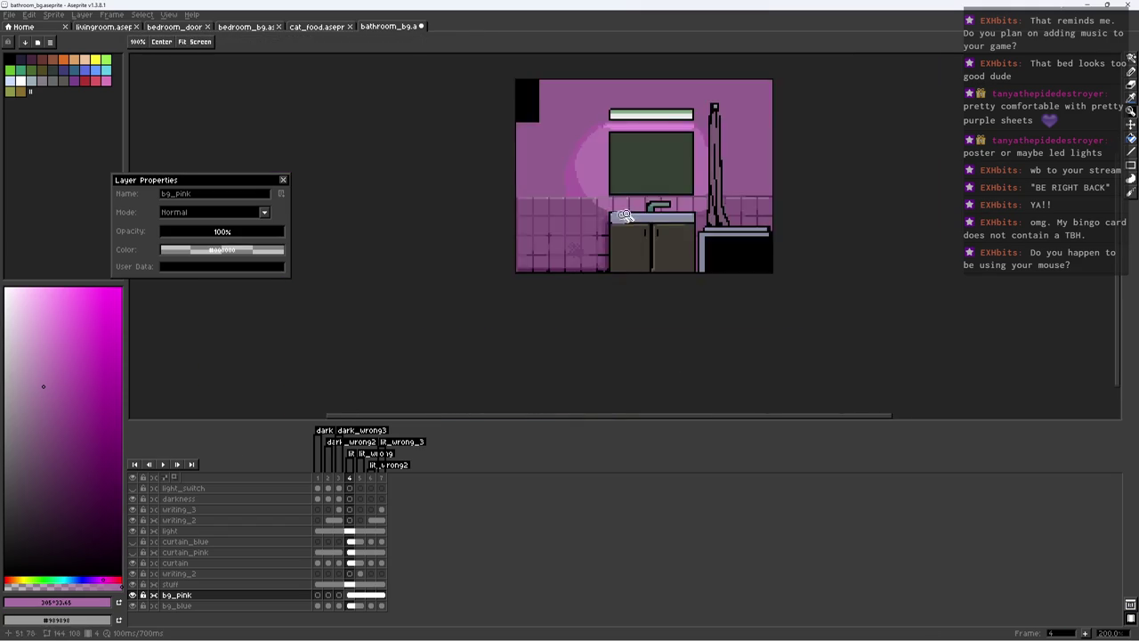
pyautogui.scroll(2, 605, 220)
pyautogui.press('b')
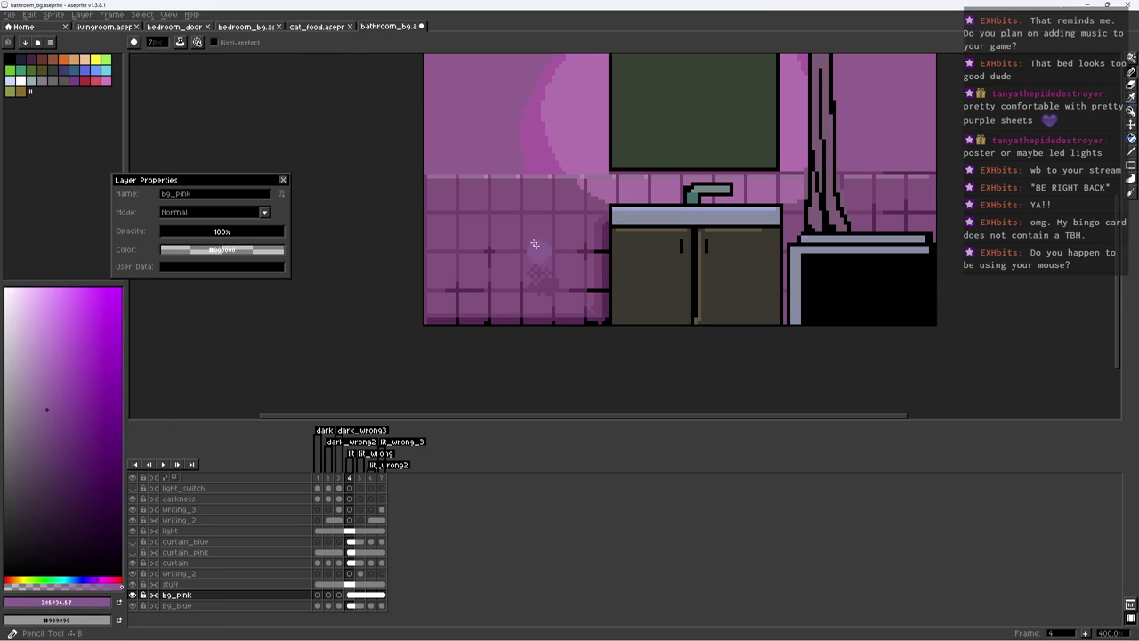
pyautogui.click(553, 194)
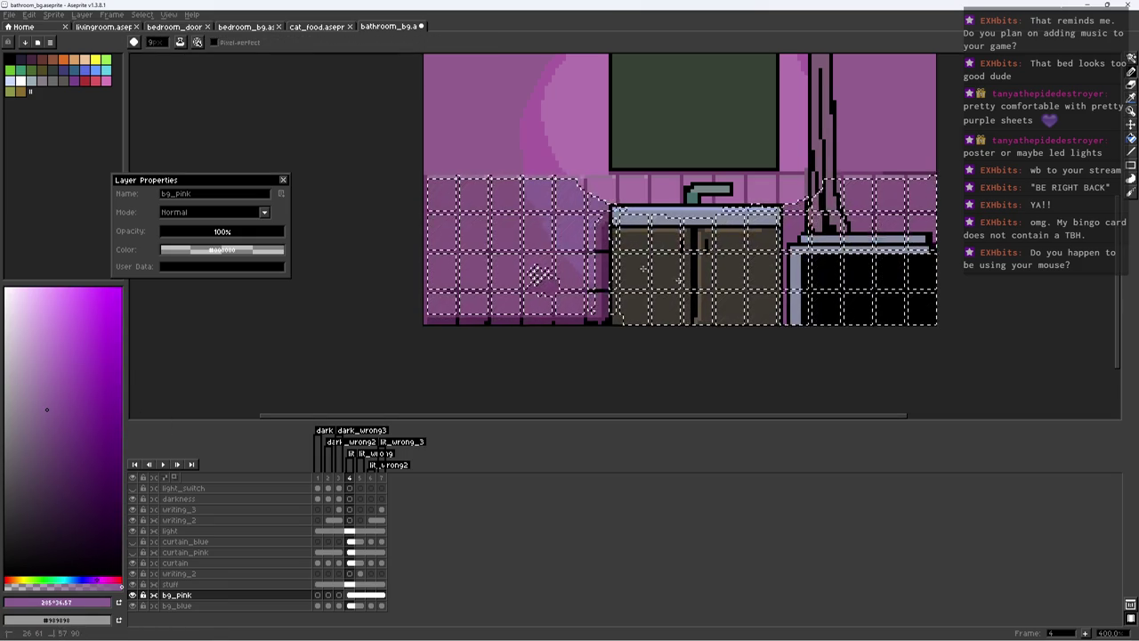
pyautogui.hotkey('ctrl', 'd')
# Step: Magic-wand select the tiled wall and the upper pink wall region
pyautogui.press('w')
pyautogui.click(859, 197)
pyautogui.moveTo(860, 153); pyautogui.dragTo(765, 226)
pyautogui.click(765, 205)
pyautogui.press('b')
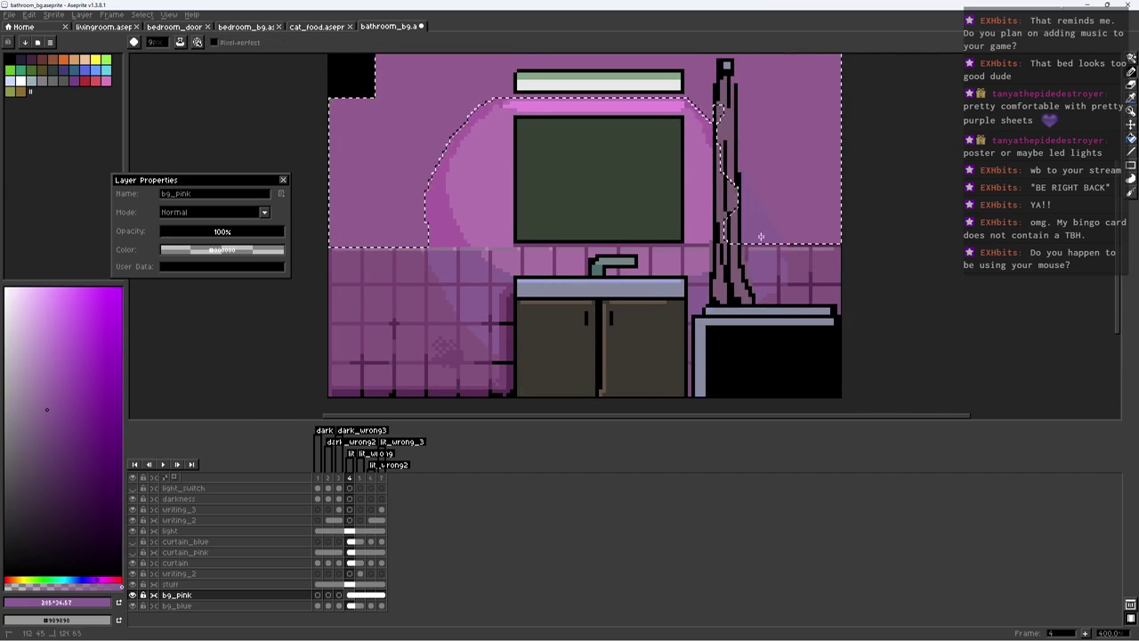
pyautogui.scroll(1, 618, 249)
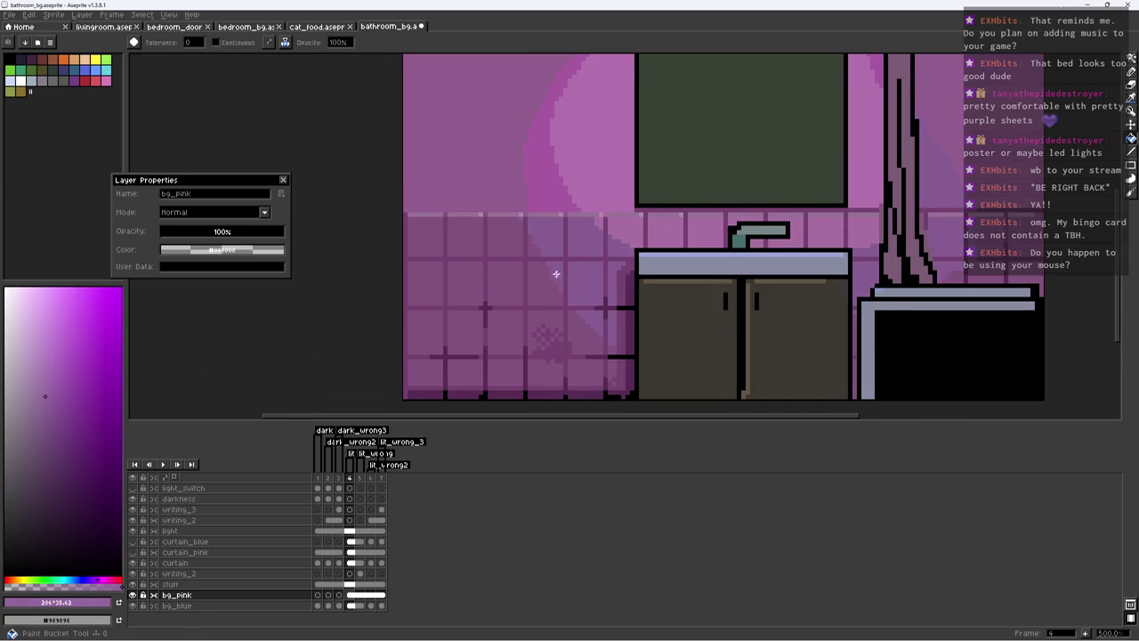
# Step: Review the whole bathroom, clear the lit-area selection and sample the tile-top strip pink
pyautogui.press('z')
pyautogui.scroll(-4, 579, 254)
pyautogui.click(580, 231)
pyautogui.scroll(4, 579, 231)
pyautogui.hotkey('ctrl', 'shift', 'd')
pyautogui.hotkey('ctrl', 'd')
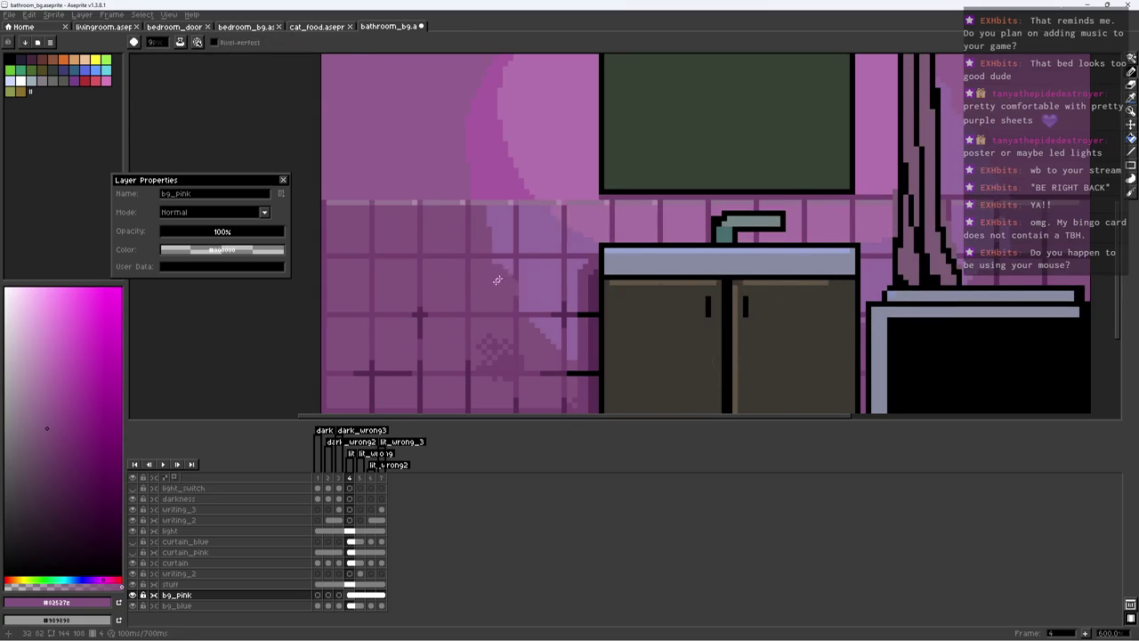
pyautogui.keyDown('alt'); pyautogui.click(550, 196); pyautogui.keyUp('alt')
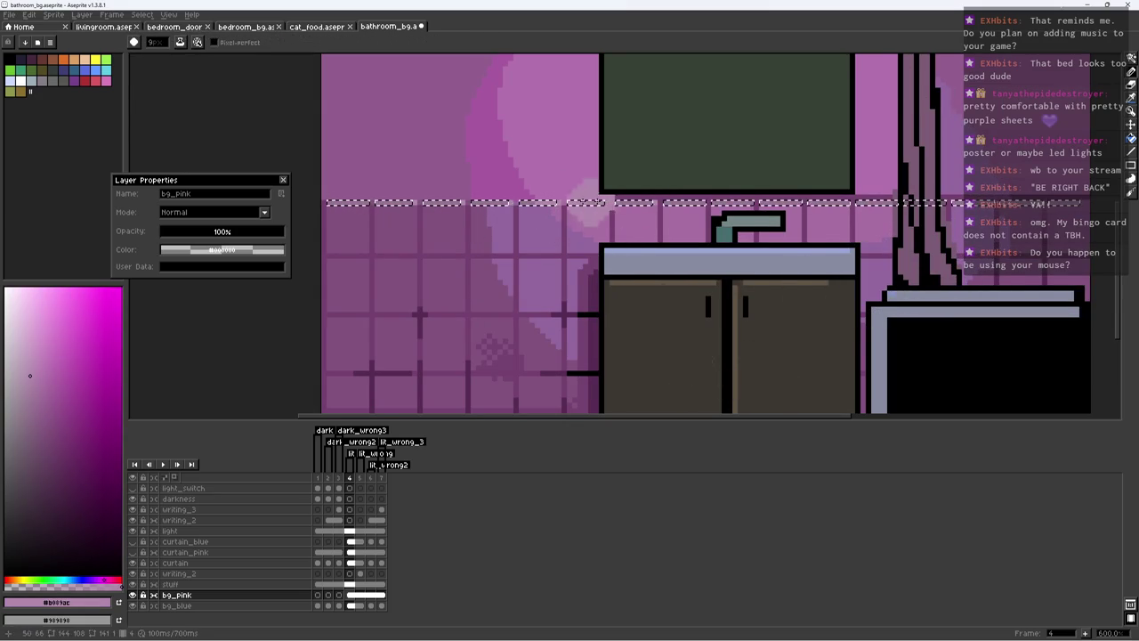
# Step: Pencil a light-pink highlight left and right along the tile-top strip, undoing the final stroke
pyautogui.hotkey('ctrl', 'd')
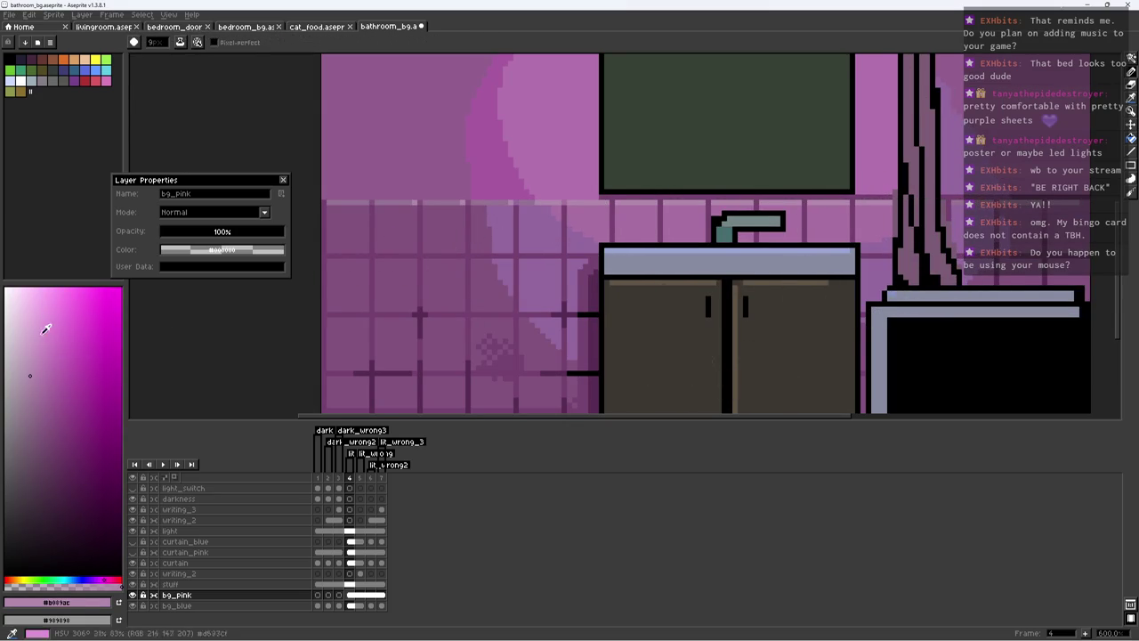
pyautogui.scroll(4, 641, 192)
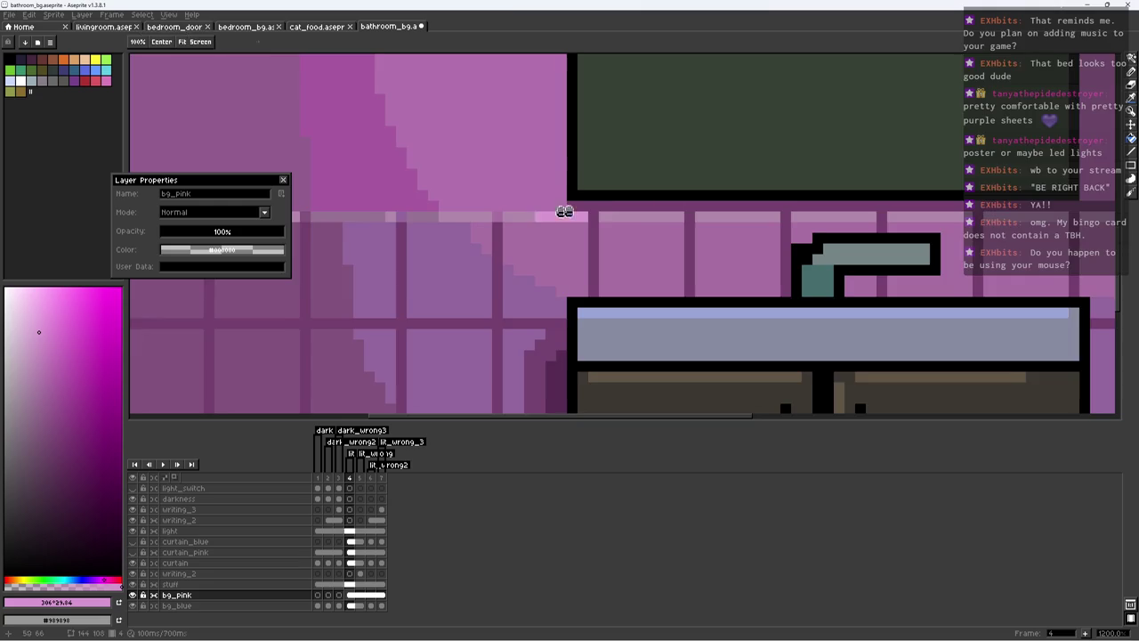
pyautogui.moveTo(541, 213); pyautogui.dragTo(388, 242)
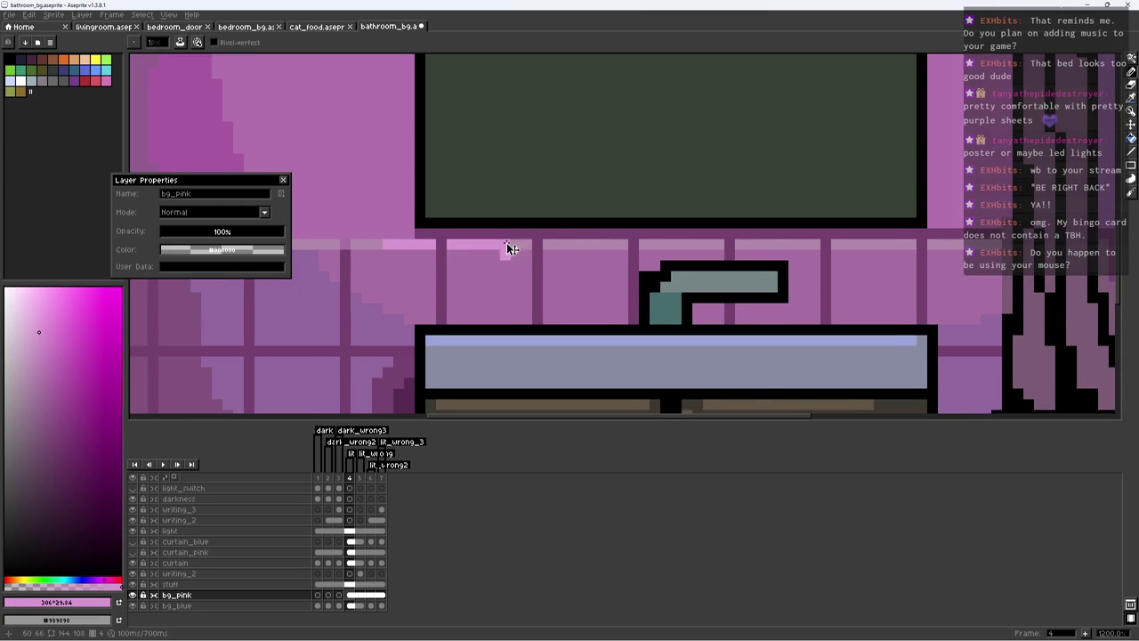
pyautogui.moveTo(491, 244); pyautogui.dragTo(458, 244)
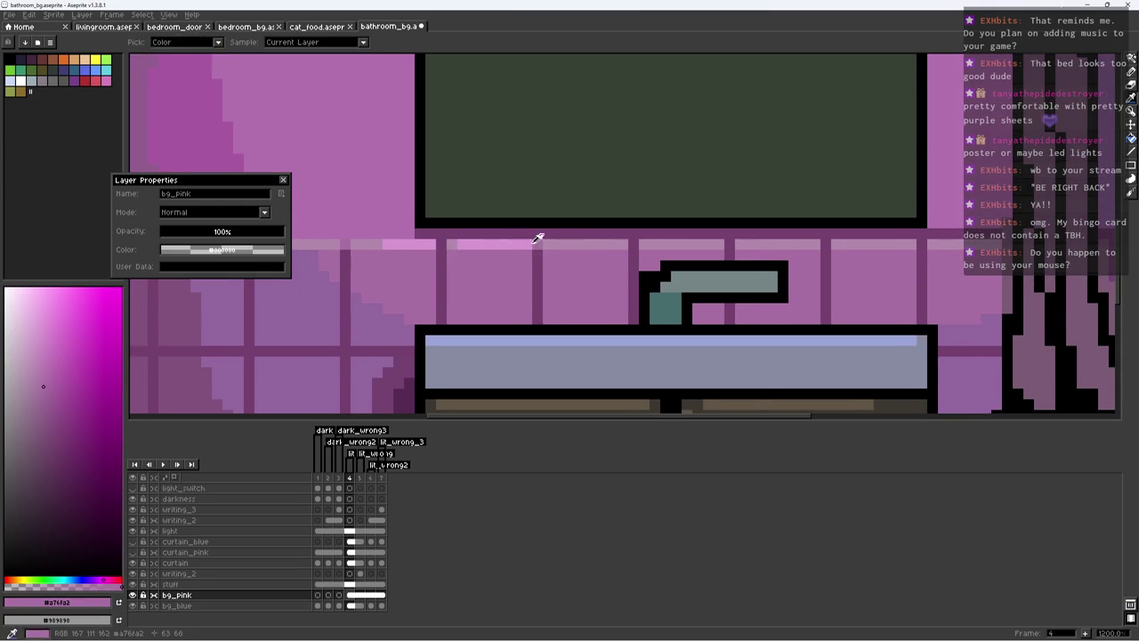
pyautogui.moveTo(618, 245); pyautogui.dragTo(627, 243)
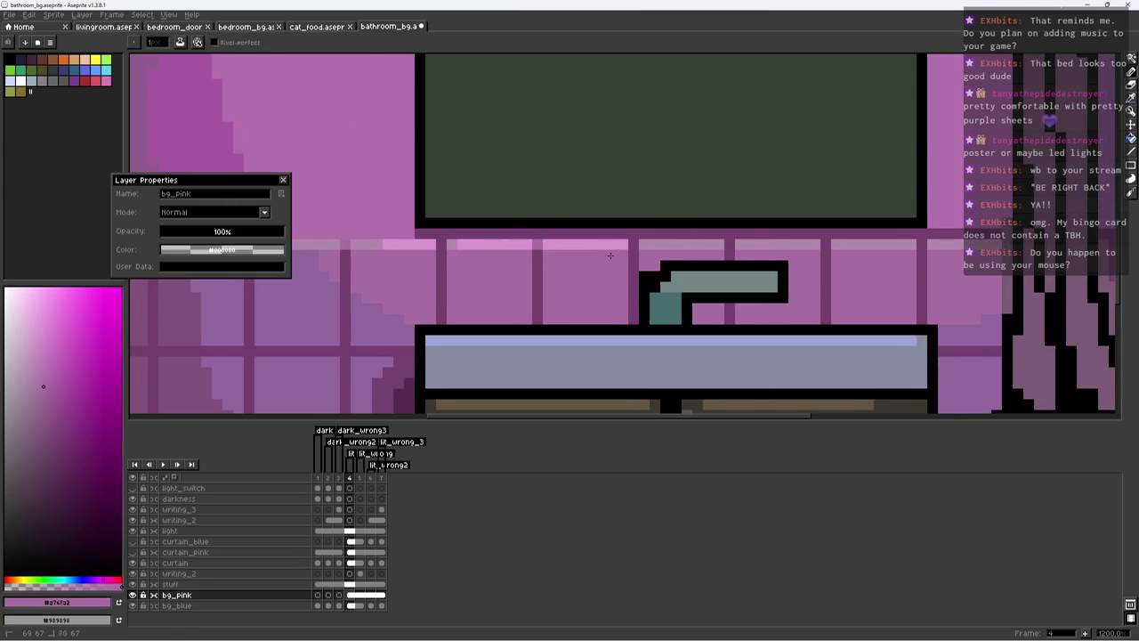
pyautogui.hotkey('ctrl', 'z')
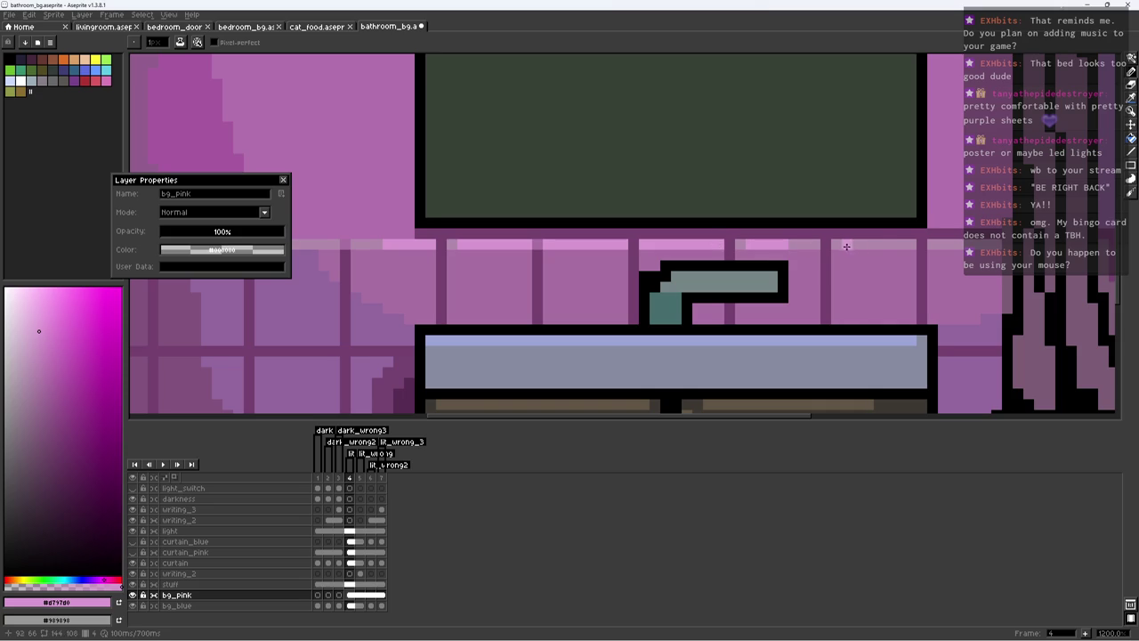
pyautogui.scroll(-5, 899, 209)
pyautogui.scroll(2, 827, 222)
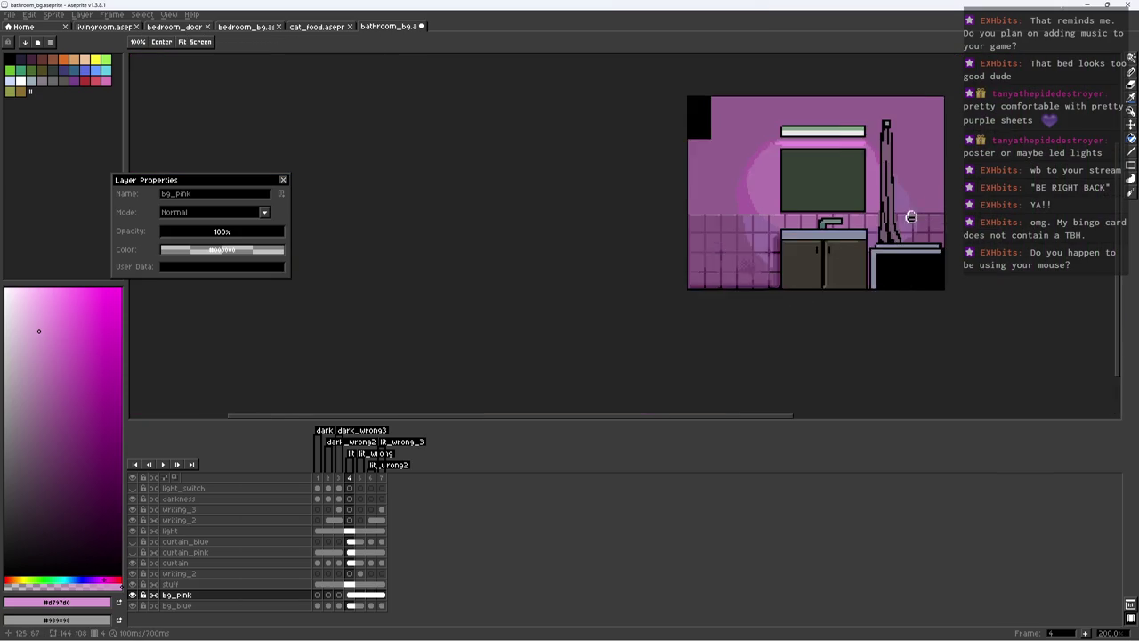
pyautogui.scroll(1, 783, 235)
pyautogui.scroll(1, 744, 245)
pyautogui.scroll(1, 743, 244)
pyautogui.press('b')
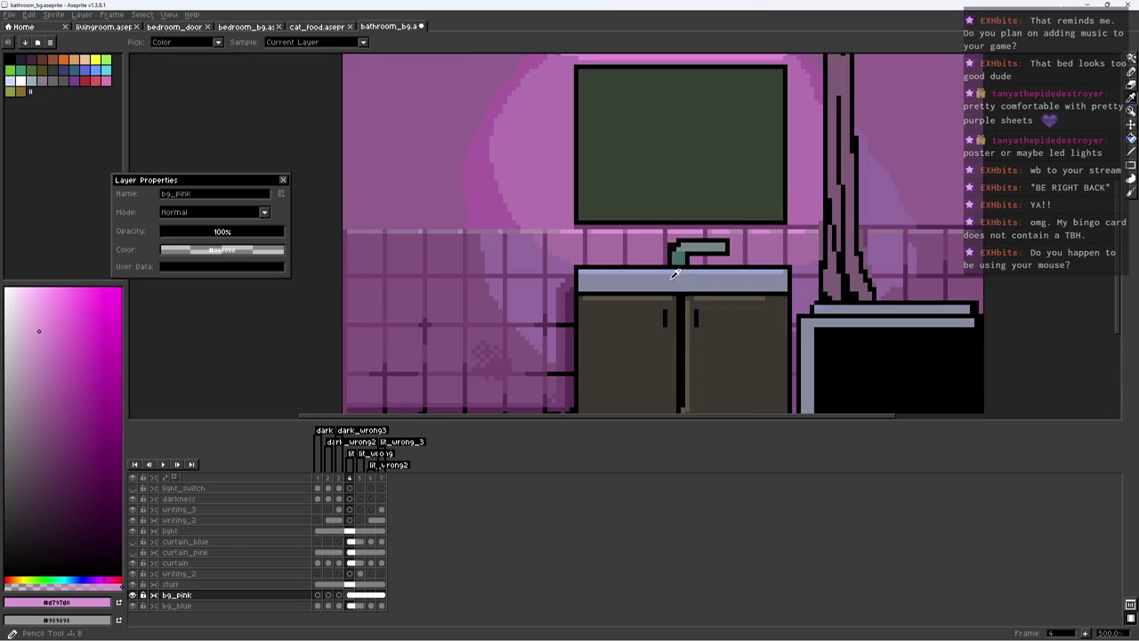
# Step: On the stuff layer, sample the counter's grey-blue and the cabinet's dark brown #3c3731
pyautogui.click(32, 348)
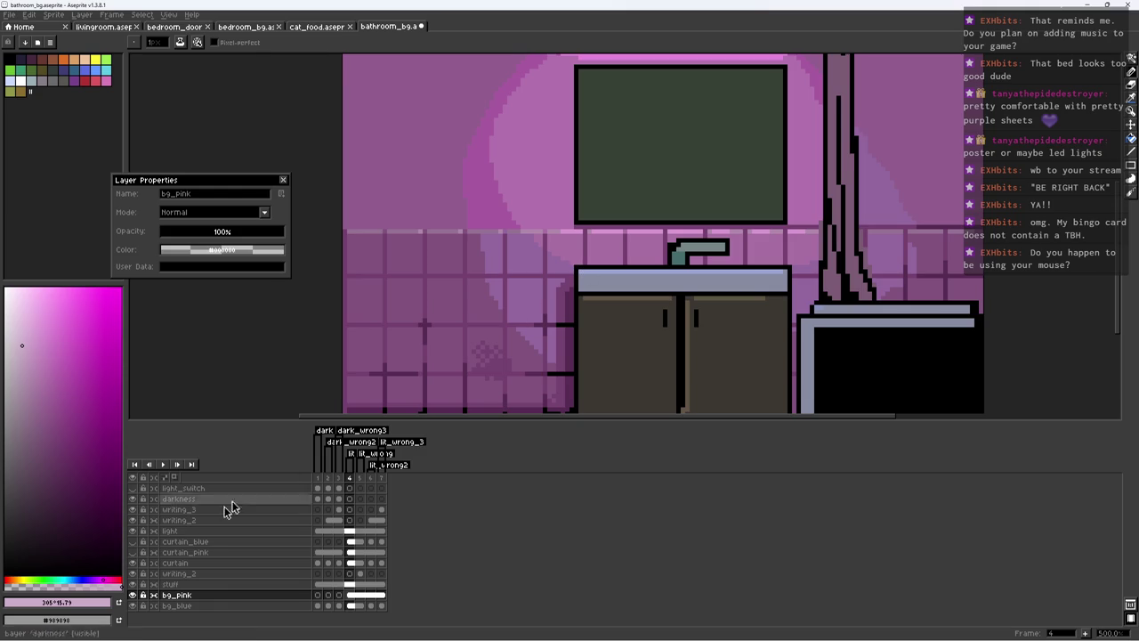
pyautogui.click(178, 584)
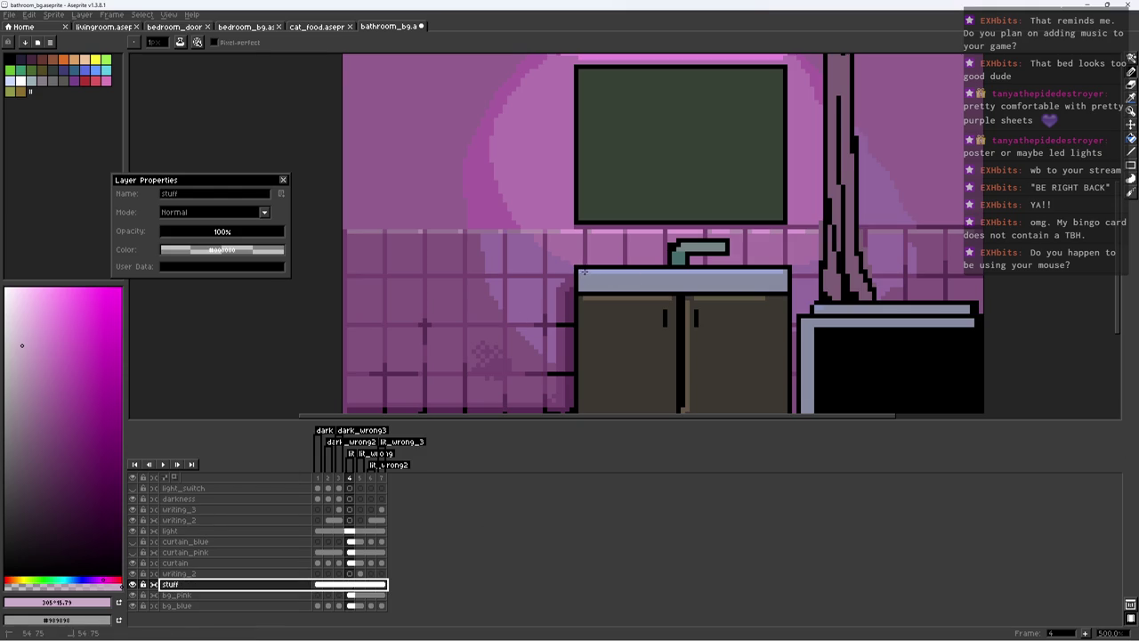
pyautogui.scroll(-1, 764, 259)
pyautogui.scroll(1, 763, 259)
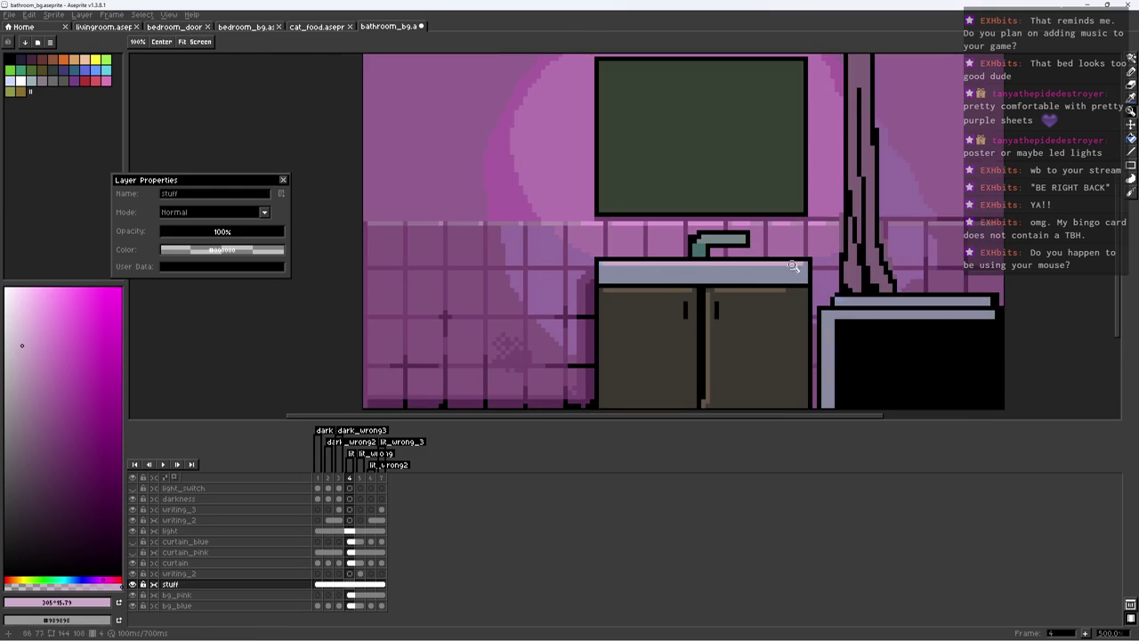
pyautogui.keyDown('alt'); pyautogui.click(526, 326); pyautogui.keyUp('alt')
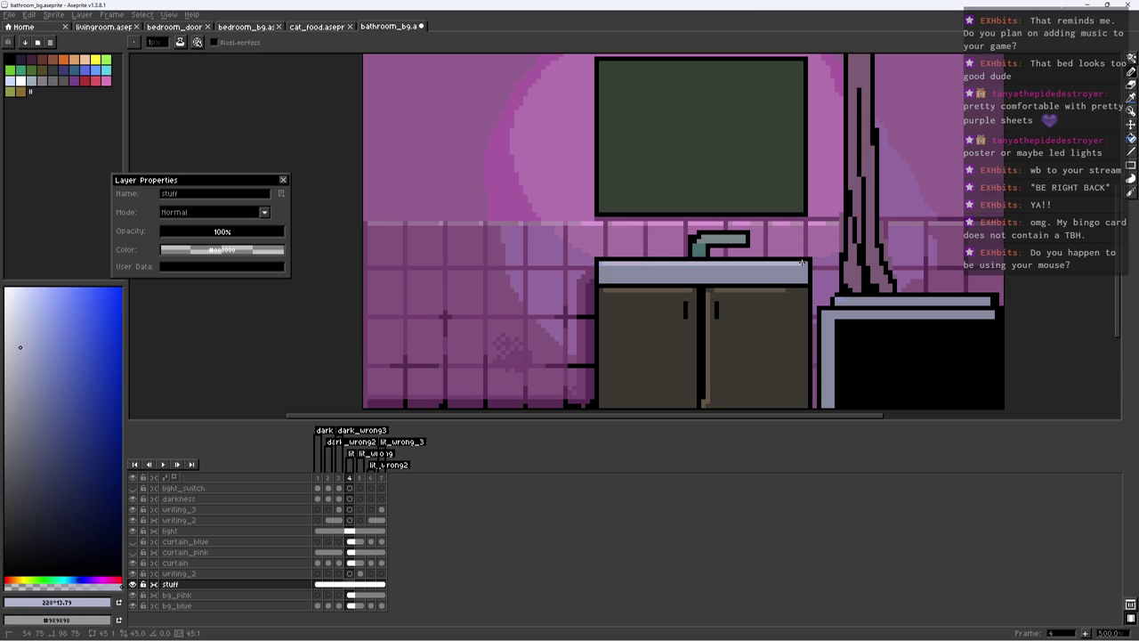
pyautogui.scroll(-2, 802, 263)
pyautogui.scroll(-1, 696, 299)
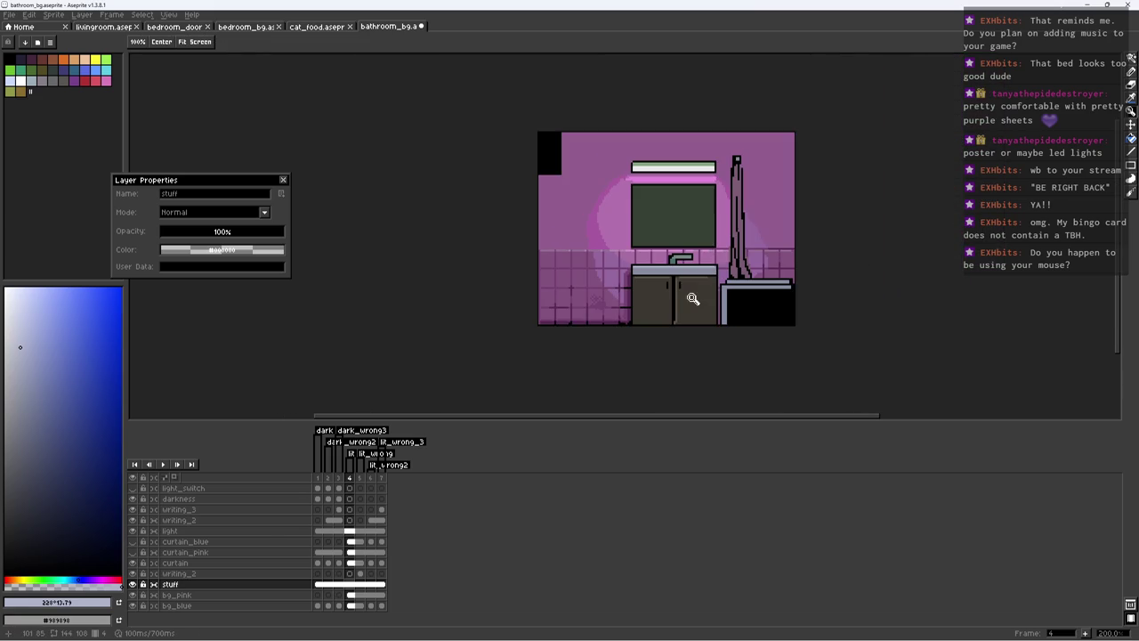
pyautogui.scroll(1, 758, 314)
pyautogui.scroll(3, 641, 266)
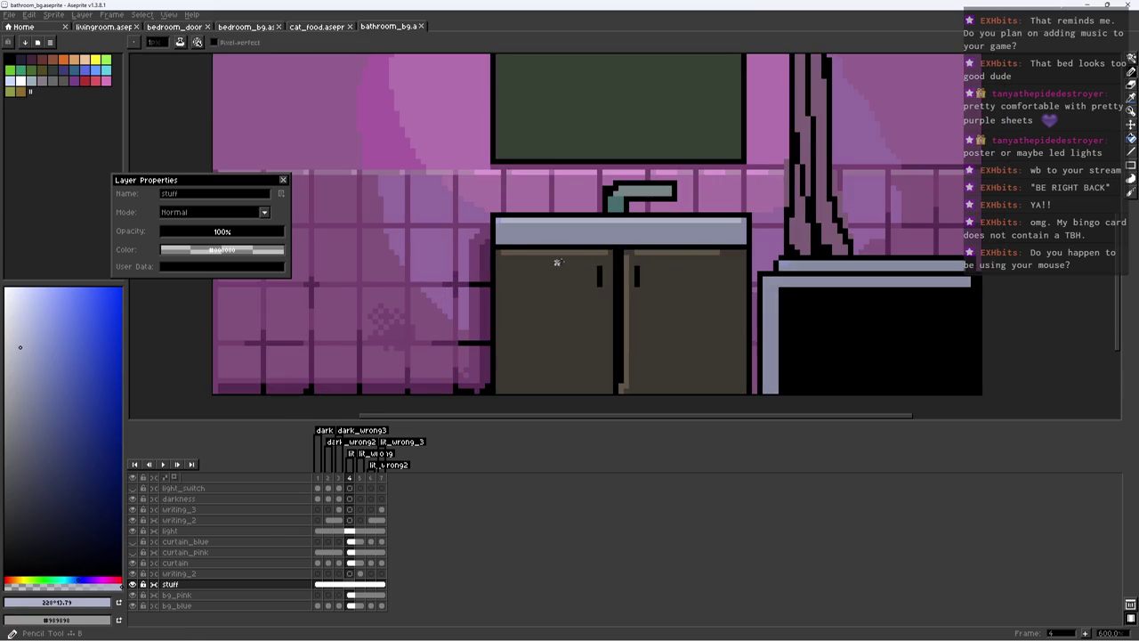
pyautogui.keyDown('alt'); pyautogui.click(504, 250); pyautogui.keyUp('alt')
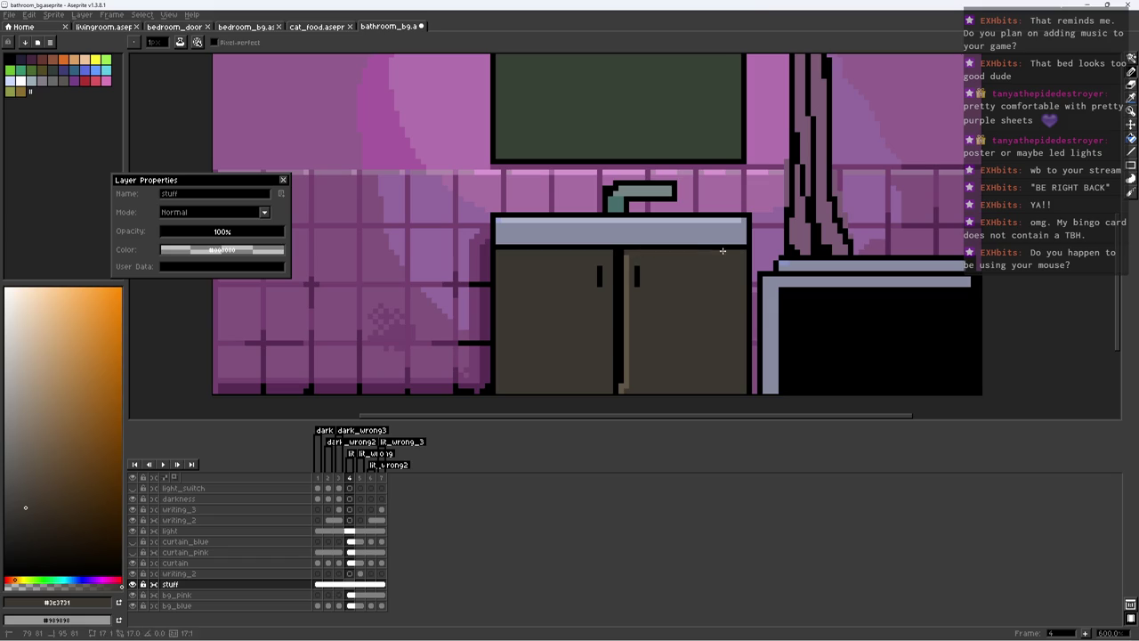
# Step: Shade the right edge and bottom of the sink cabinet doors in dark brown
pyautogui.keyDown('alt'); pyautogui.click(621, 385); pyautogui.keyUp('alt')
pyautogui.keyDown('alt'); pyautogui.click(499, 400); pyautogui.keyUp('alt')
pyautogui.press('w')
pyautogui.click(741, 265)
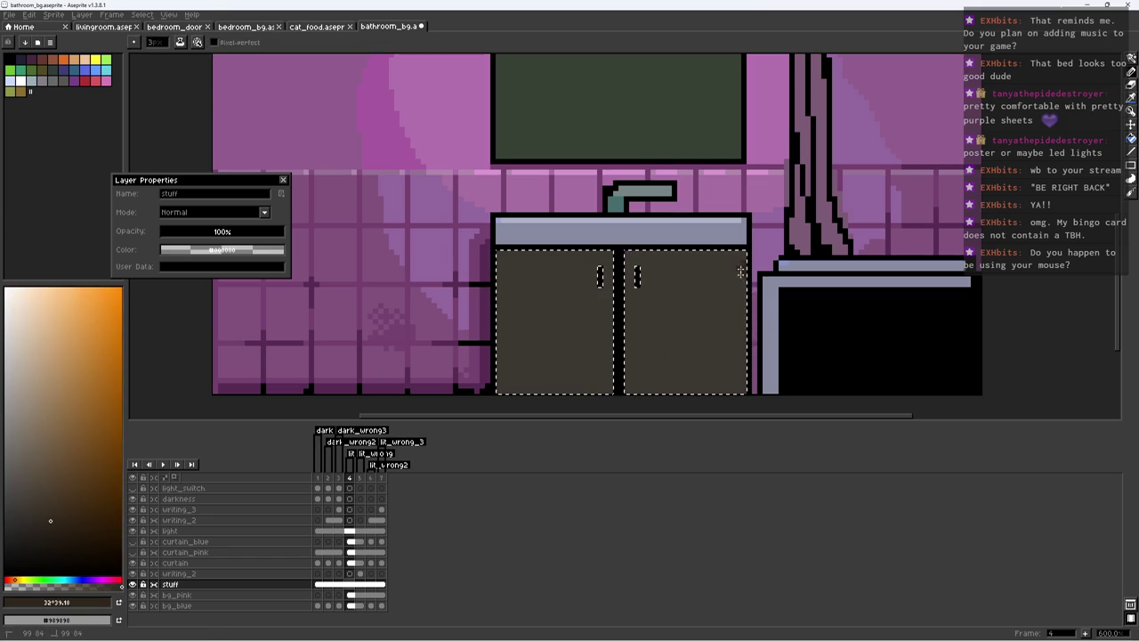
pyautogui.moveTo(741, 266); pyautogui.dragTo(734, 329)
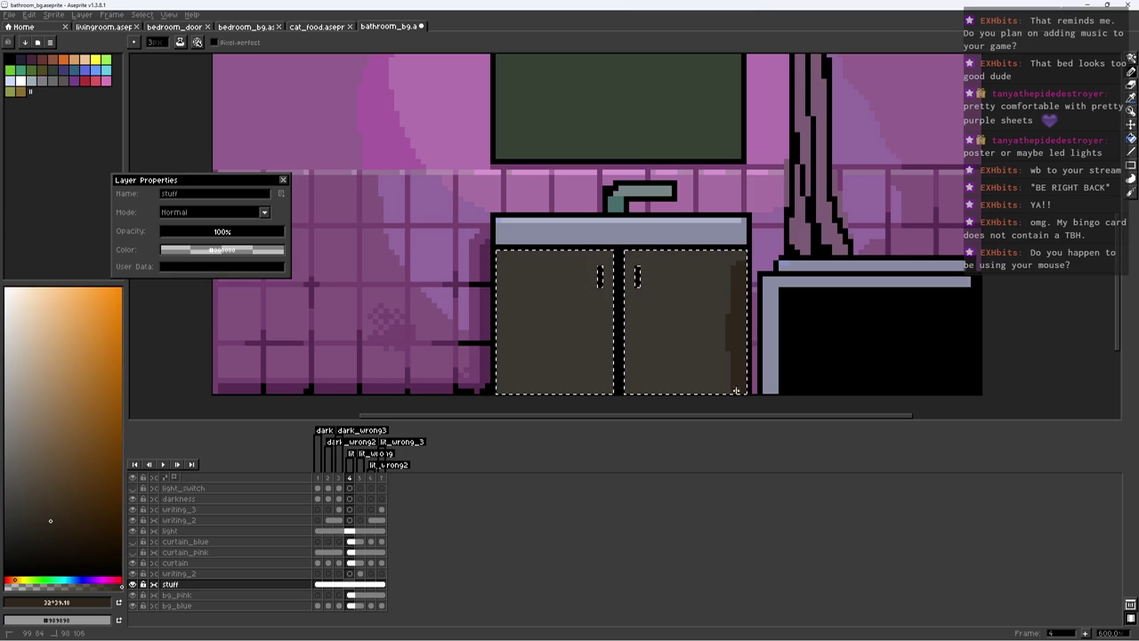
pyautogui.moveTo(737, 383); pyautogui.dragTo(530, 385)
# Step: Shrink the brush to 3 pixels and save bathroom_bg.aseprite
pyautogui.press('w')
pyautogui.click(505, 384)
pyautogui.press('b')
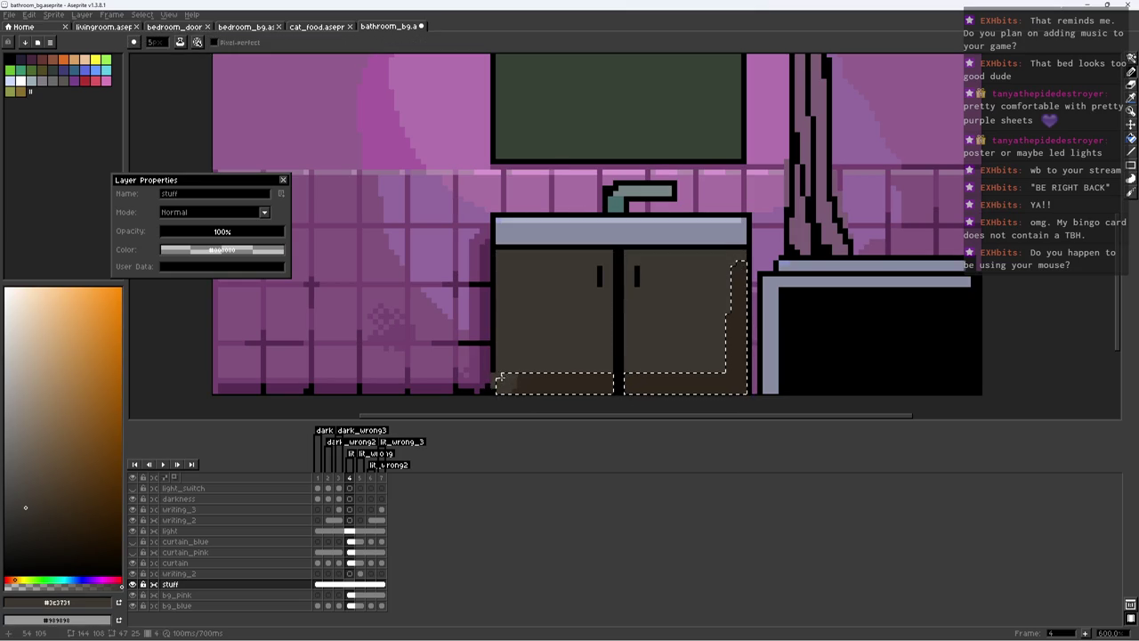
pyautogui.hotkey('ctrl', 'd')
pyautogui.press('-')
pyautogui.press('-')
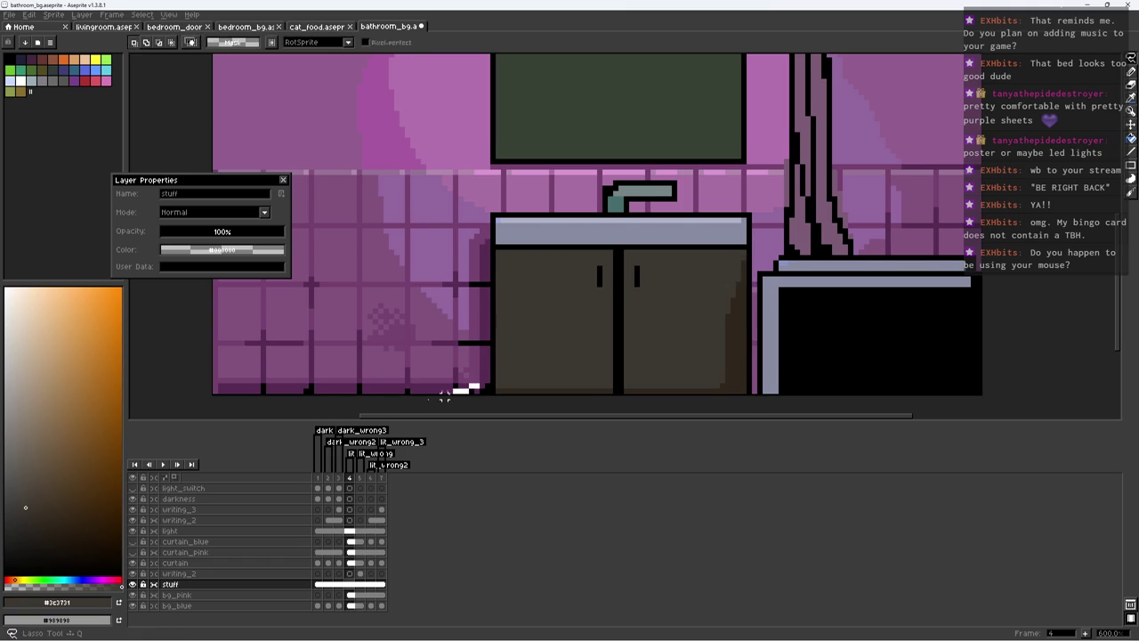
pyautogui.scroll(-4, 508, 310)
pyautogui.press('m')
pyautogui.hotkey('ctrl', 's')
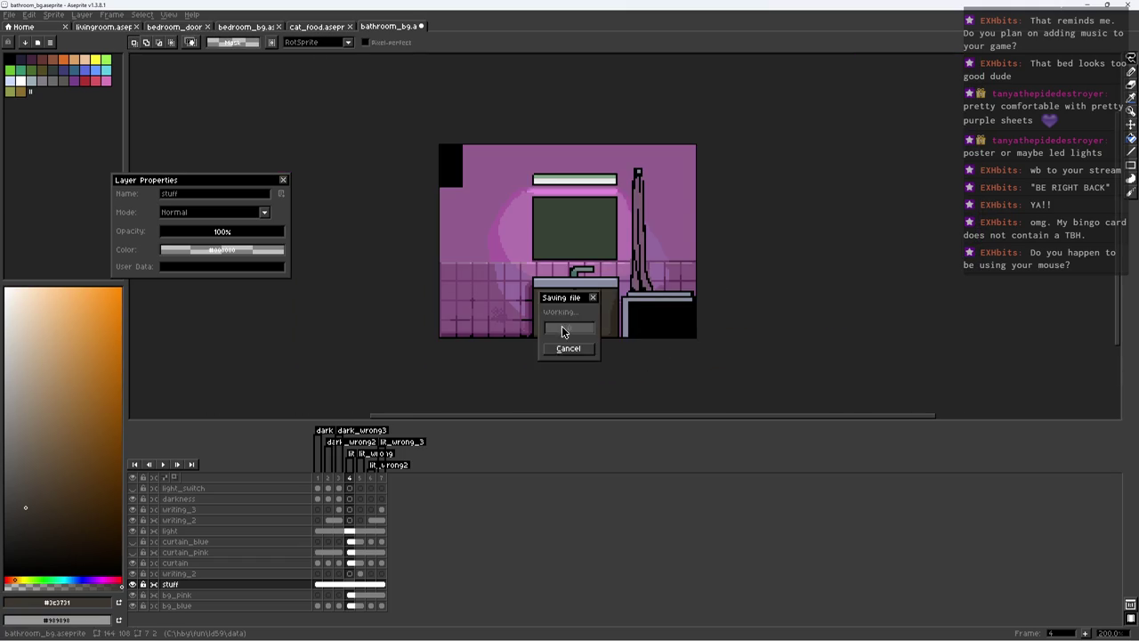
# Step: On the bg_pink layer, box-select the tiles above the bathtub, undoing an accidental fill
pyautogui.click(257, 594)
pyautogui.press('b')
pyautogui.scroll(2, 682, 303)
pyautogui.scroll(2, 682, 302)
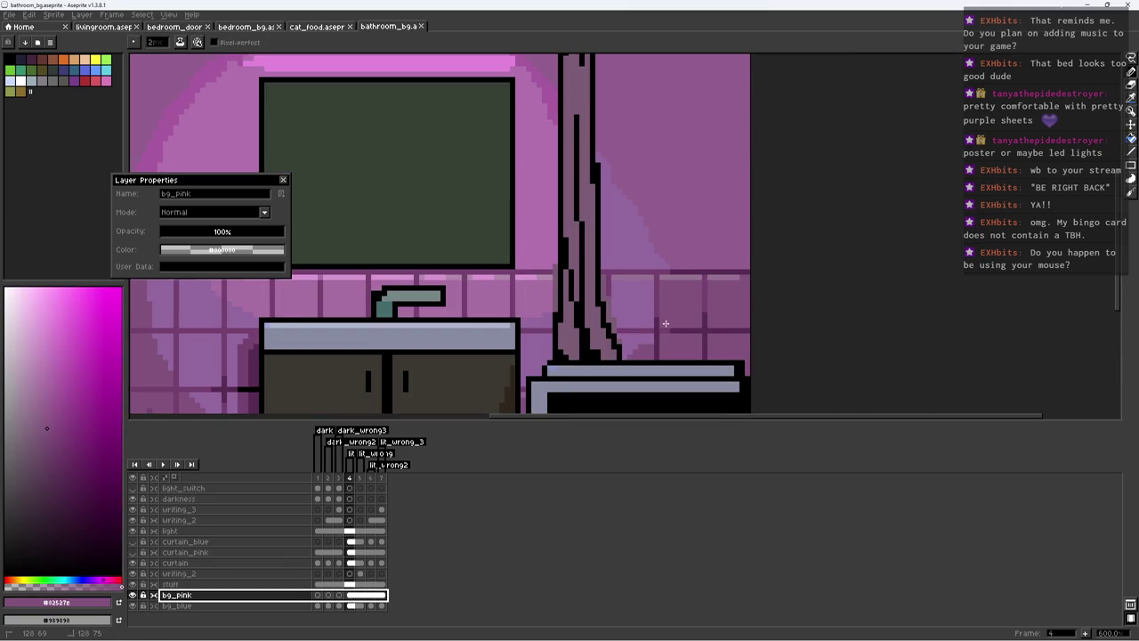
pyautogui.press('w')
pyautogui.click(669, 325)
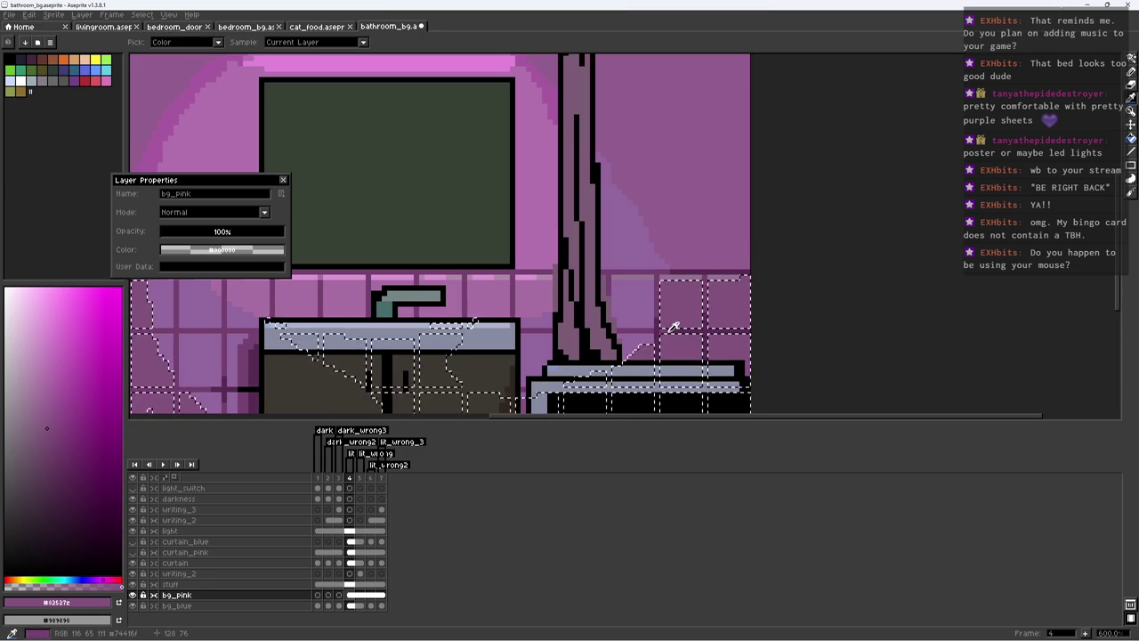
pyautogui.press('m')
pyautogui.hotkey('ctrl', 'd')
pyautogui.moveTo(671, 304); pyautogui.dragTo(750, 376)
pyautogui.press('g')
pyautogui.hotkey('ctrl', 'z')
# Step: Pick a darker purple and magic-wand select the tile colour and grout lines
pyautogui.press('i')
pyautogui.click(80, 517)
pyautogui.press('g')
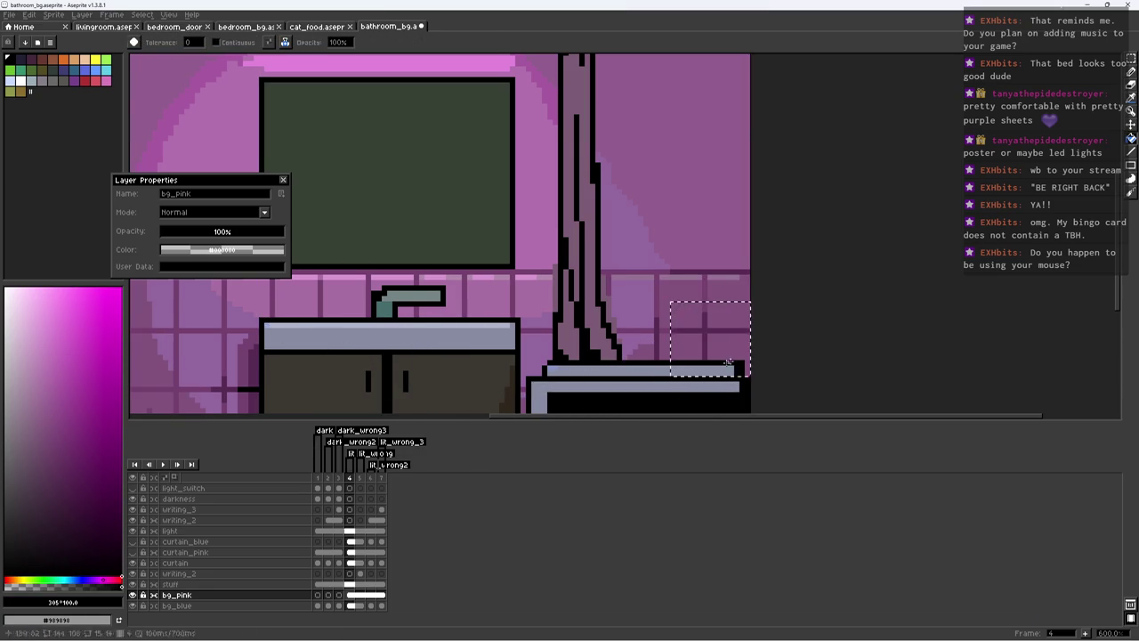
pyautogui.press('w')
pyautogui.click(711, 292)
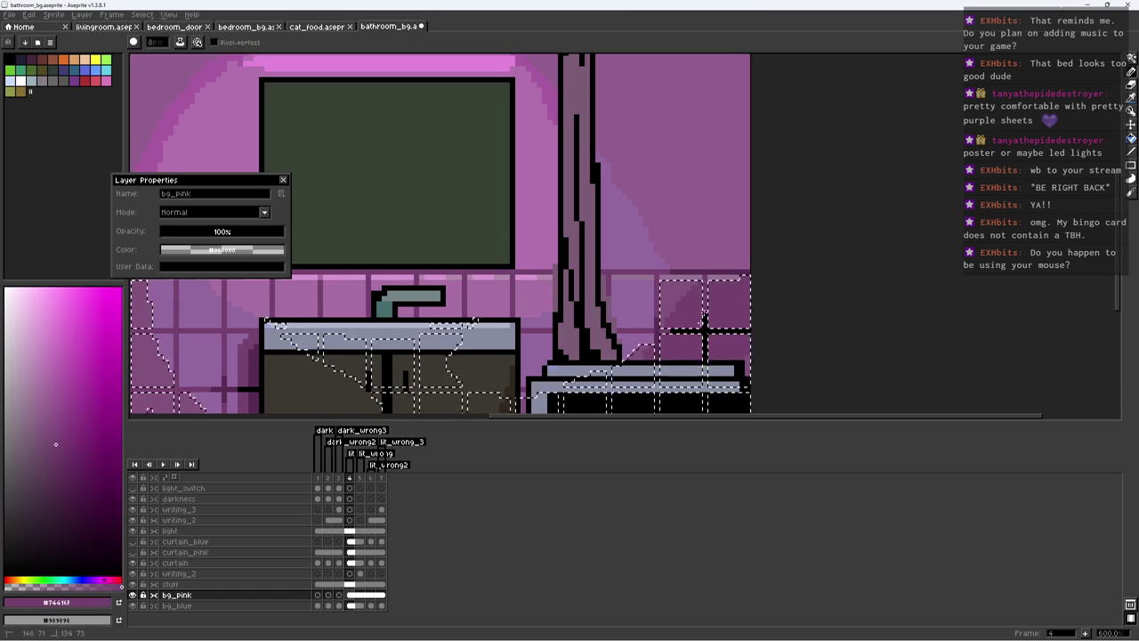
pyautogui.keyDown('alt'); pyautogui.click(746, 302); pyautogui.keyUp('alt')
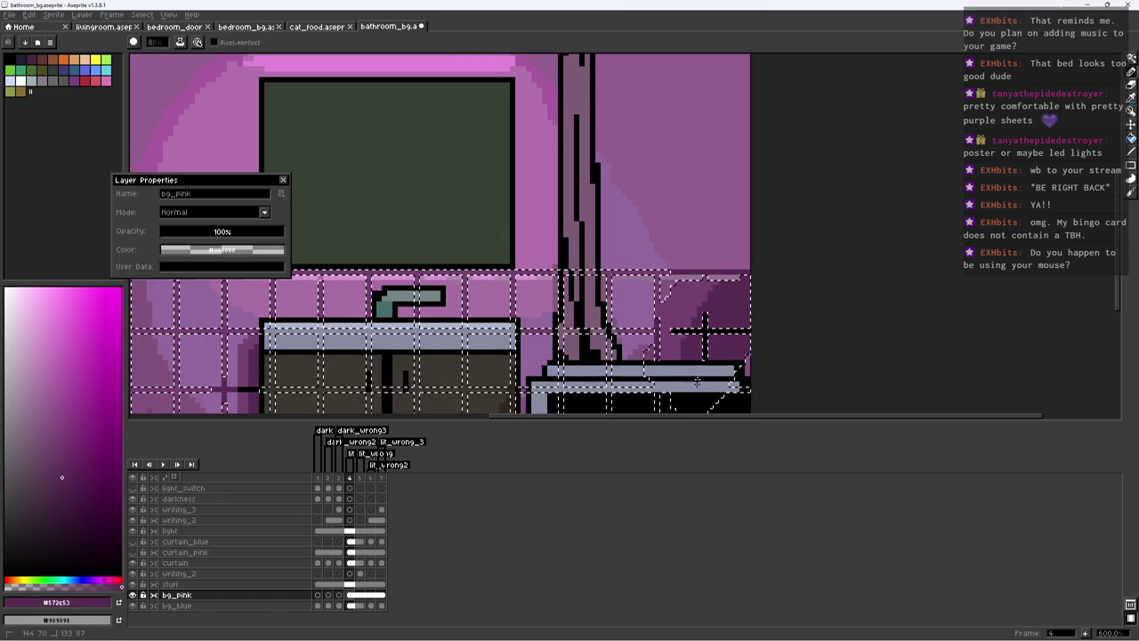
pyautogui.hotkey('ctrl', 'd')
# Step: Select the light wall purple and take it as the pencil colour
pyautogui.press('z')
pyautogui.scroll(-4, 745, 227)
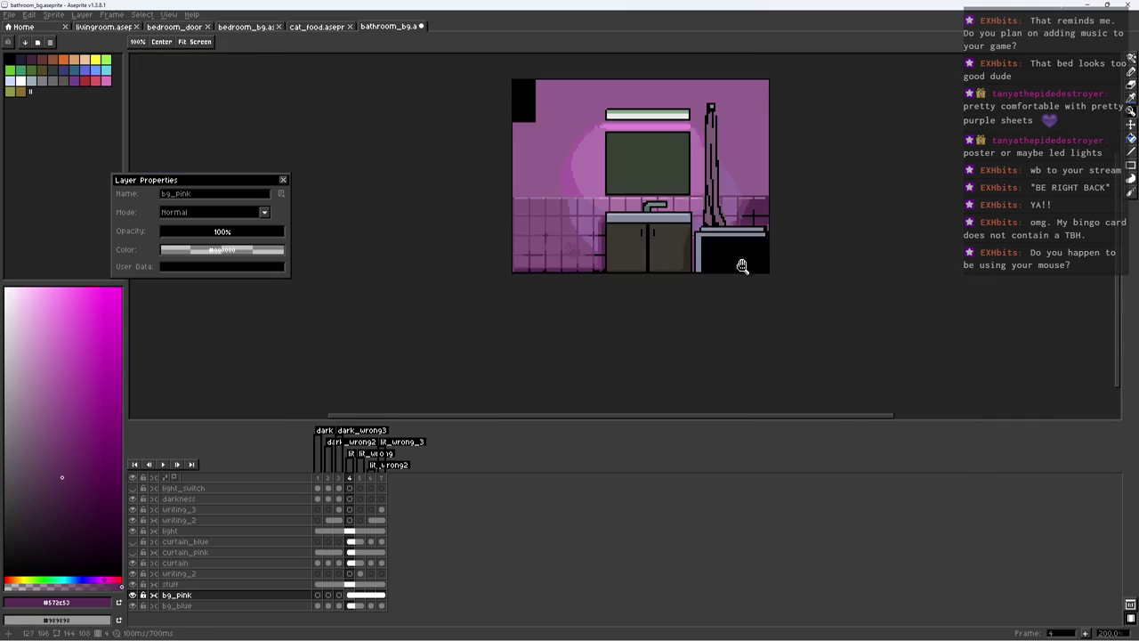
pyautogui.press('w')
pyautogui.scroll(3, 719, 238)
pyautogui.click(720, 237)
pyautogui.press('b')
pyautogui.keyDown('alt'); pyautogui.click(725, 233); pyautogui.keyUp('alt')
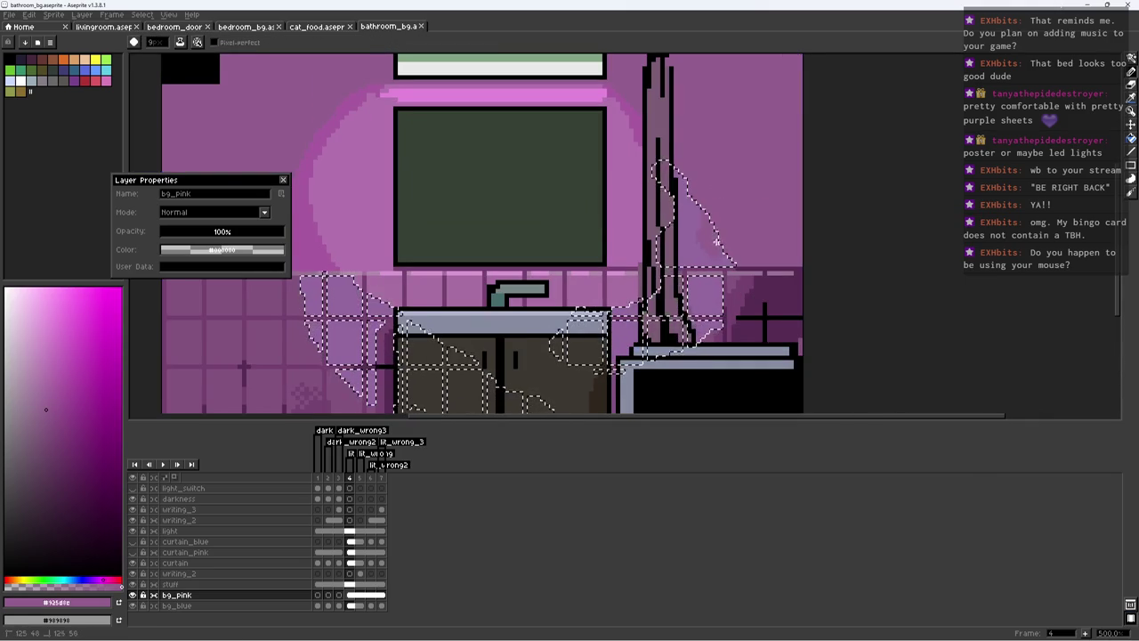
pyautogui.hotkey('ctrl', 'd')
# Step: Select the upper pink wall and paint a darker purple band along its top
pyautogui.scroll(-3, 747, 191)
pyautogui.scroll(2, 750, 194)
pyautogui.hotkey('ctrl', 'shift', 'd')
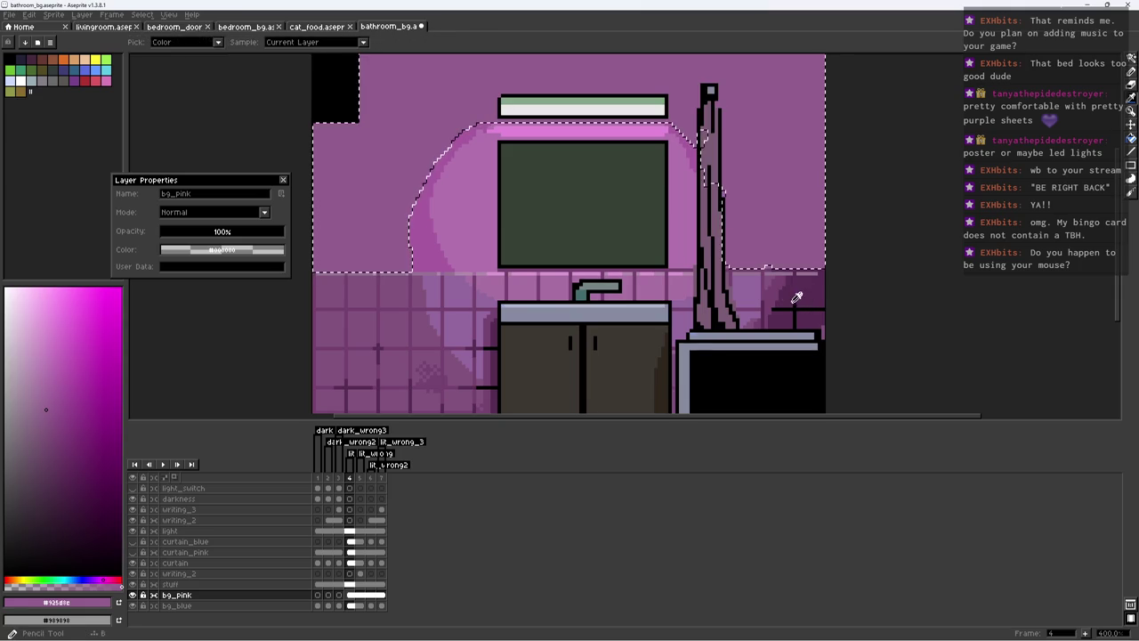
pyautogui.keyDown('alt'); pyautogui.click(763, 254); pyautogui.keyUp('alt')
pyautogui.scroll(-1, 762, 255)
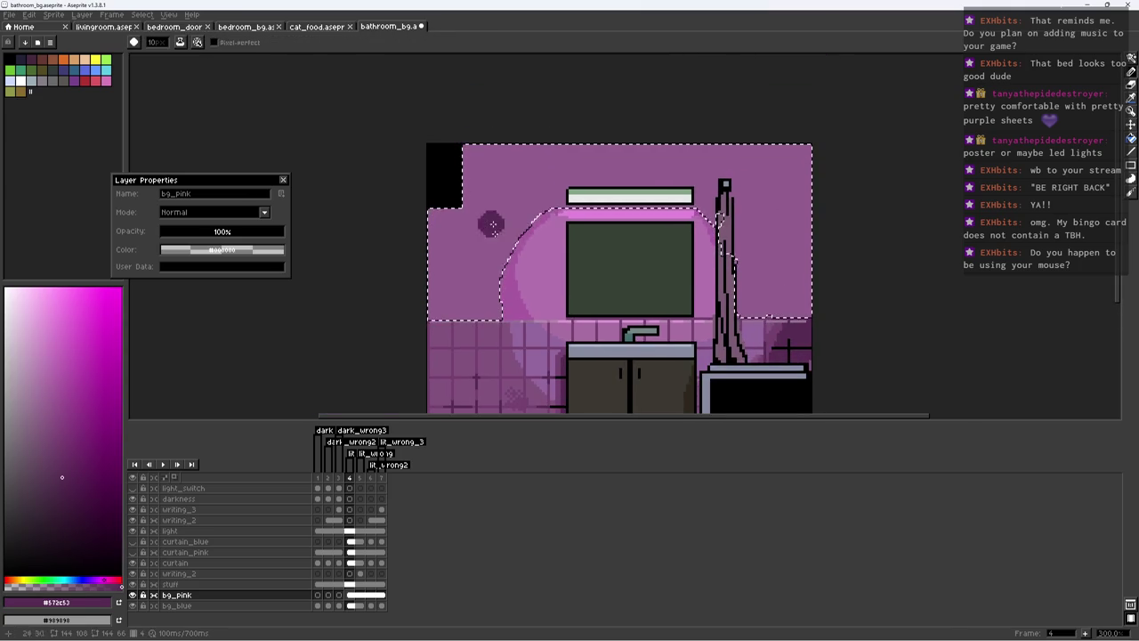
pyautogui.keyDown('alt'); pyautogui.click(482, 347); pyautogui.keyUp('alt')
pyautogui.keyDown('alt'); pyautogui.click(484, 349); pyautogui.keyUp('alt')
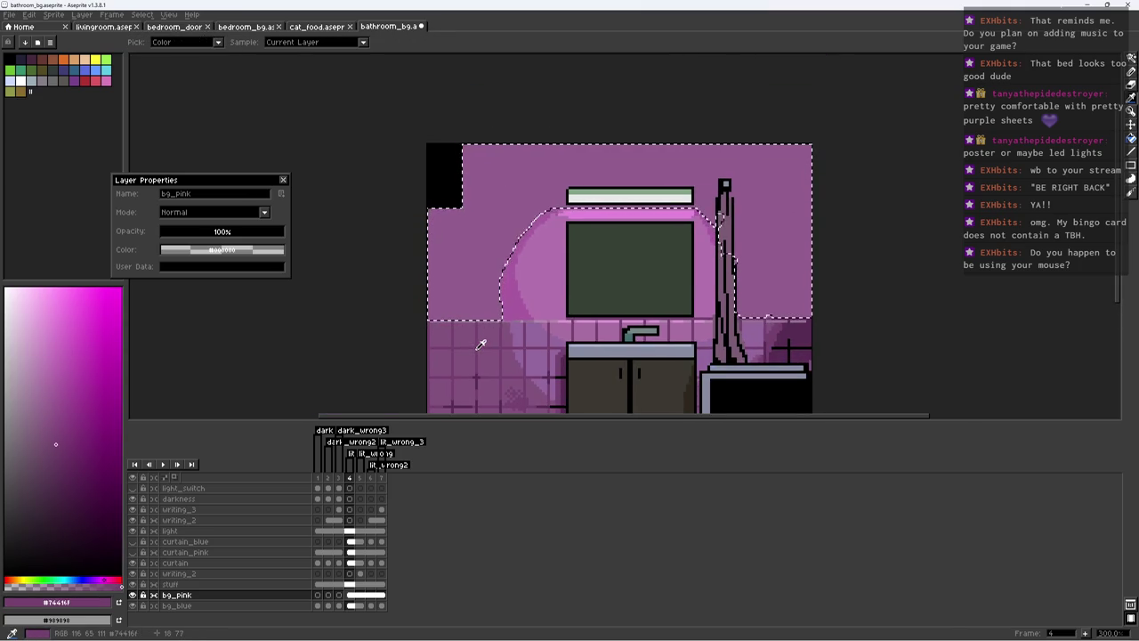
pyautogui.moveTo(471, 153); pyautogui.dragTo(835, 146)
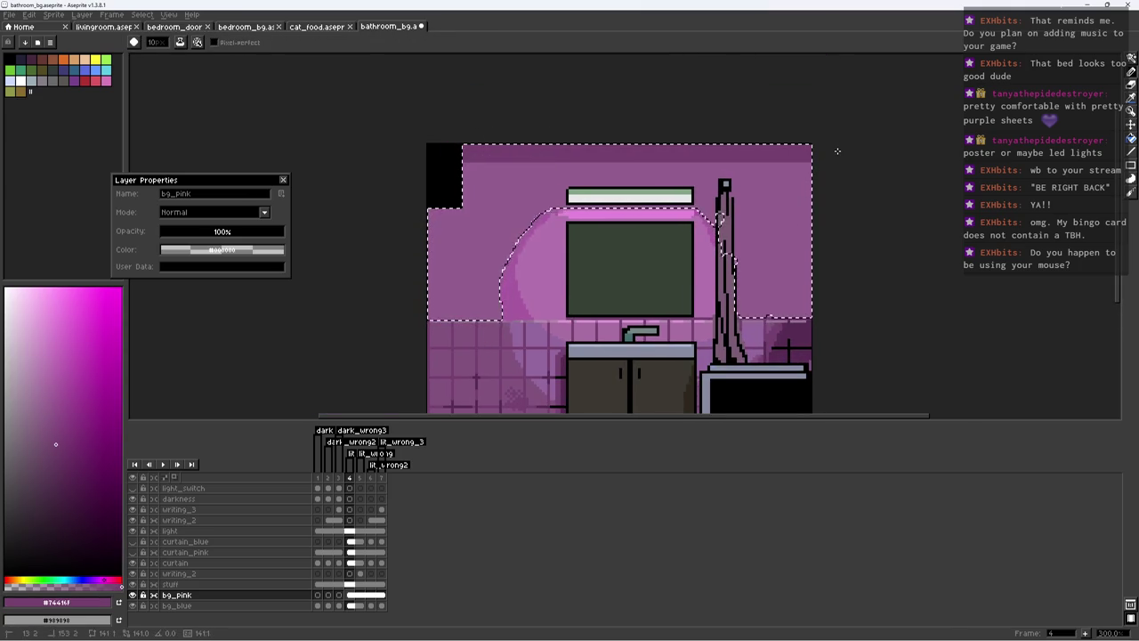
pyautogui.moveTo(476, 155); pyautogui.dragTo(465, 149)
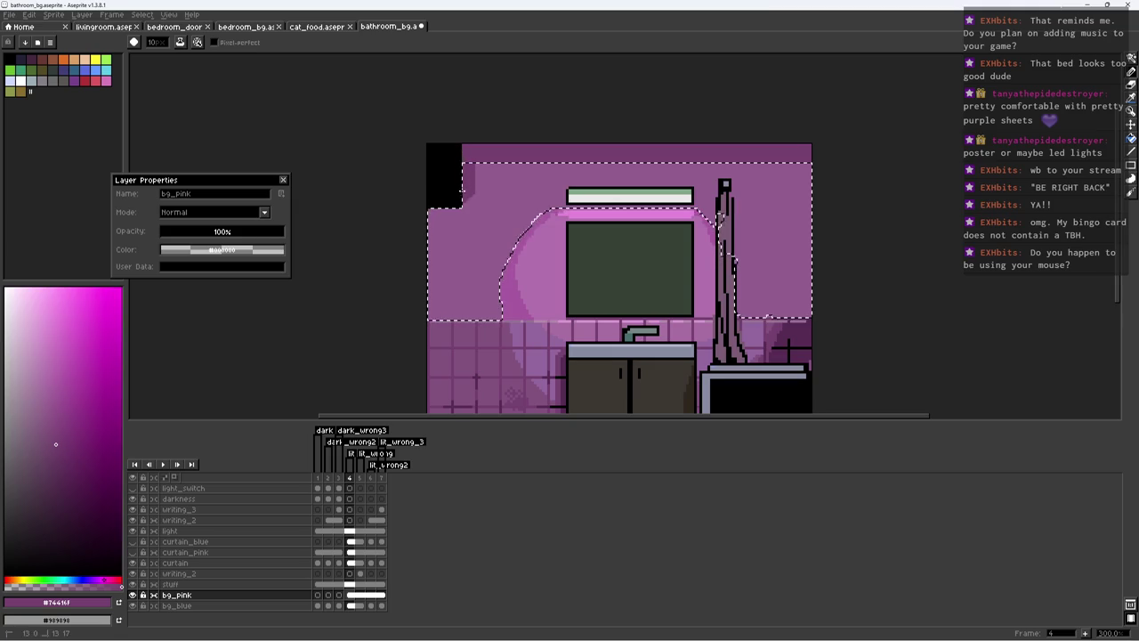
pyautogui.hotkey('ctrl', 'd')
# Step: Paint a darker purple band down the wall's right side
pyautogui.keyDown('alt'); pyautogui.click(478, 188); pyautogui.keyUp('alt')
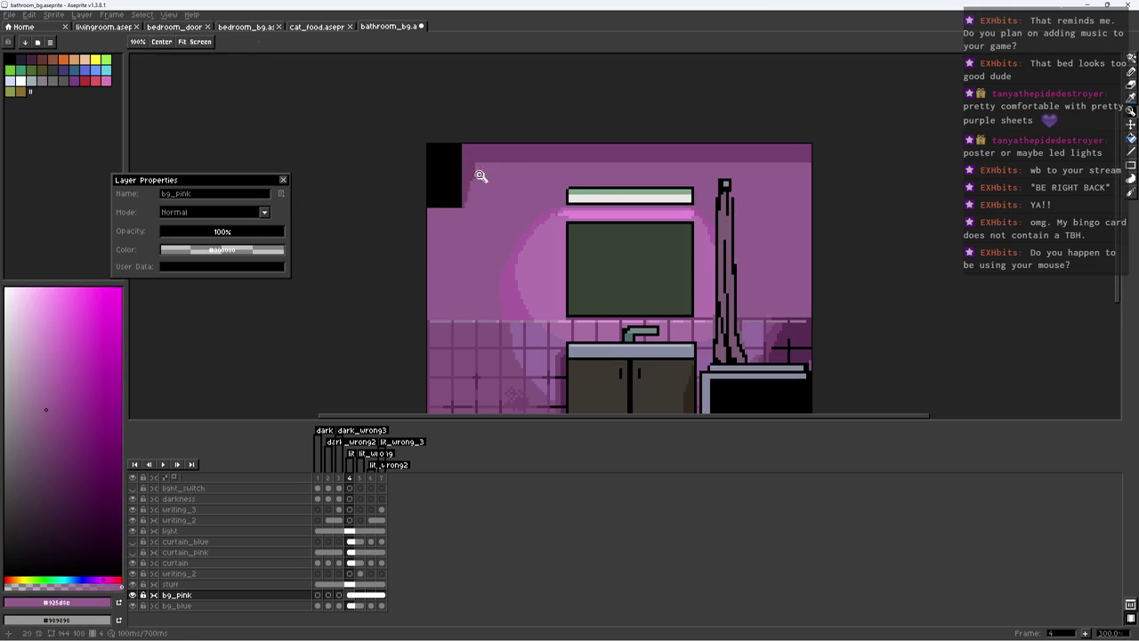
pyautogui.scroll(5, 483, 181)
pyautogui.keyDown('alt'); pyautogui.click(472, 167); pyautogui.keyUp('alt')
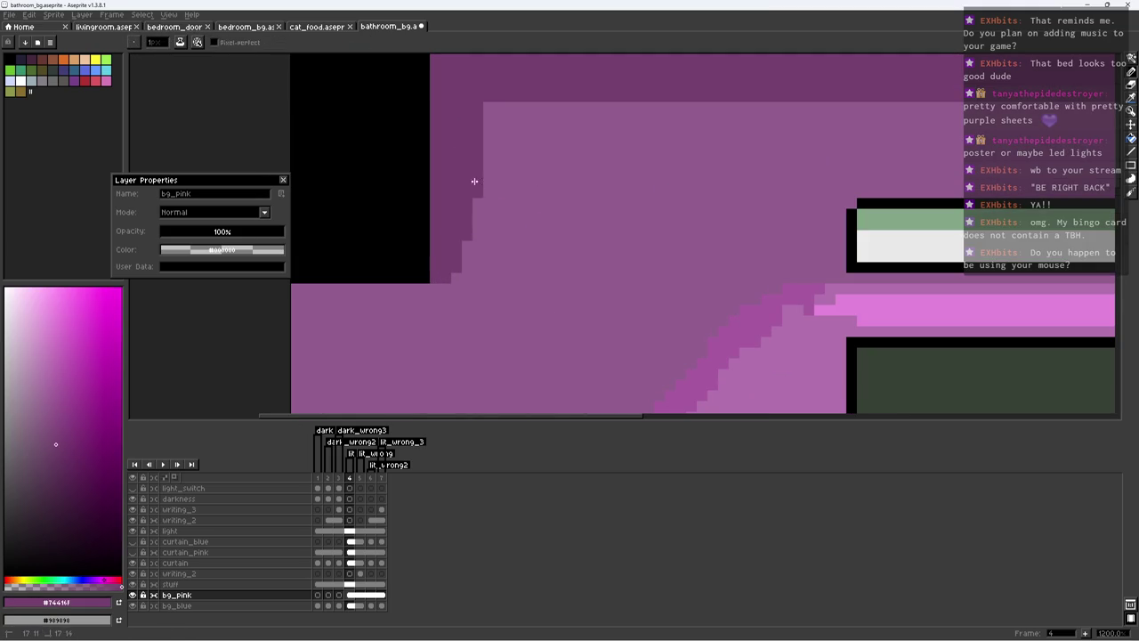
pyautogui.scroll(-7, 458, 227)
pyautogui.scroll(2, 511, 224)
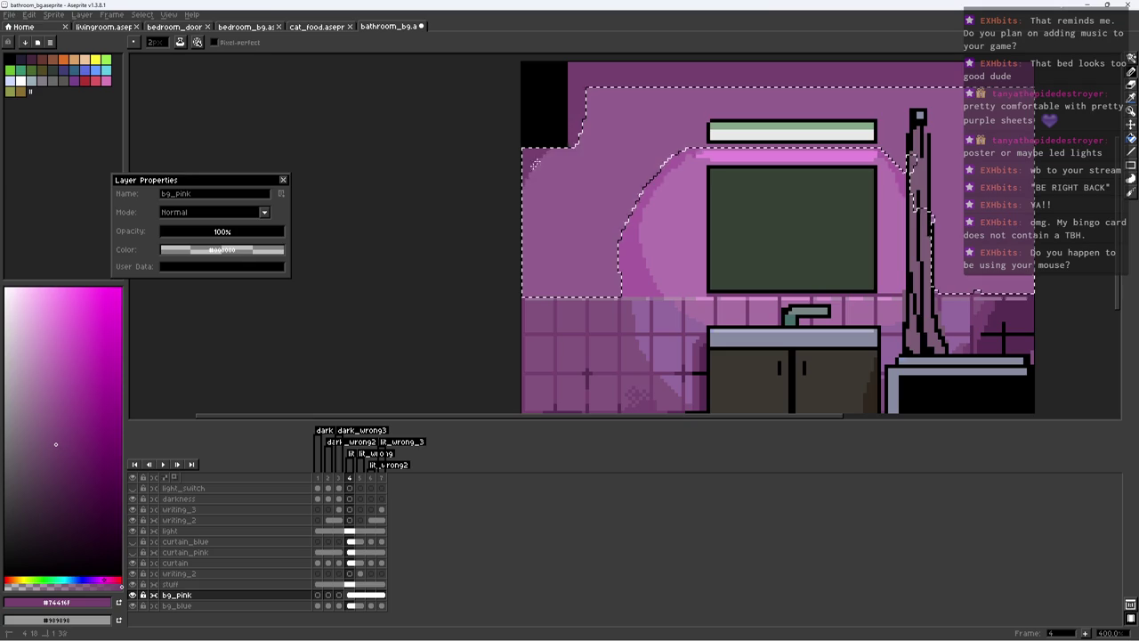
pyautogui.scroll(-2, 754, 121)
pyautogui.press('b')
pyautogui.scroll(2, 892, 110)
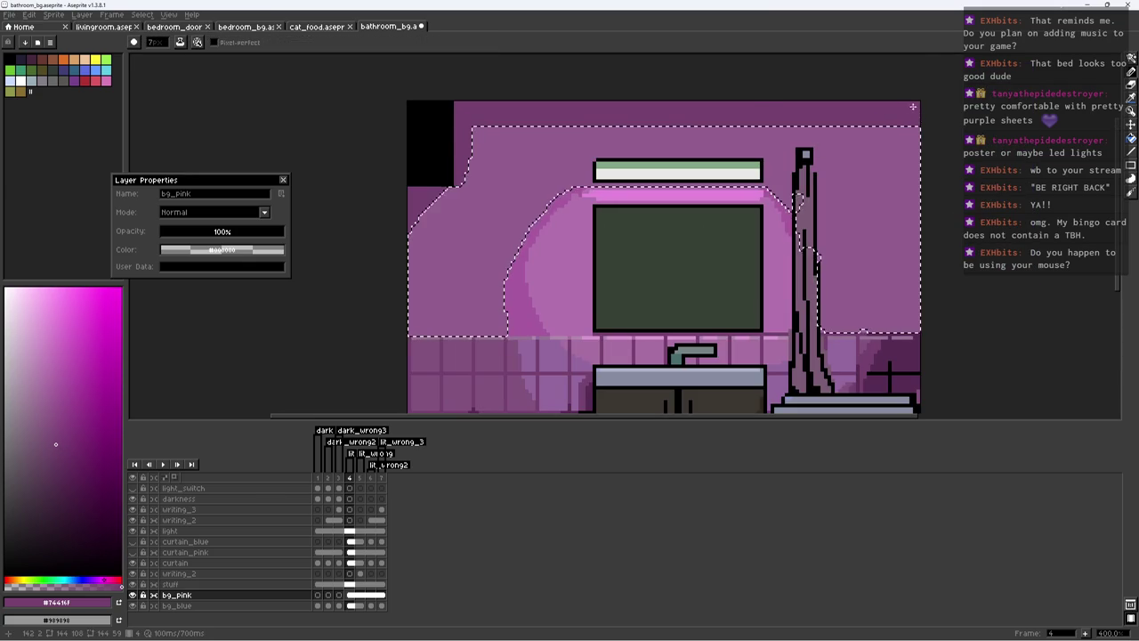
pyautogui.moveTo(902, 133); pyautogui.dragTo(904, 365)
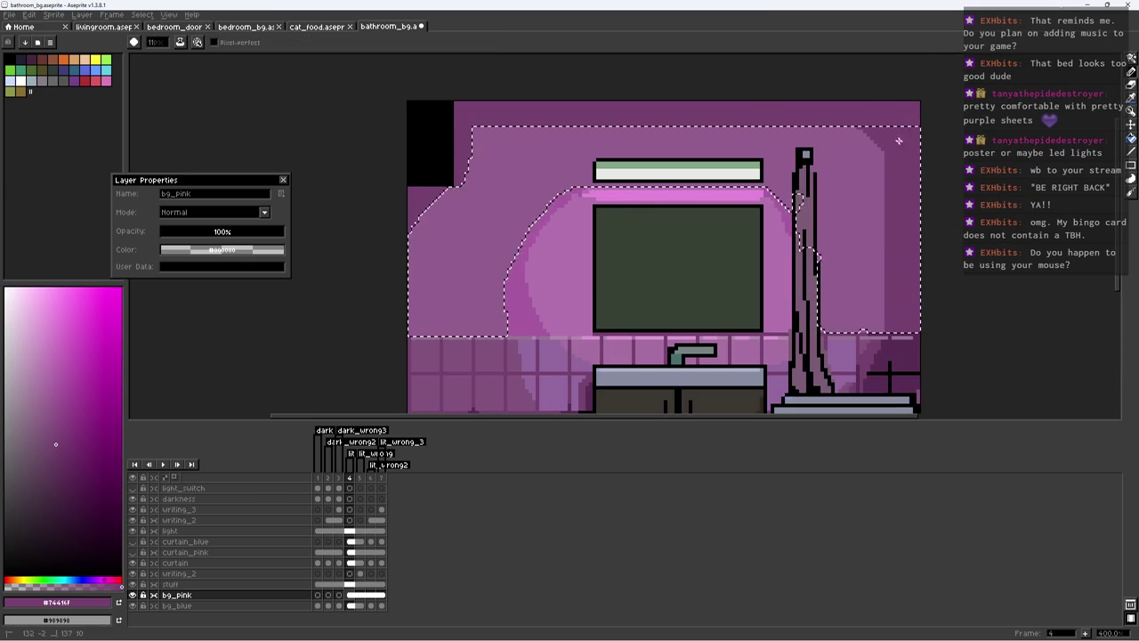
pyautogui.hotkey('ctrl', 'd')
# Step: Resample the light wall purple and darken the band along the wall's top edge
pyautogui.press('i')
pyautogui.click(847, 140)
pyautogui.scroll(-3, 910, 173)
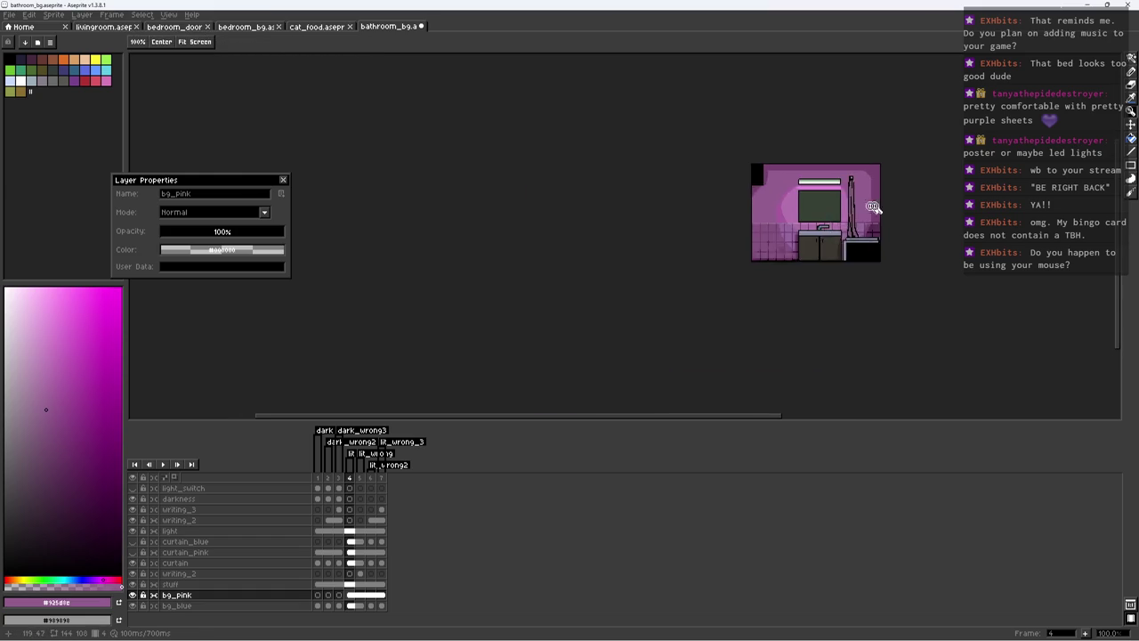
pyautogui.scroll(2, 916, 258)
pyautogui.press('b')
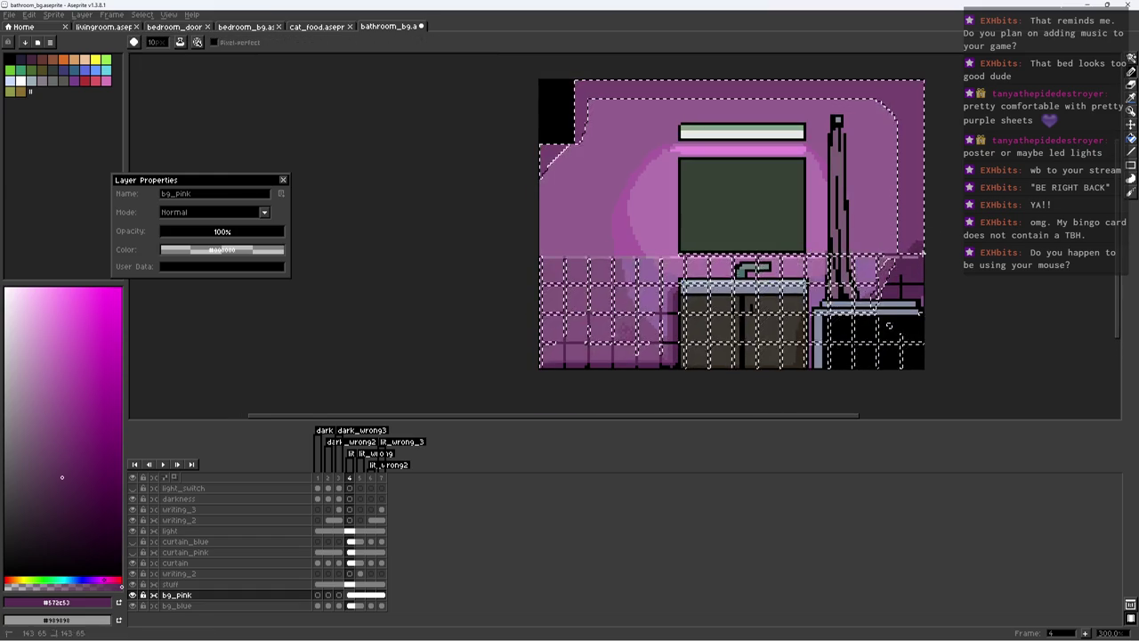
pyautogui.moveTo(888, 326); pyautogui.dragTo(888, 330)
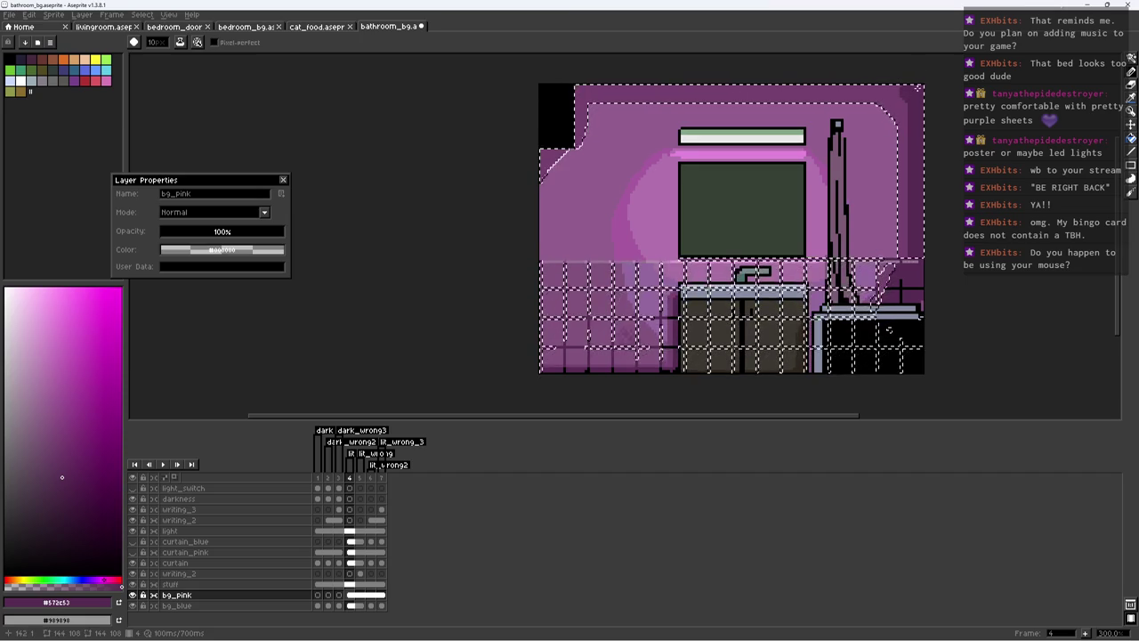
pyautogui.scroll(1, 635, 173)
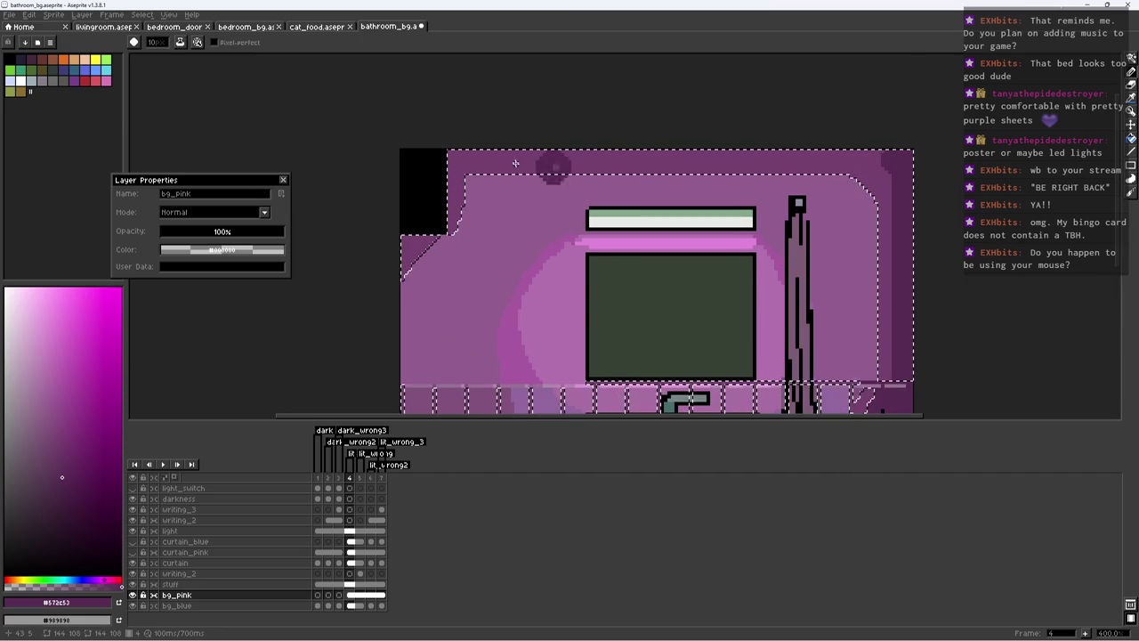
pyautogui.moveTo(444, 156); pyautogui.dragTo(928, 155)
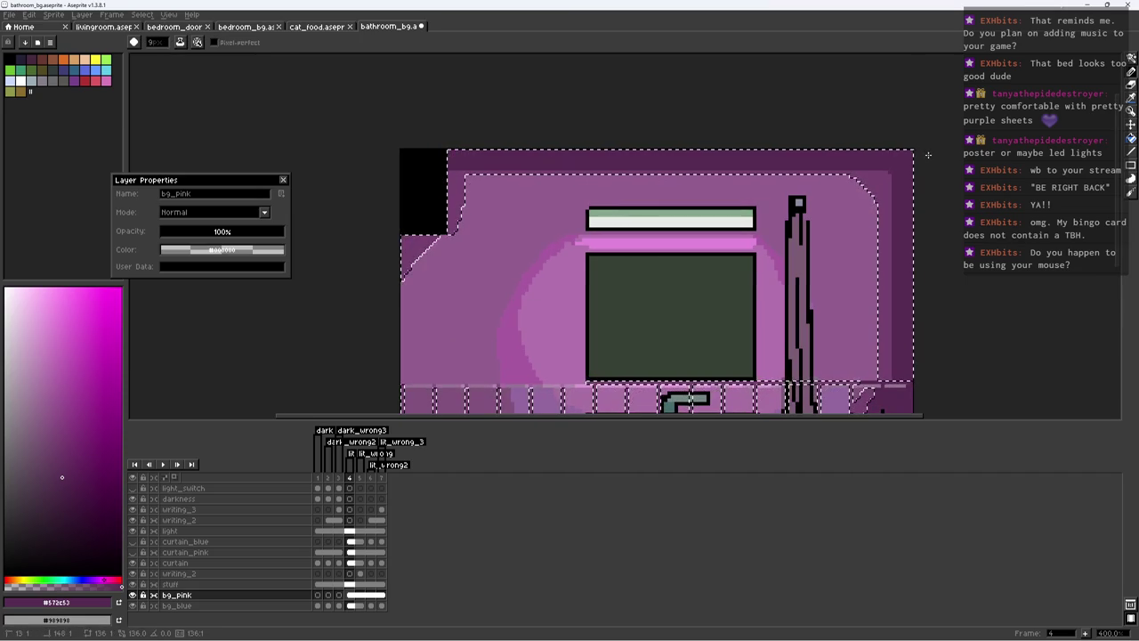
pyautogui.hotkey('ctrl', 'd')
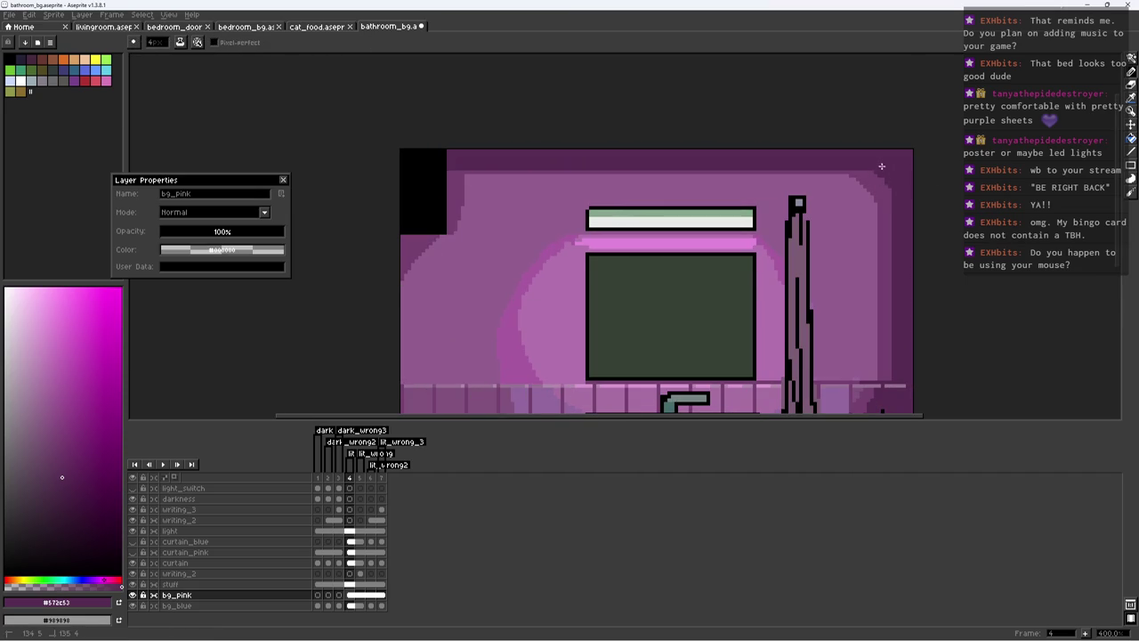
# Step: Shrink the brush to 3 pixels and sample the mid purple from the wall
pyautogui.press('-')
pyautogui.keyDown('alt'); pyautogui.click(876, 171); pyautogui.keyUp('alt')
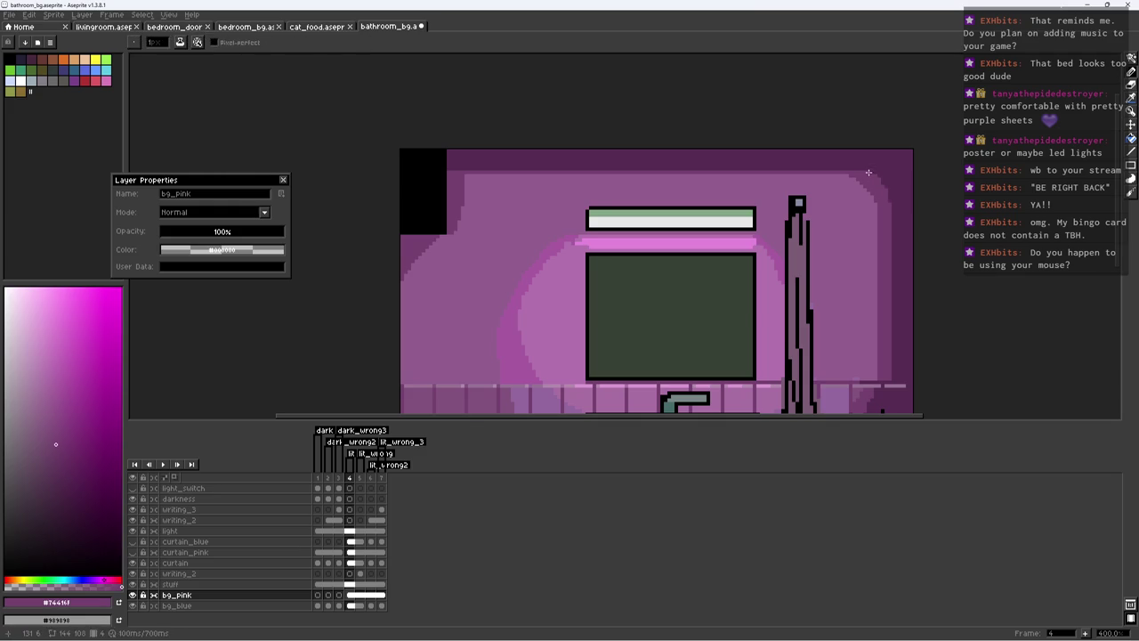
pyautogui.scroll(5, 878, 183)
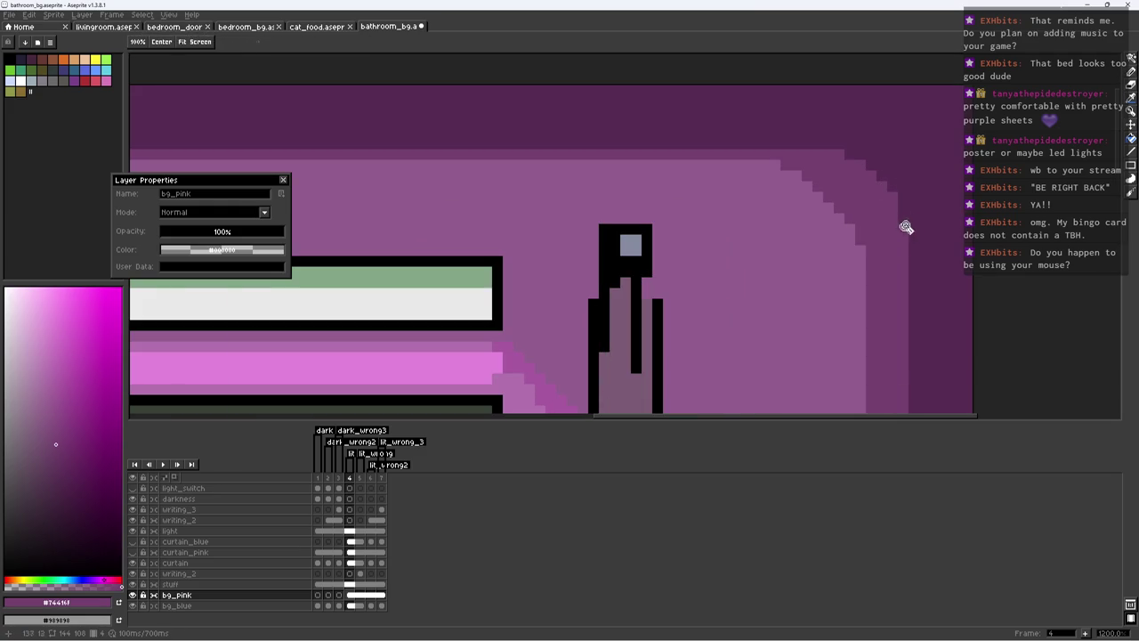
pyautogui.scroll(-6, 902, 229)
pyautogui.scroll(-1, 843, 246)
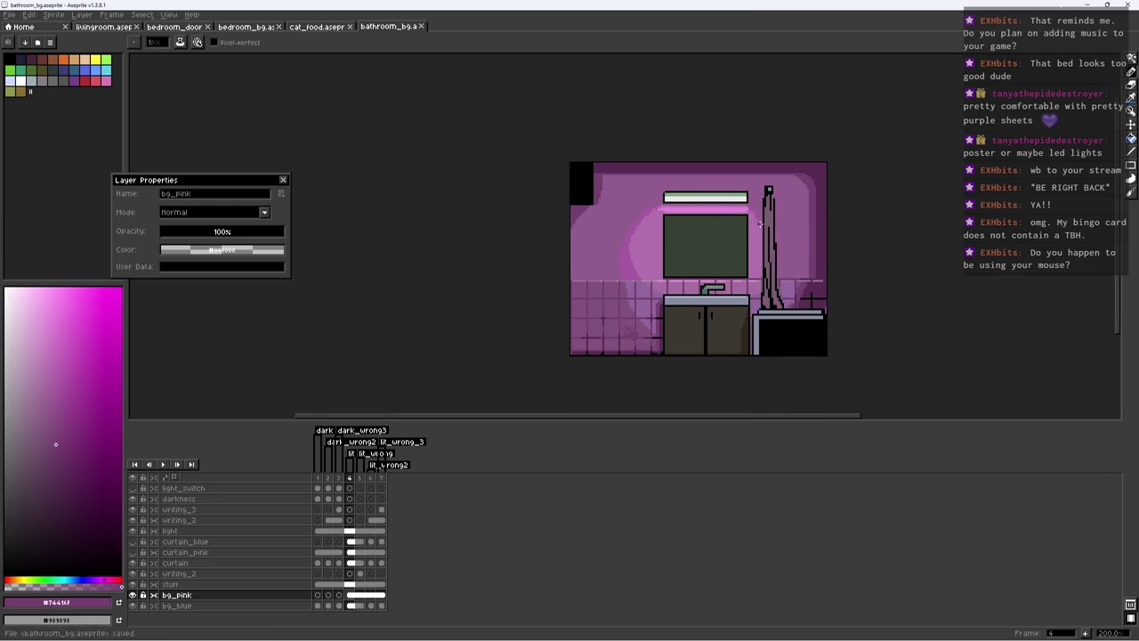
# Step: Save bathroom_bg.aseprite from the stuff layer and zoom in to 200% on the artwork
pyautogui.click(171, 586)
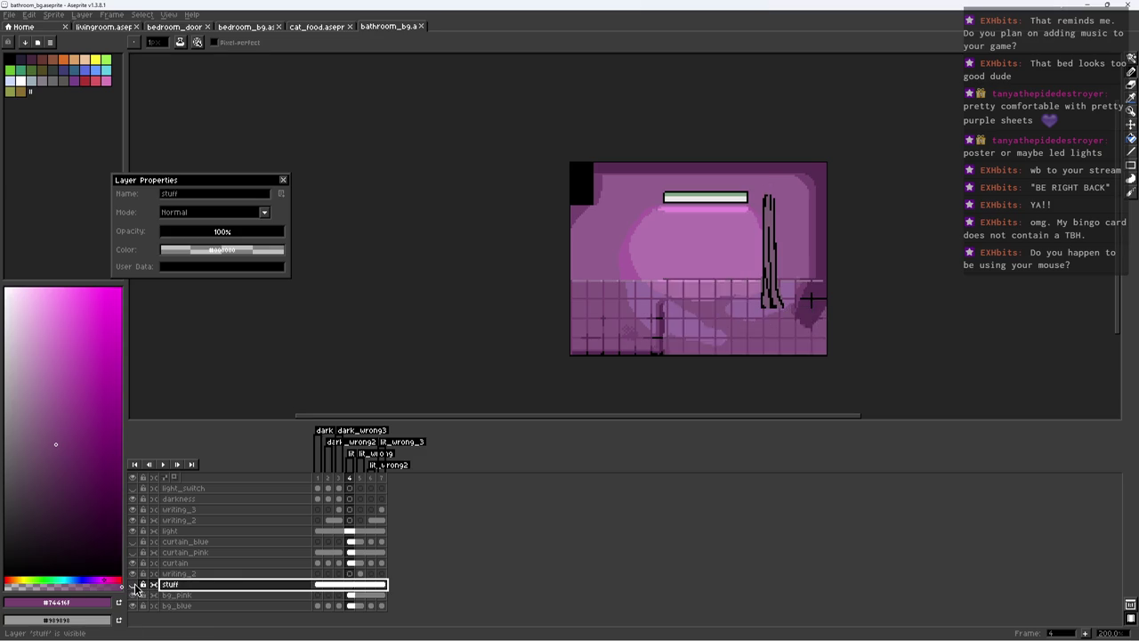
pyautogui.hotkey('ctrl', 's')
pyautogui.scroll(2, 781, 287)
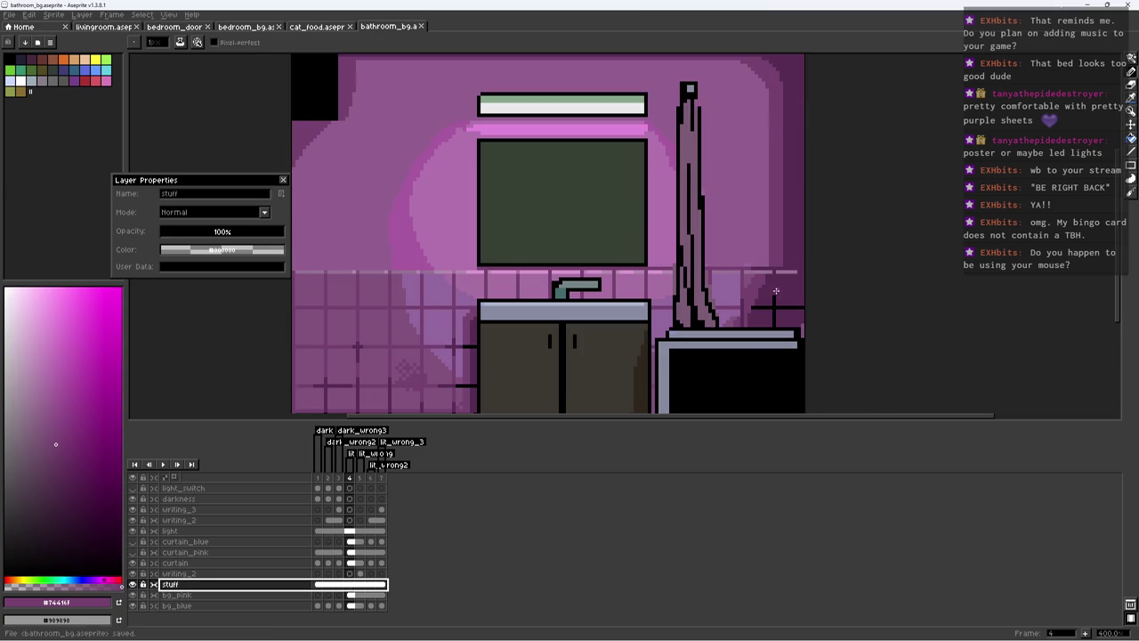
pyautogui.press('z')
pyautogui.click(704, 289)
pyautogui.scroll(-1, 718, 283)
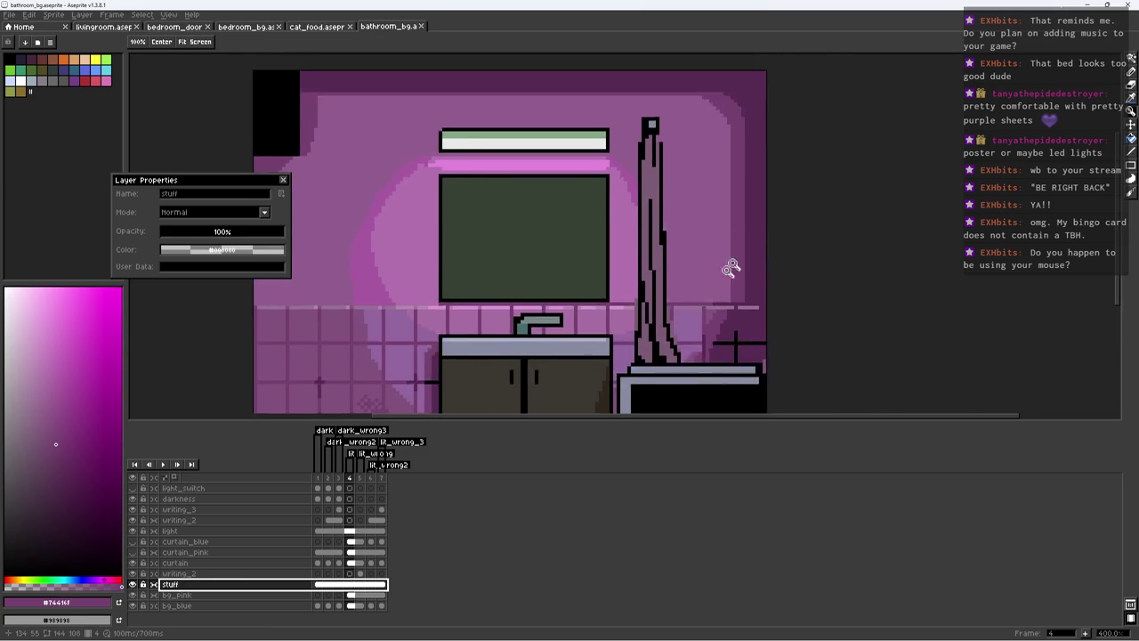
pyautogui.scroll(-4, 711, 267)
pyautogui.scroll(3, 717, 258)
pyautogui.scroll(-1, 694, 263)
pyautogui.scroll(-1, 695, 263)
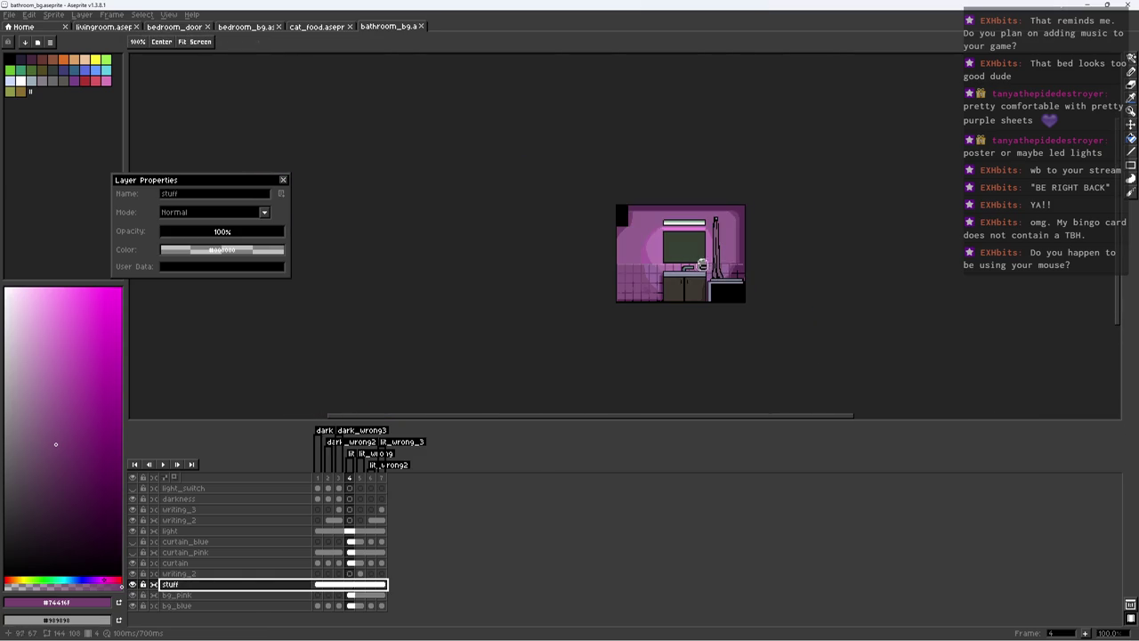
pyautogui.hotkey('ctrl', 's')
pyautogui.scroll(1, 711, 265)
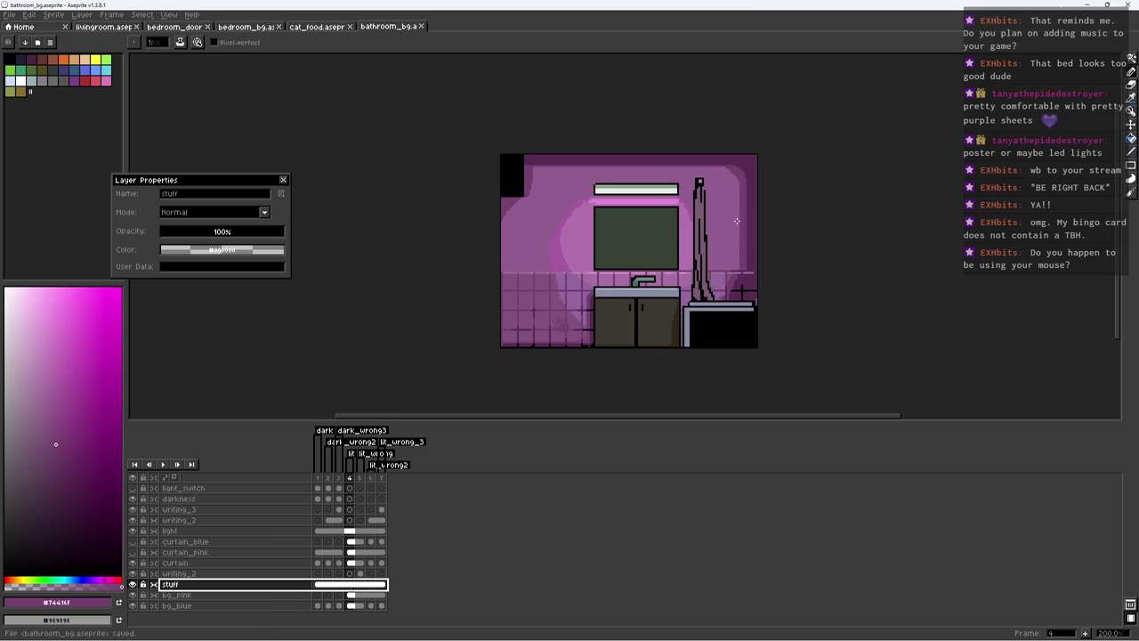
# Step: Review the stuff cels across frames 1–6, then show bg_pink at frame 4
pyautogui.click(349, 584)
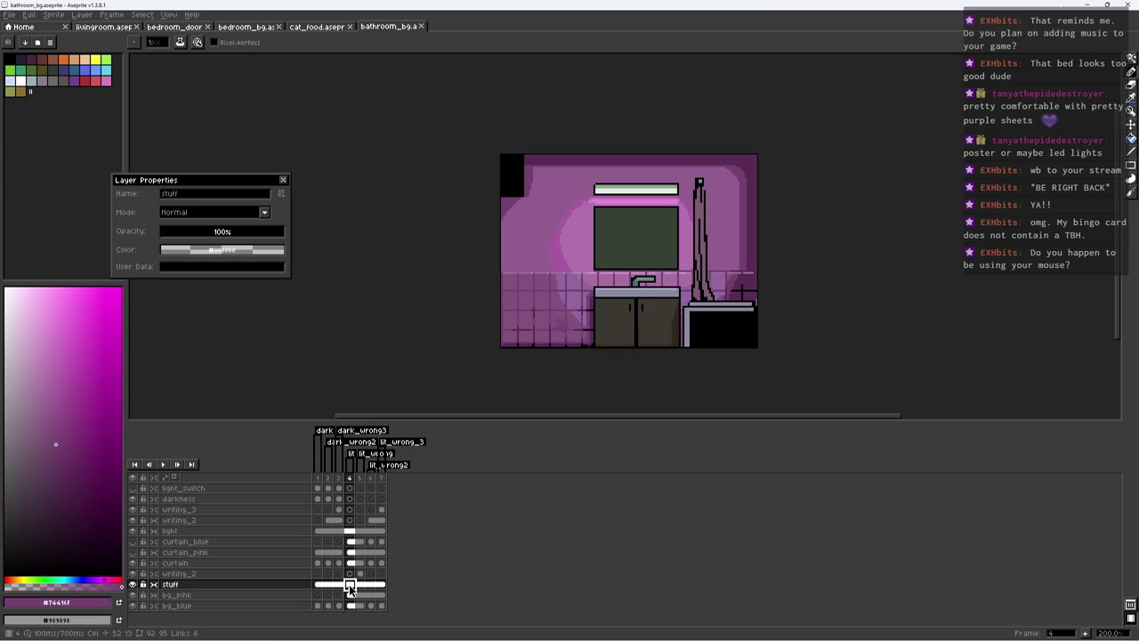
pyautogui.moveTo(367, 587)
pyautogui.mouseDown()
pyautogui.moveTo(323, 578)
pyautogui.moveTo(370, 585)
pyautogui.mouseUp()
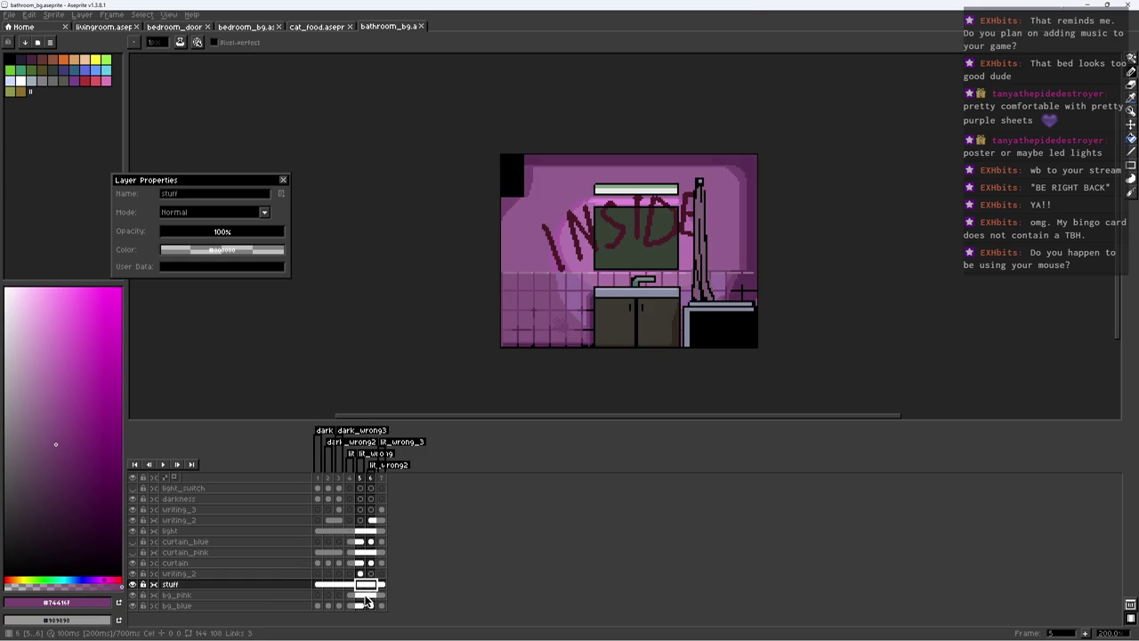
pyautogui.click(349, 595)
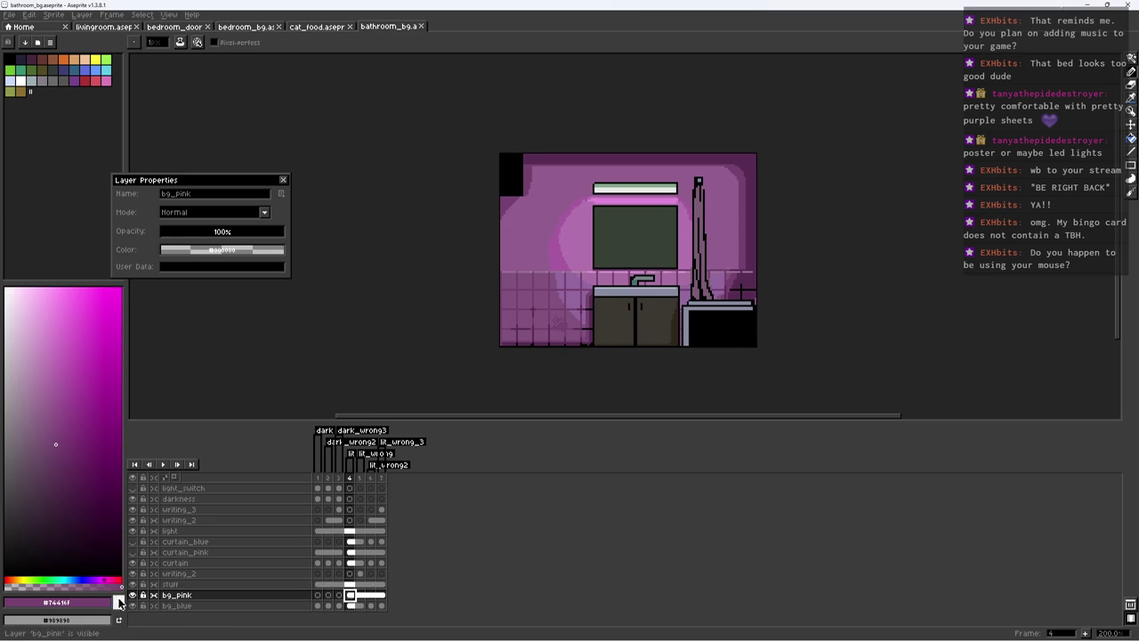
# Step: Link bg_blue's cels across frames 1–3 and save the file
pyautogui.click(338, 605)
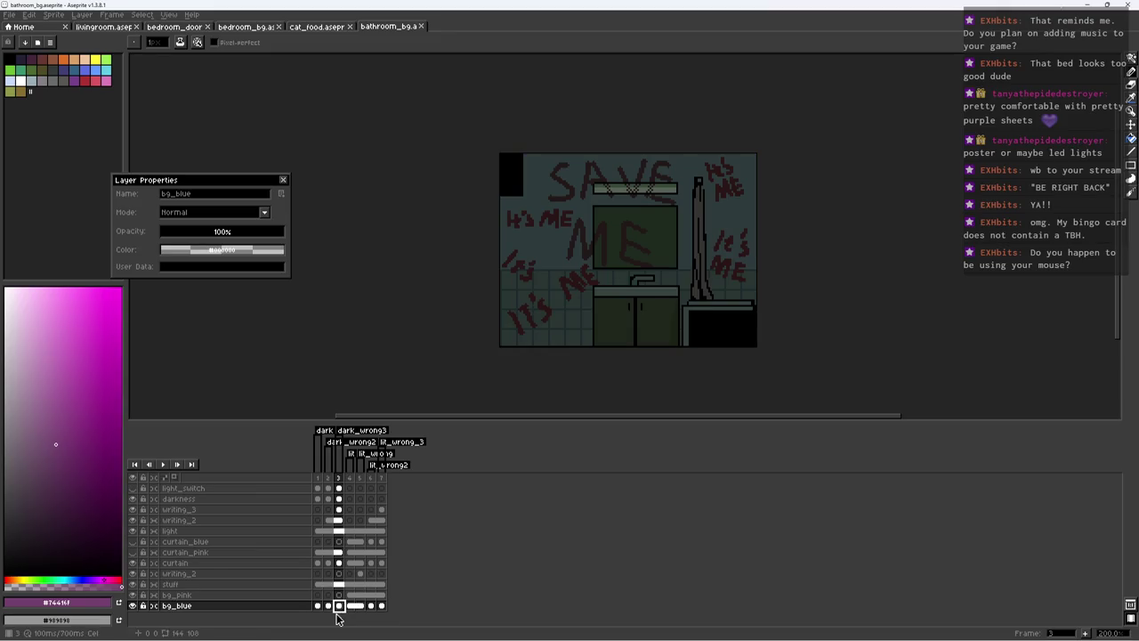
pyautogui.click(353, 602)
pyautogui.moveTo(322, 607); pyautogui.dragTo(338, 610)
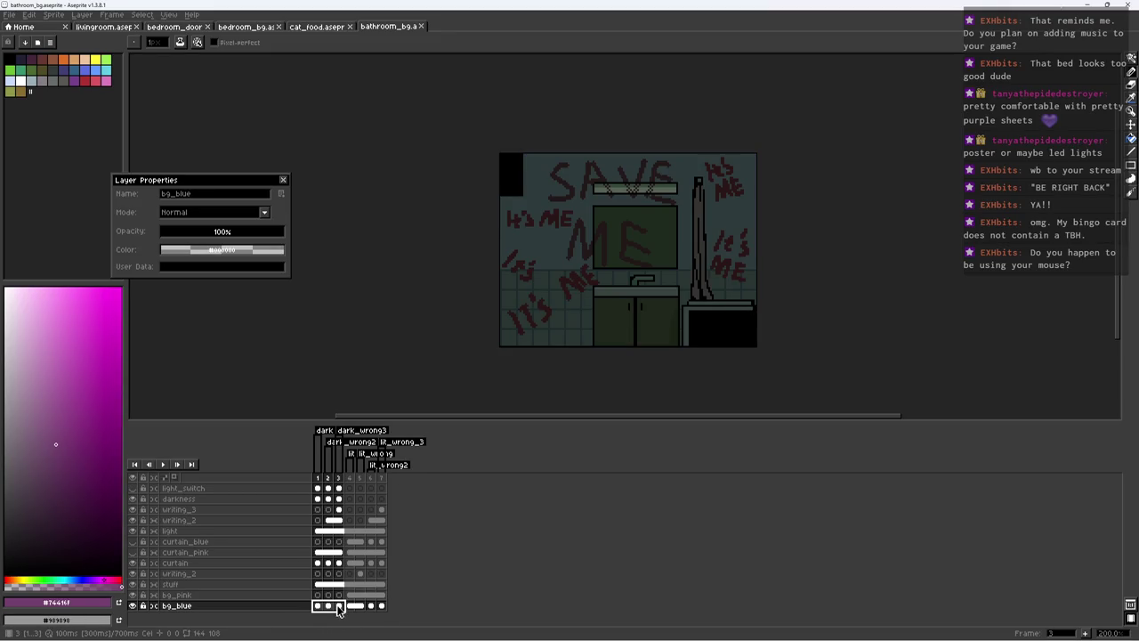
pyautogui.rightClick(339, 608)
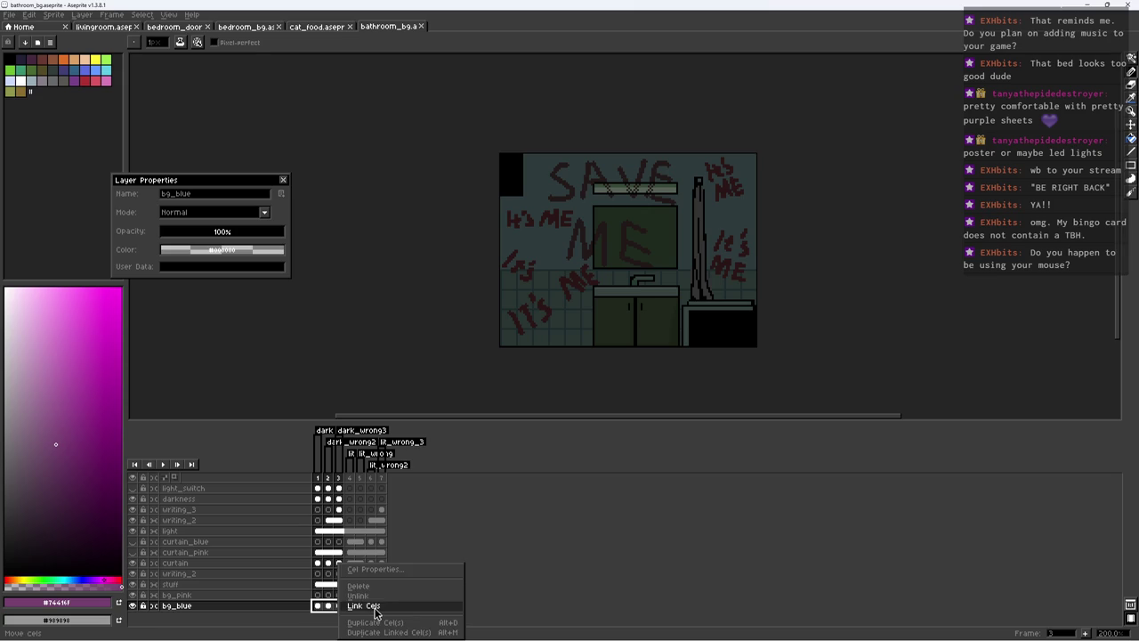
pyautogui.click(374, 610)
pyautogui.hotkey('ctrl', 's')
# Step: Draw a straight black vertical line across the lower wall tiles
pyautogui.scroll(2, 609, 298)
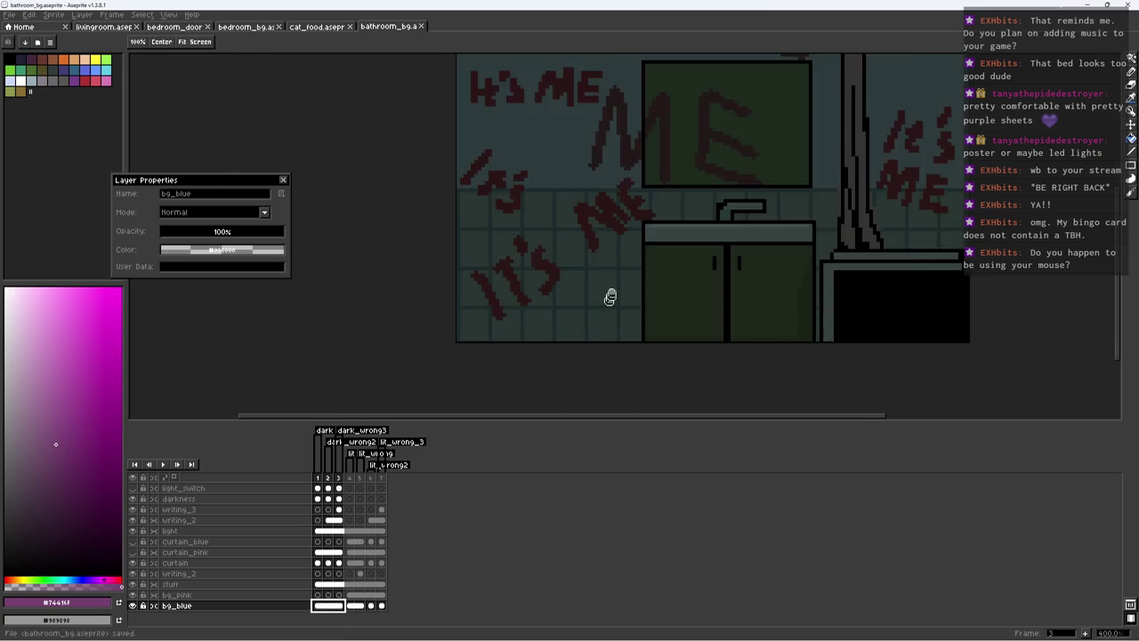
pyautogui.scroll(2, 610, 298)
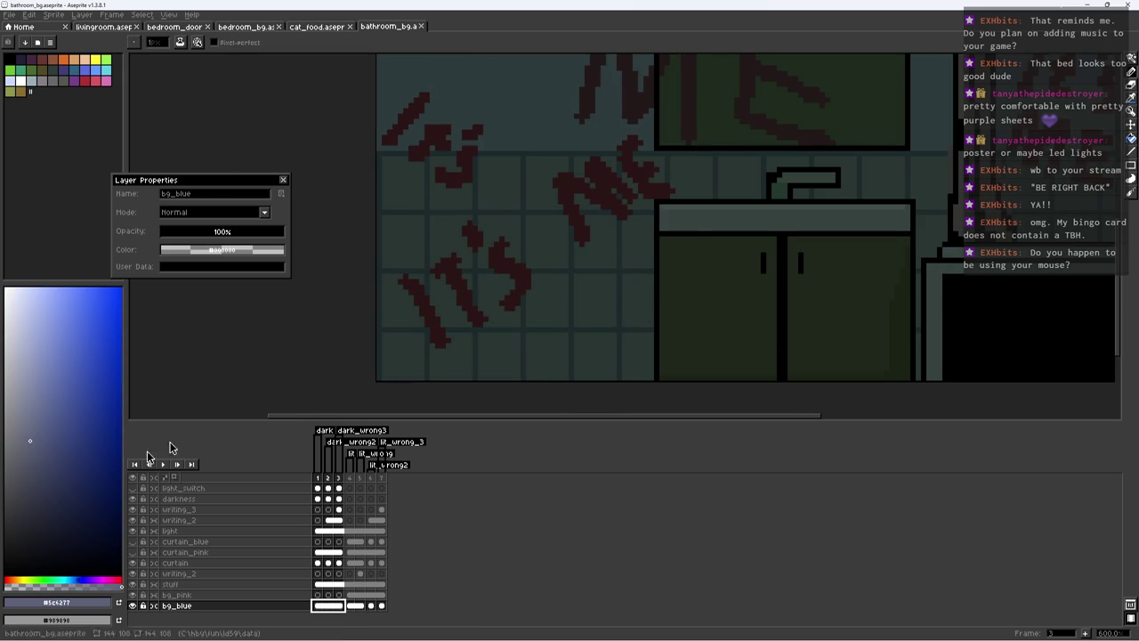
pyautogui.moveTo(79, 509); pyautogui.dragTo(121, 574)
pyautogui.moveTo(479, 378); pyautogui.dragTo(486, 324)
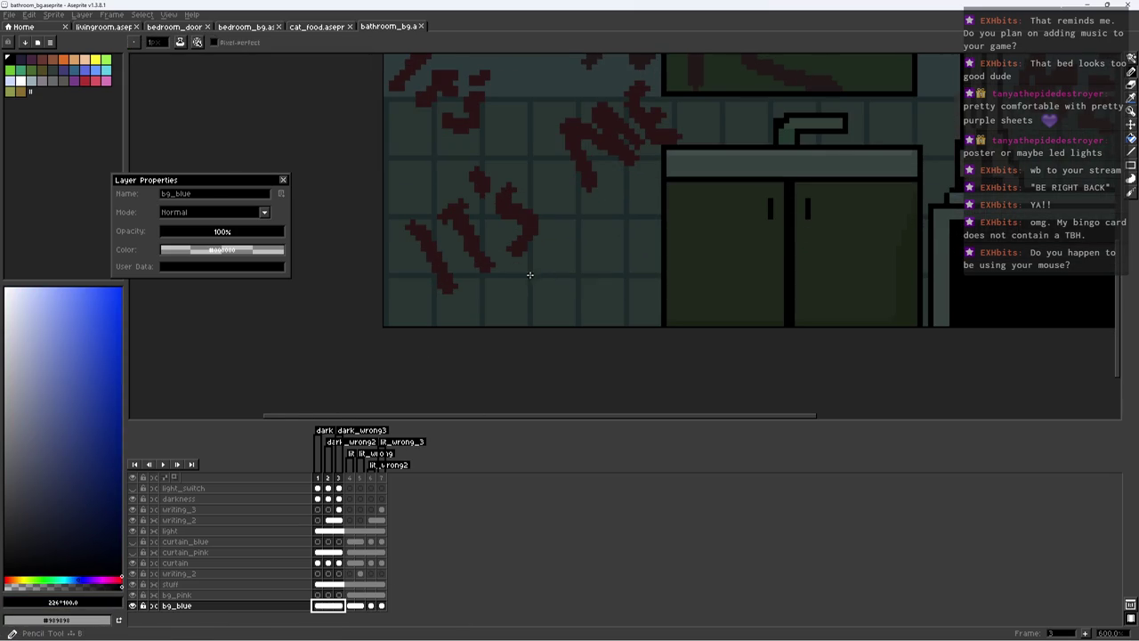
pyautogui.moveTo(529, 264); pyautogui.dragTo(530, 332)
pyautogui.hotkey('ctrl', 'z')
pyautogui.moveTo(481, 290); pyautogui.dragTo(481, 326)
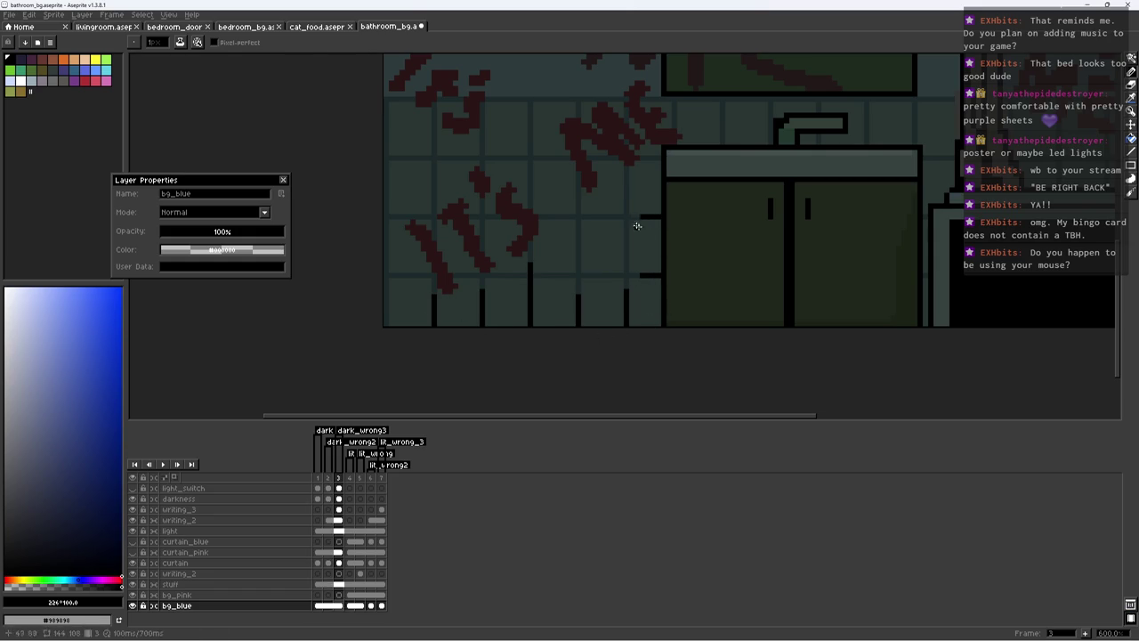
# Step: Magic-wand select the greyish-blue tile faces, then clear the selection
pyautogui.keyDown('alt'); pyautogui.click(635, 254); pyautogui.keyUp('alt')
pyautogui.press('w')
pyautogui.click(668, 254)
pyautogui.press('b')
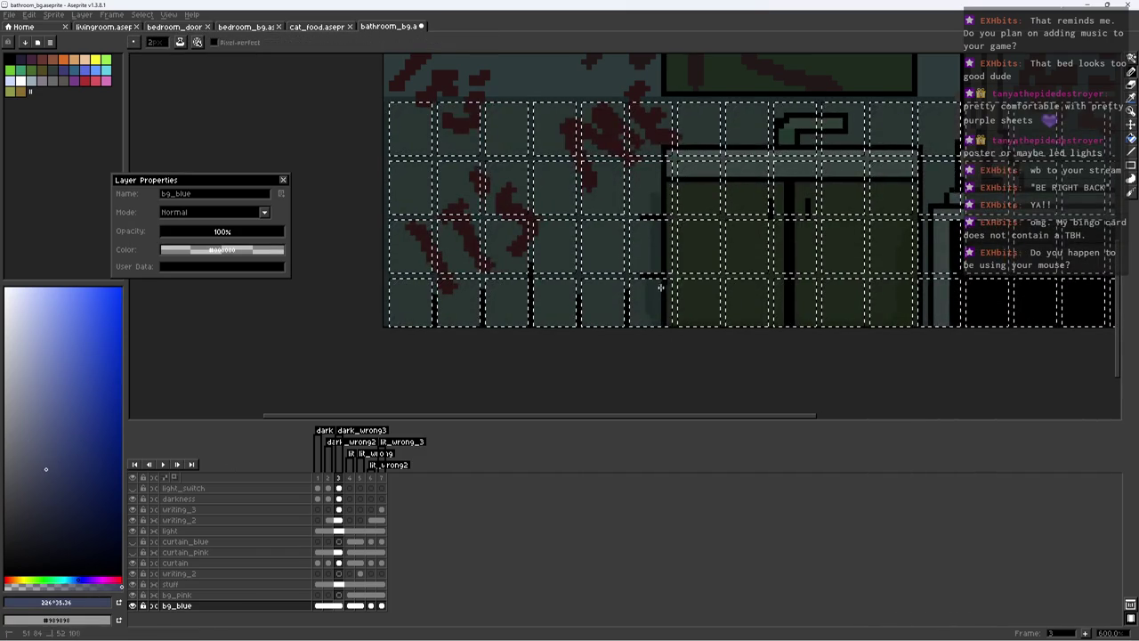
pyautogui.hotkey('ctrl', 'd')
pyautogui.press('i')
pyautogui.press('b')
pyautogui.hotkey('ctrl', 'shift', 'd')
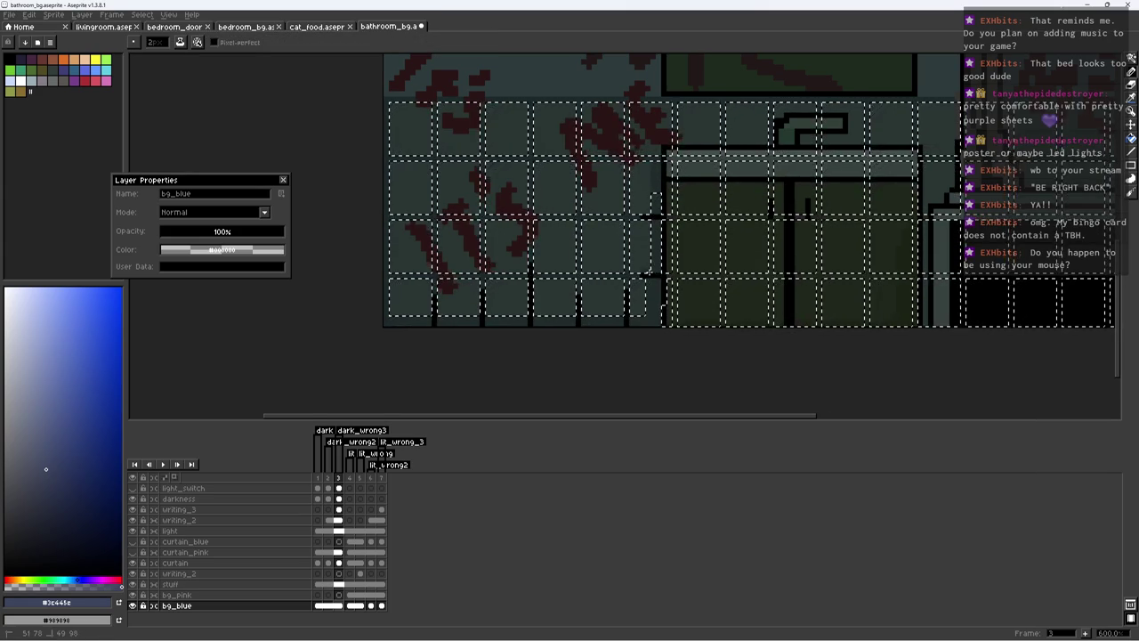
pyautogui.hotkey('ctrl', 'd')
# Step: Zoom out, return to the Pencil, and save the file
pyautogui.press('z')
pyautogui.scroll(-2, 651, 248)
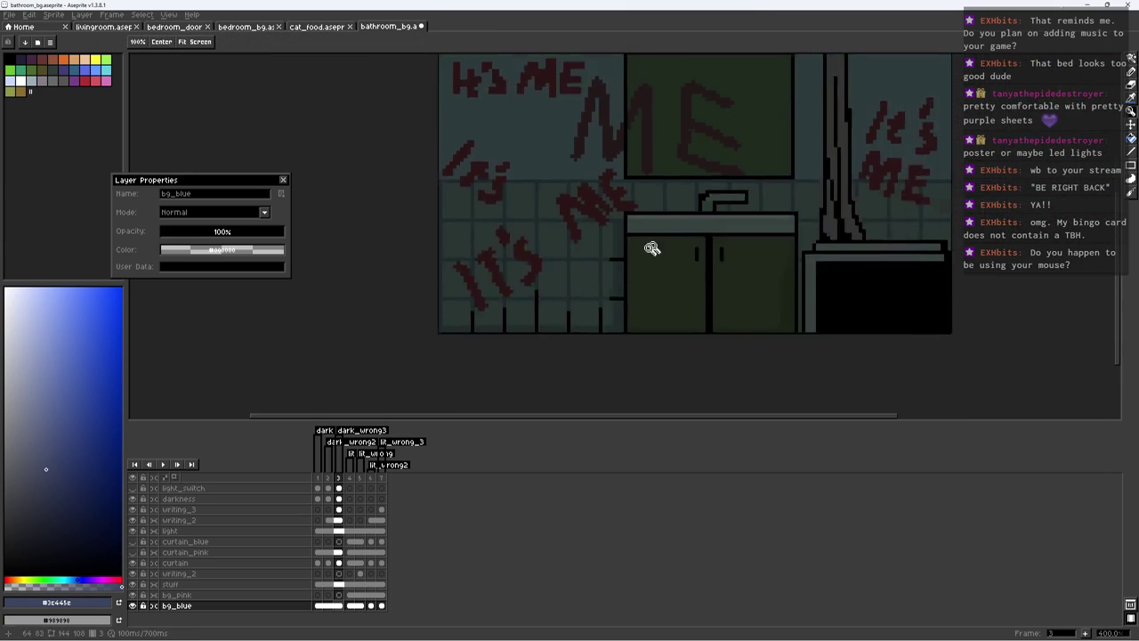
pyautogui.scroll(-2, 651, 248)
pyautogui.press('b')
pyautogui.hotkey('ctrl', 's')
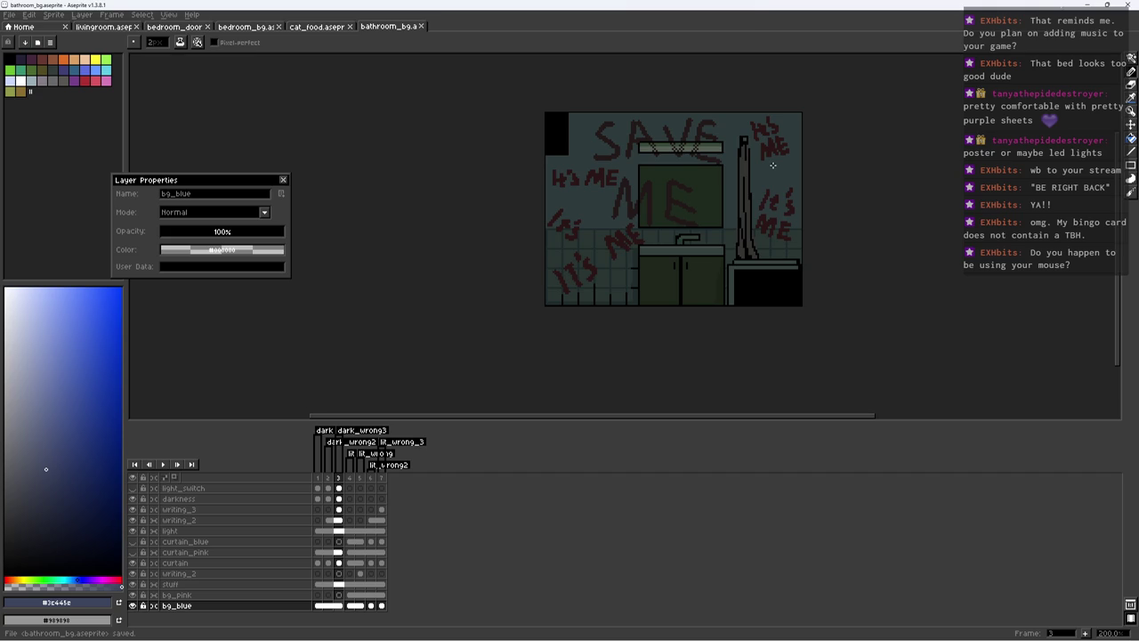
# Step: Pan across the red writing and save the file
pyautogui.scroll(2, 623, 178)
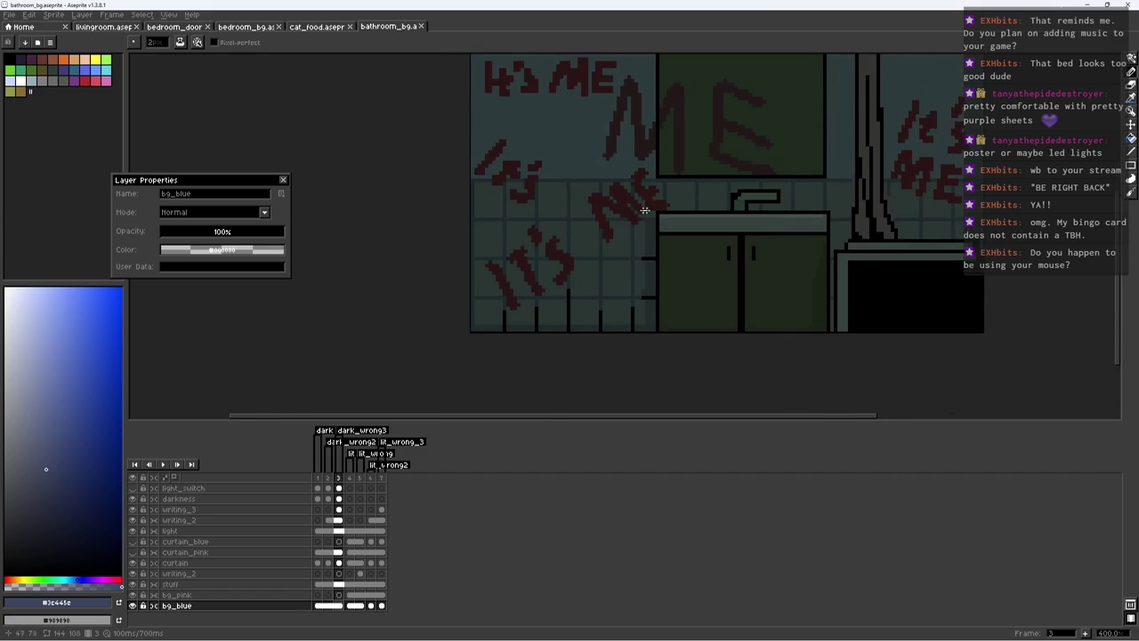
pyautogui.scroll(2, 636, 210)
pyautogui.scroll(2, 564, 356)
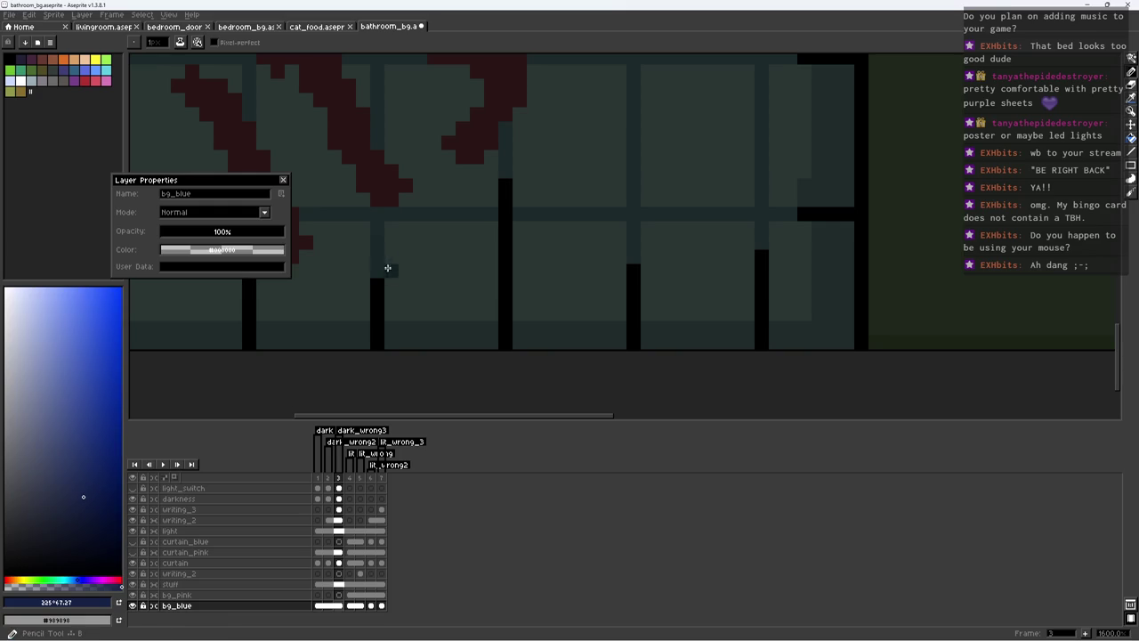
pyautogui.moveTo(503, 221); pyautogui.dragTo(549, 264)
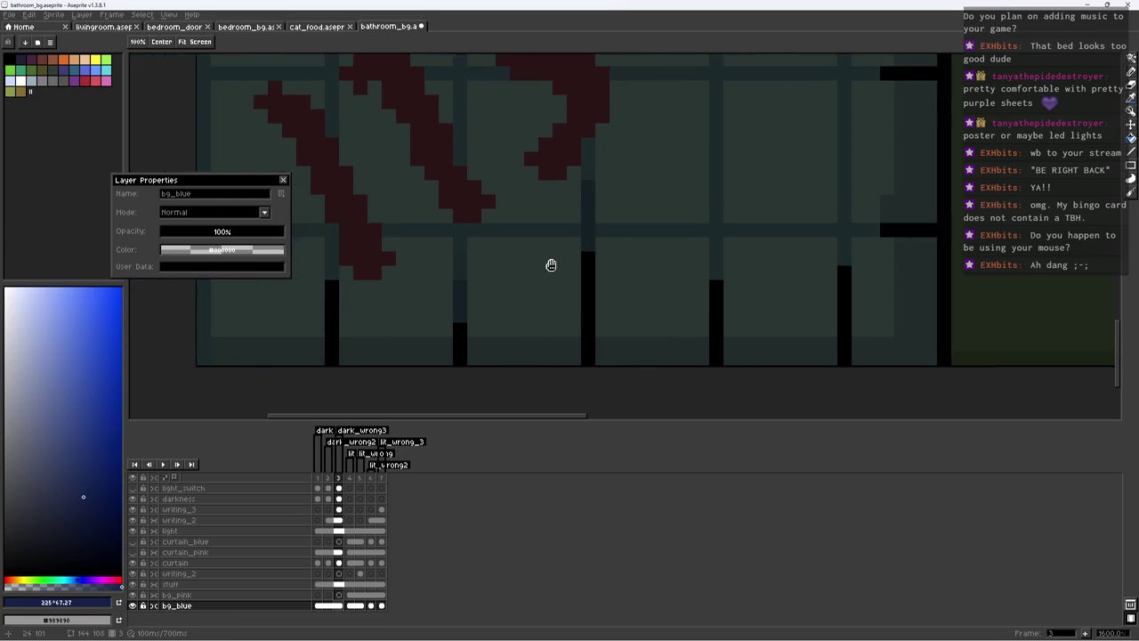
pyautogui.moveTo(613, 216)
pyautogui.mouseDown()
pyautogui.moveTo(679, 246)
pyautogui.moveTo(663, 166)
pyautogui.mouseUp()
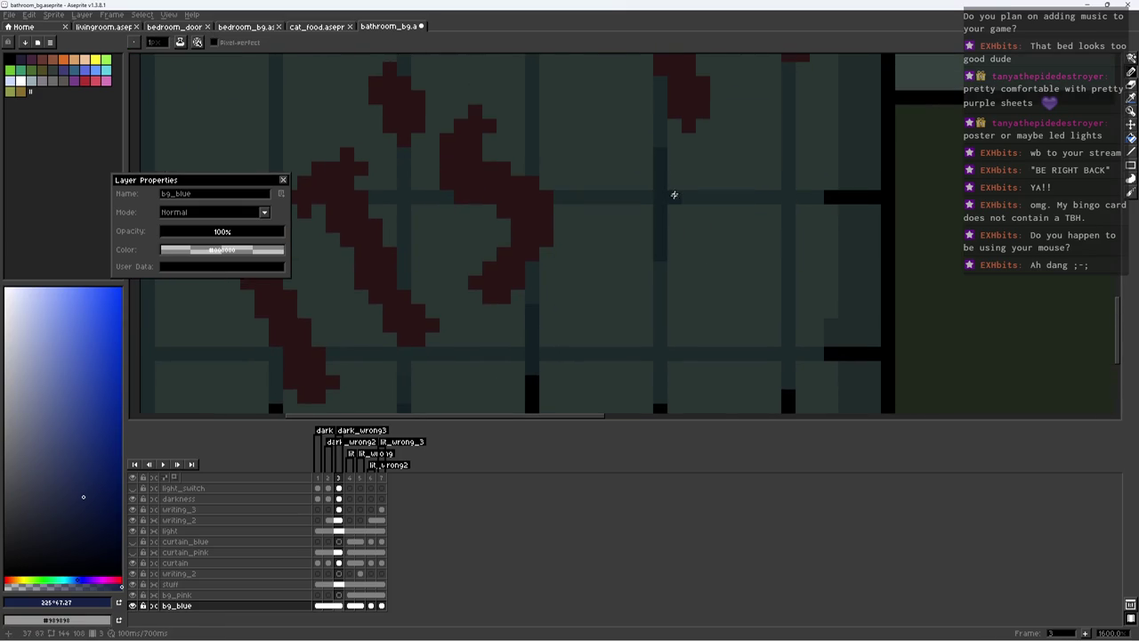
pyautogui.scroll(-2, 539, 168)
pyautogui.scroll(-3, 564, 287)
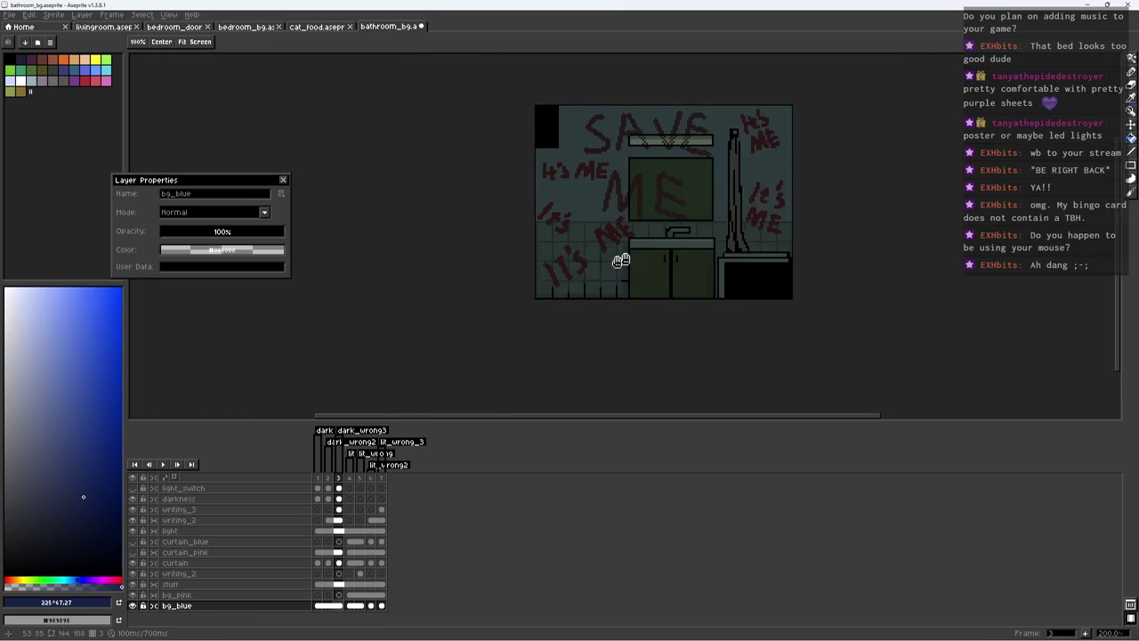
pyautogui.scroll(-2, 498, 299)
pyautogui.hotkey('ctrl', 's')
# Step: On bg_pink frame 4, magic-wand select the pink wall area
pyautogui.scroll(2, 498, 300)
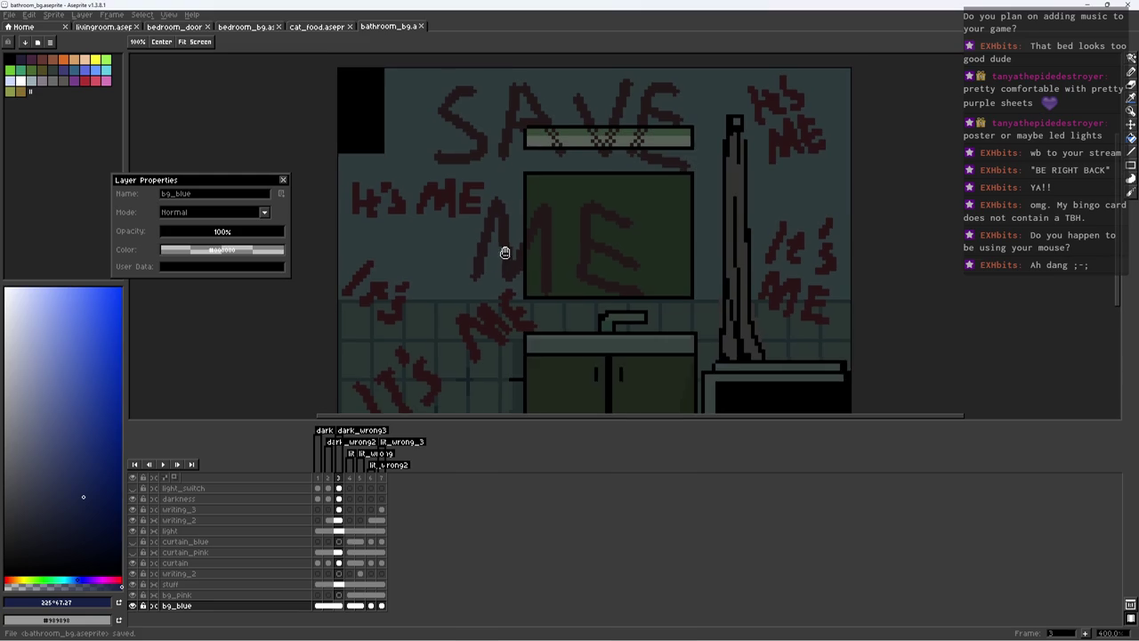
pyautogui.scroll(-2, 653, 273)
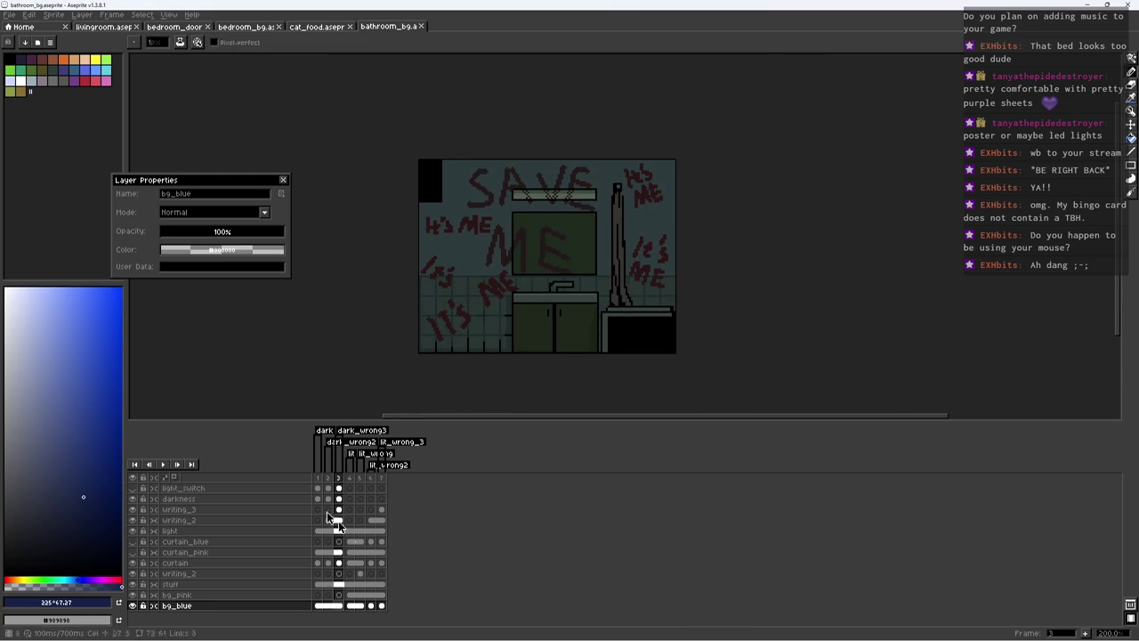
pyautogui.click(200, 596)
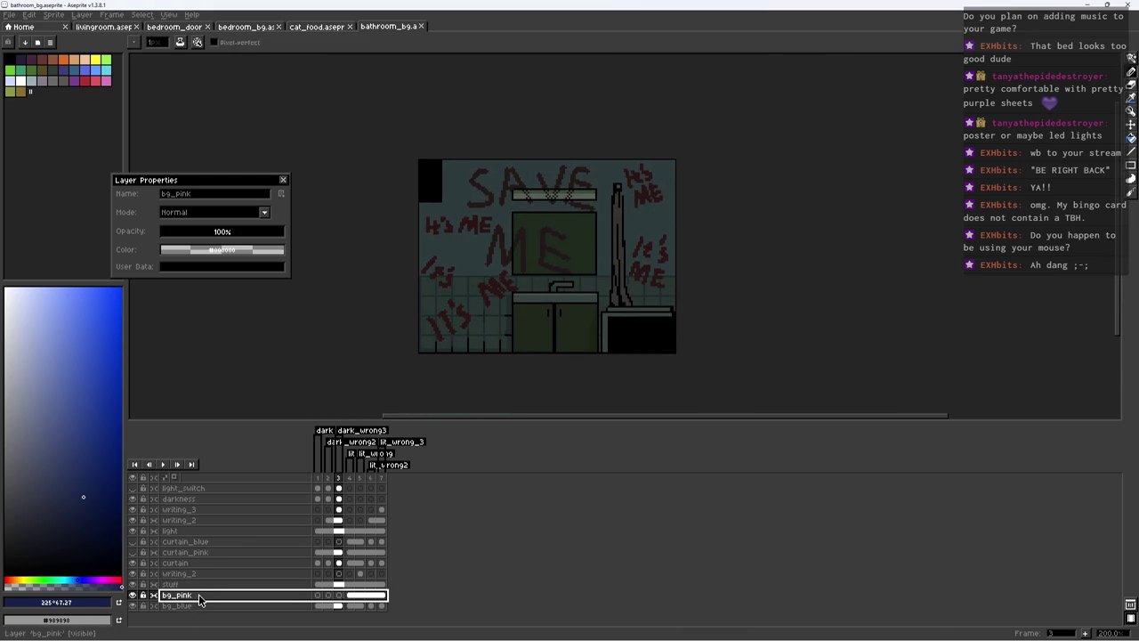
pyautogui.press('Right')
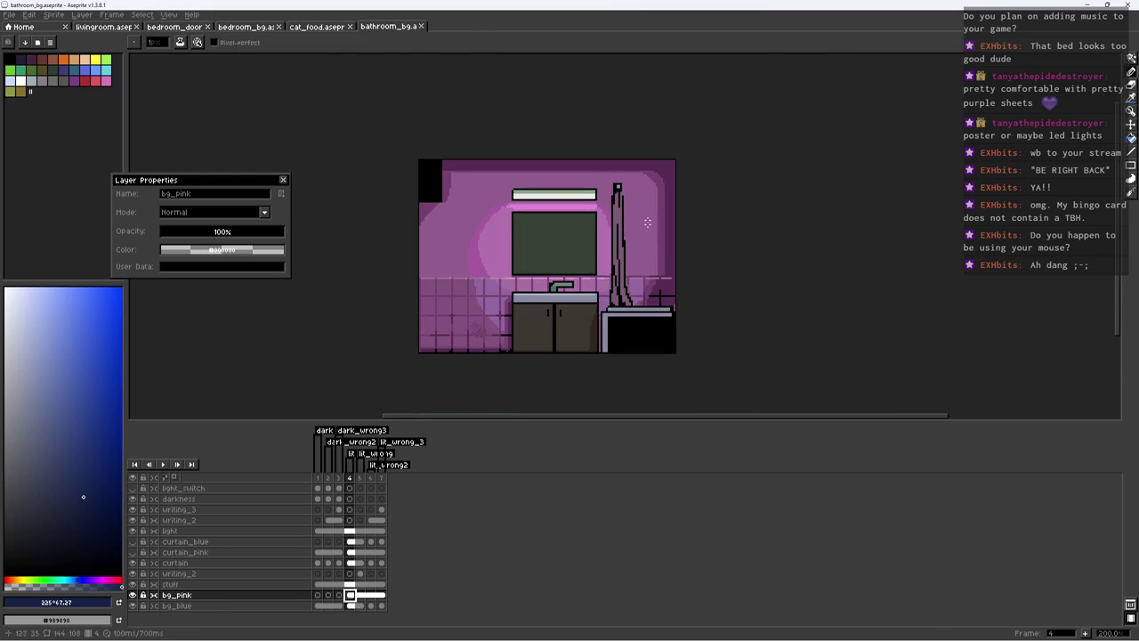
pyautogui.press('w')
pyautogui.click(647, 221)
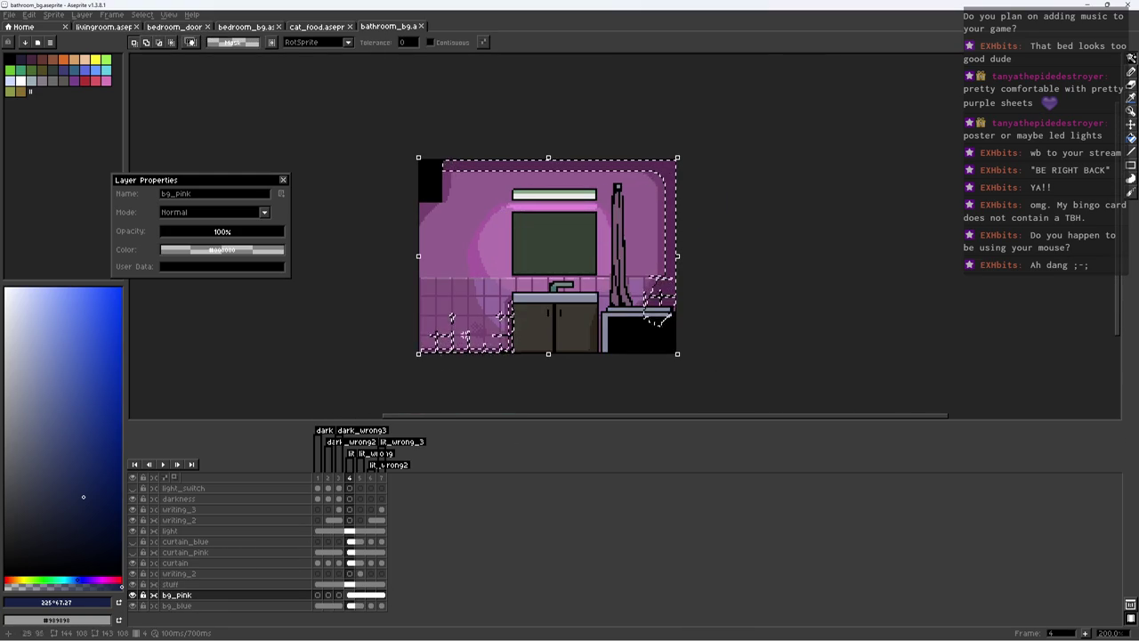
# Step: Show bg_blue at frame 1 and fill the wall selection with dark blue
pyautogui.click(317, 605)
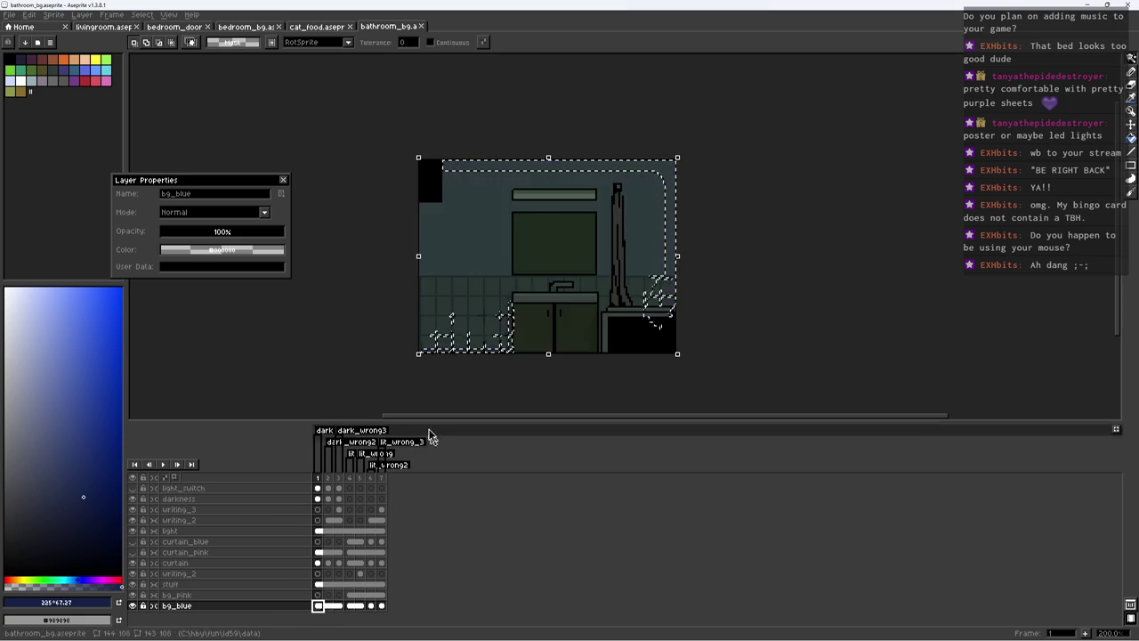
pyautogui.scroll(5, 490, 308)
pyautogui.scroll(2, 472, 353)
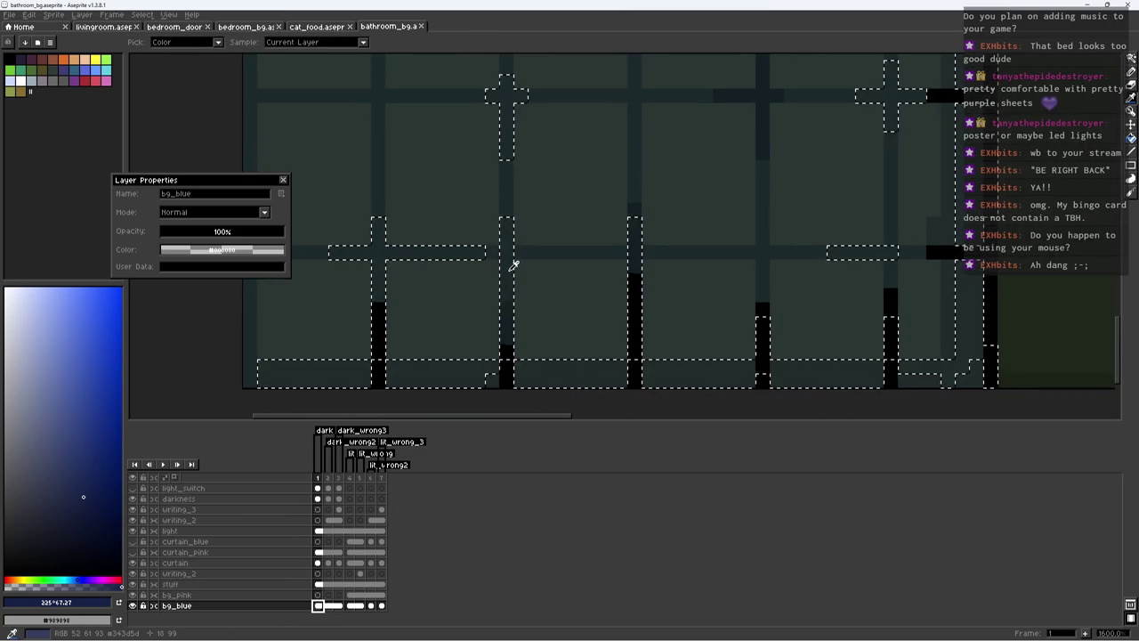
pyautogui.press('b')
pyautogui.scroll(-3, 508, 284)
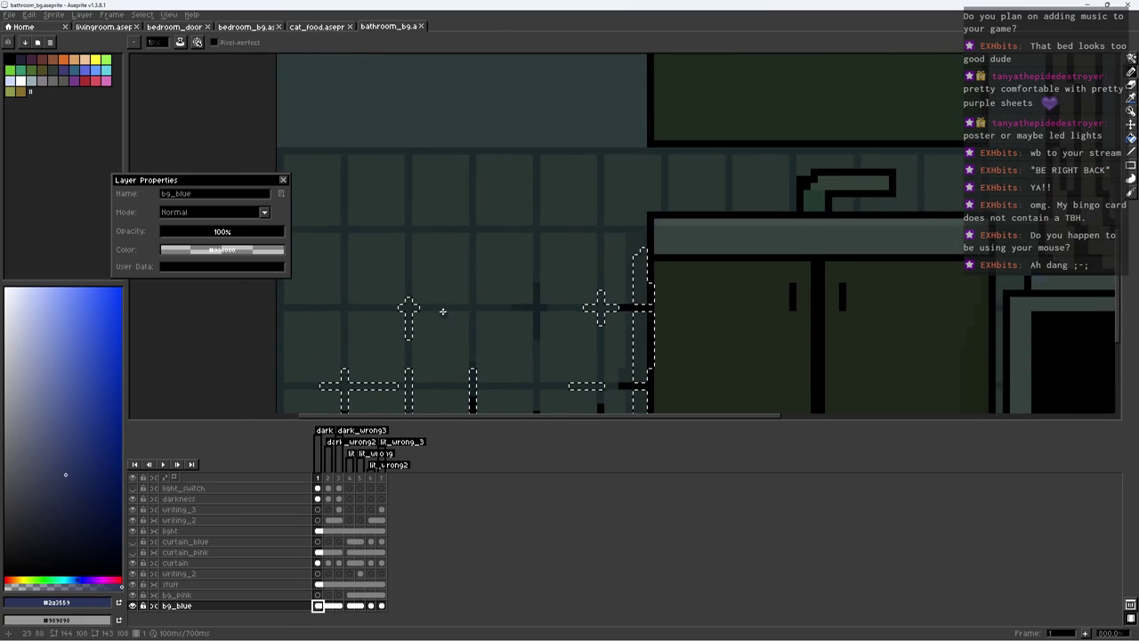
pyautogui.press('g')
# Step: Zoom out and return to the pink background at frame 4
pyautogui.scroll(-3, 442, 311)
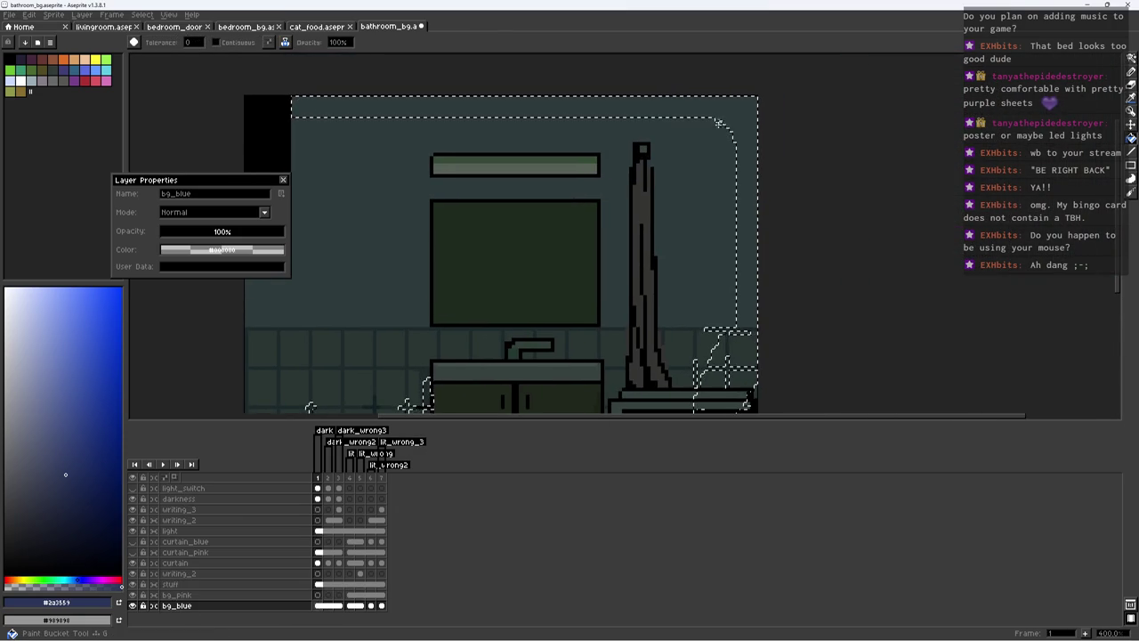
pyautogui.scroll(-2, 646, 181)
pyautogui.press('v')
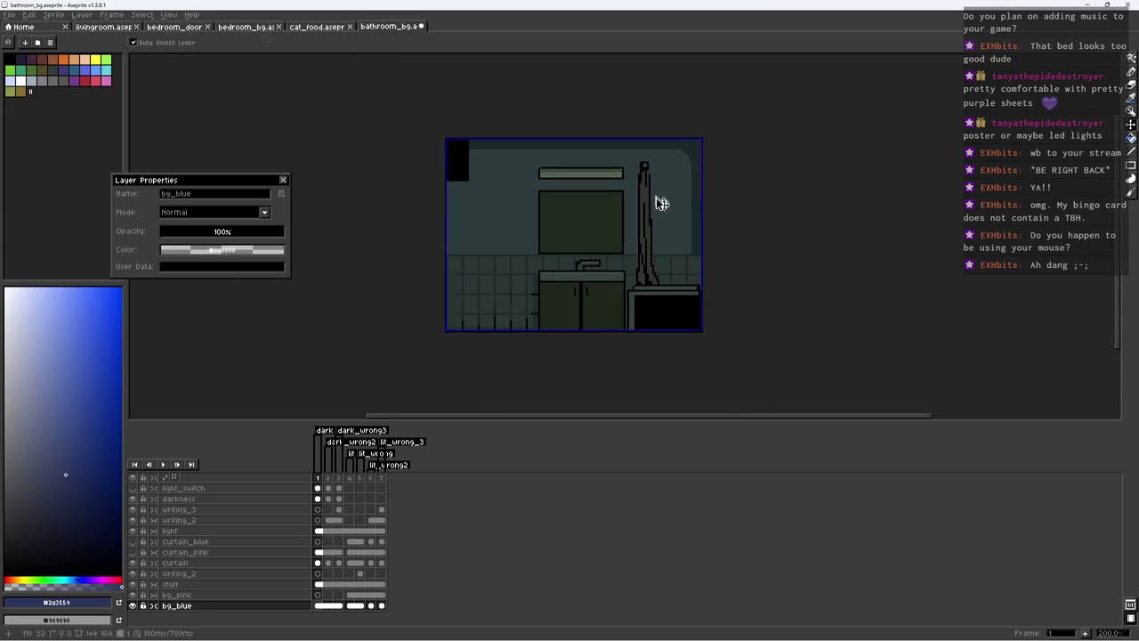
pyautogui.press('g')
pyautogui.scroll(2, 702, 240)
pyautogui.scroll(3, 712, 261)
pyautogui.scroll(-4, 681, 265)
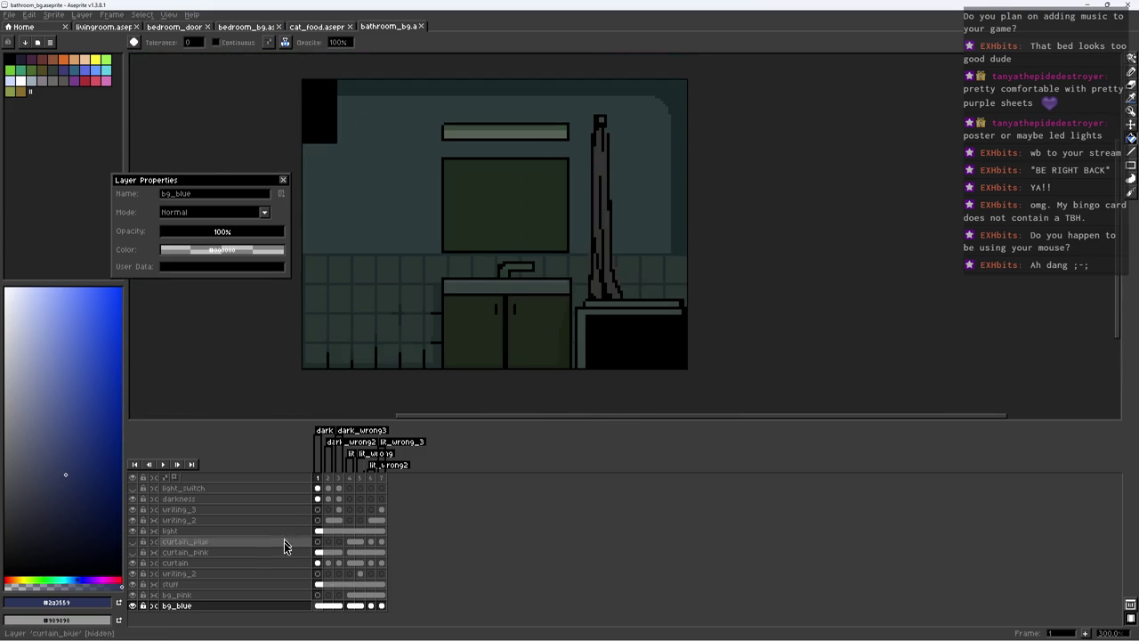
pyautogui.click(351, 595)
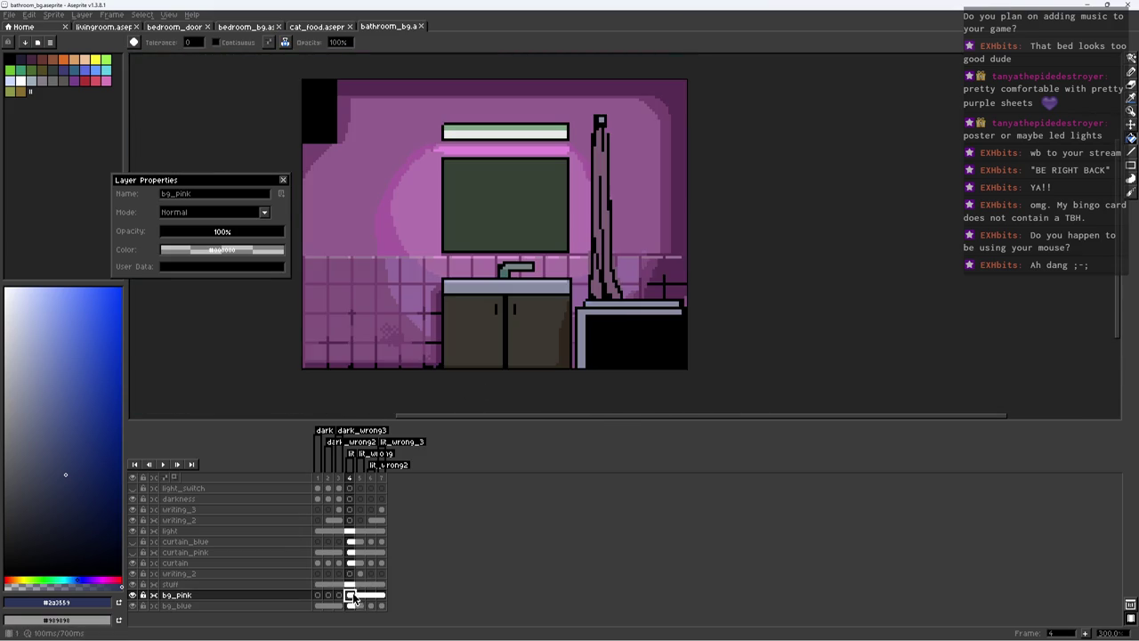
# Step: Magic-wand select the pink wall colour on frame 4, then go to bg_blue frame 1
pyautogui.keyDown('alt'); pyautogui.click(667, 230); pyautogui.keyUp('alt')
pyautogui.press('w')
pyautogui.click(667, 230)
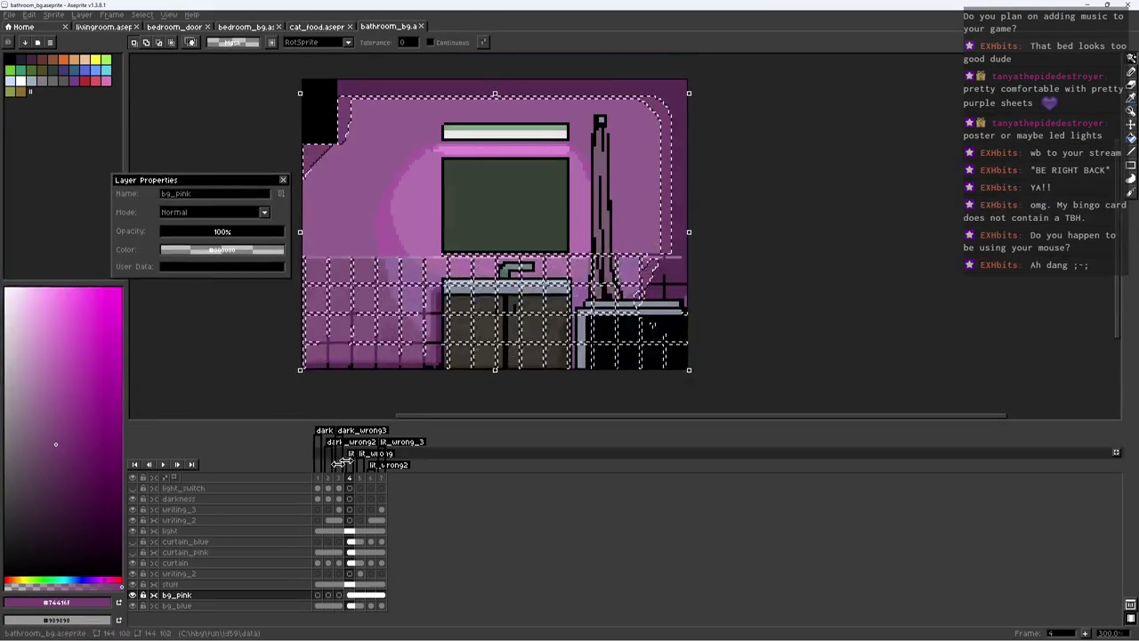
pyautogui.click(207, 606)
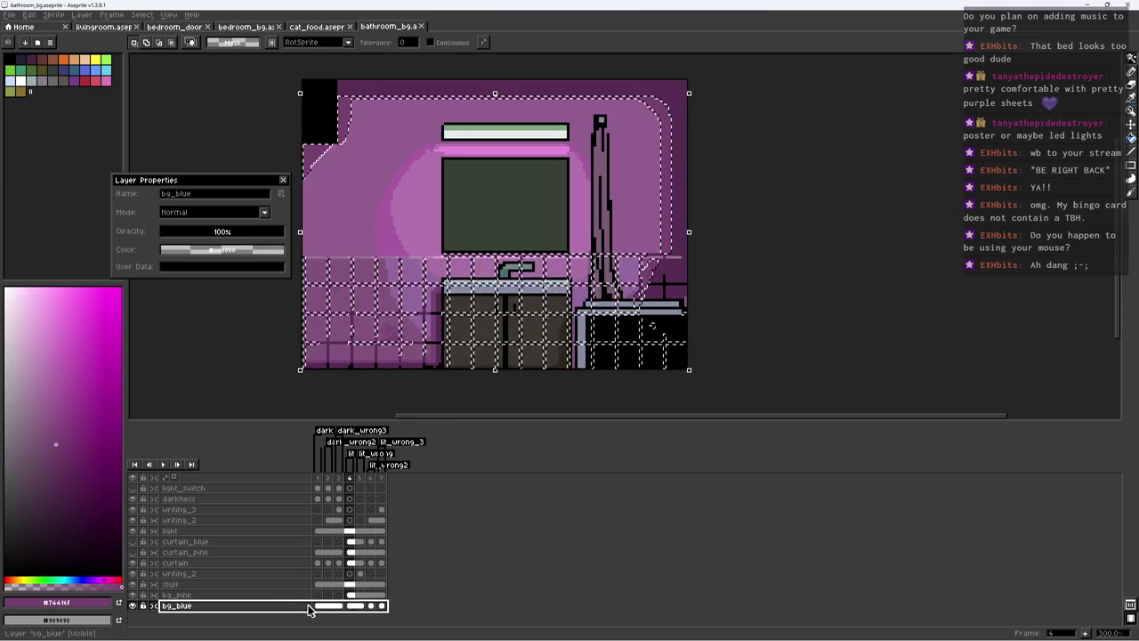
pyautogui.click(318, 605)
# Step: Fill the selected wall area with a new dark slate blue and deselect
pyautogui.scroll(3, 434, 281)
pyautogui.scroll(2, 400, 254)
pyautogui.keyDown('alt'); pyautogui.click(407, 246); pyautogui.keyUp('alt')
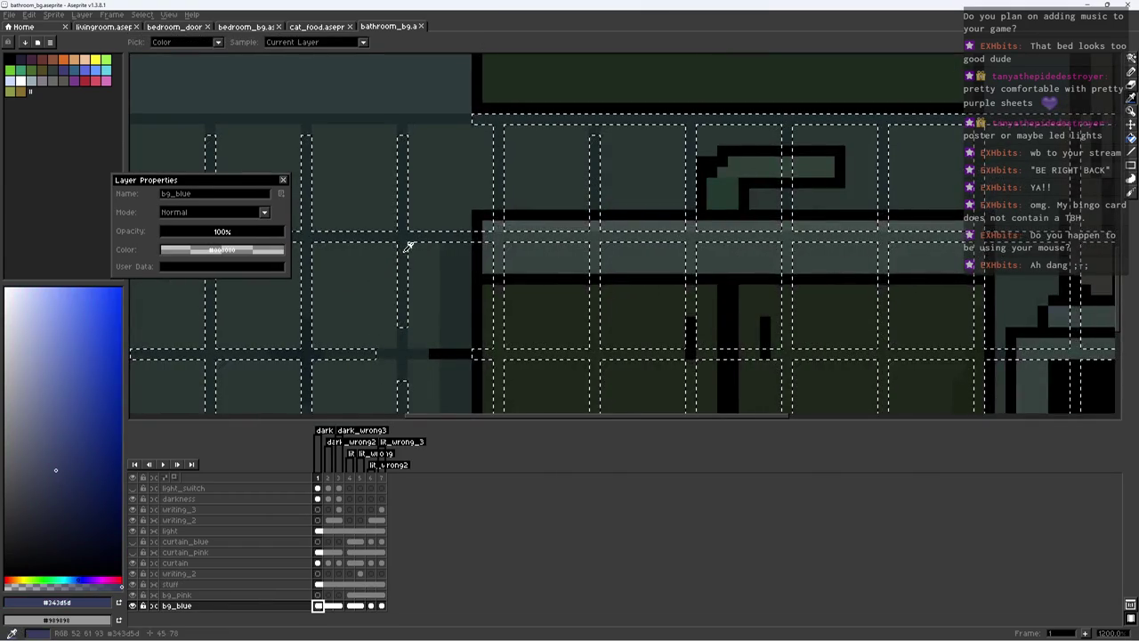
pyautogui.press('b')
pyautogui.scroll(-3, 407, 247)
pyautogui.scroll(1, 724, 168)
pyautogui.press('v')
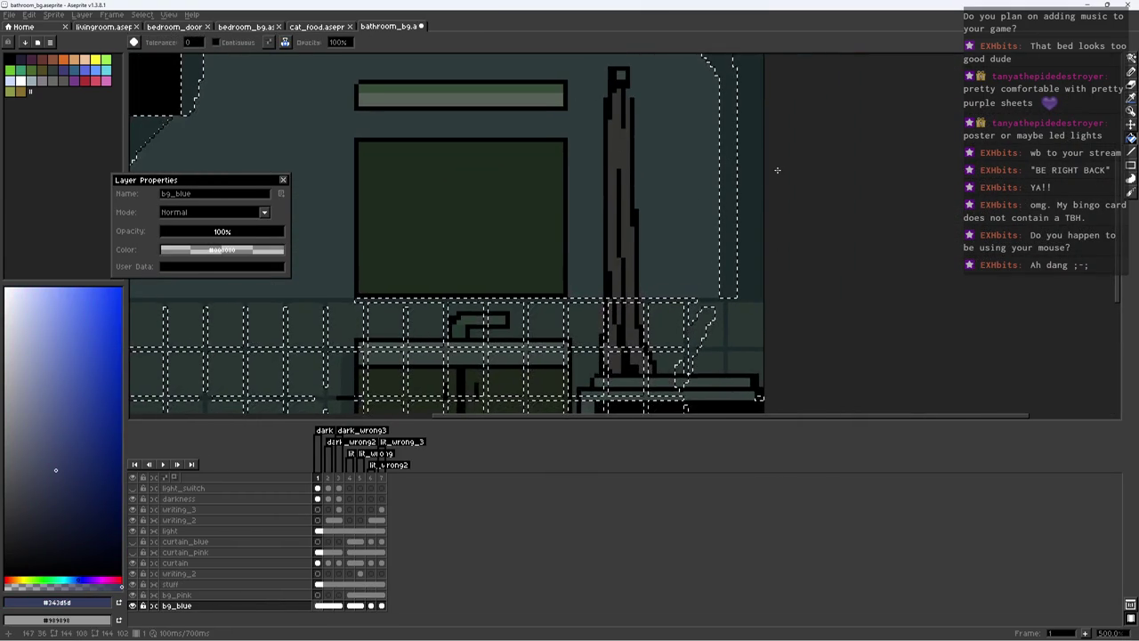
pyautogui.press('g')
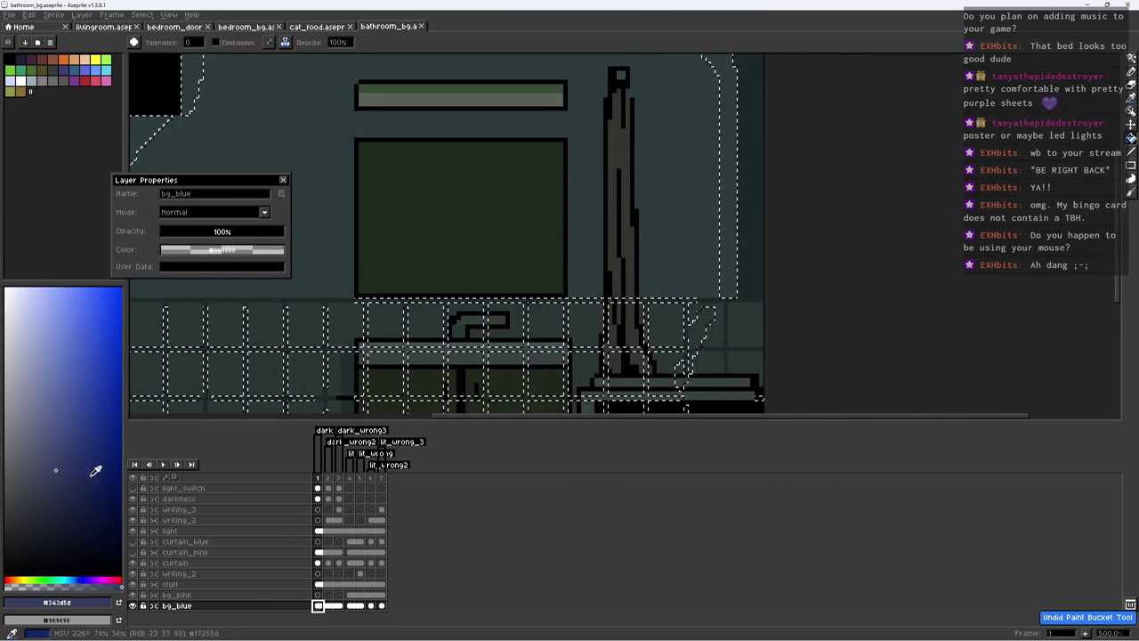
pyautogui.click(56, 461)
pyautogui.hotkey('ctrl', 'd')
pyautogui.scroll(-2, 748, 240)
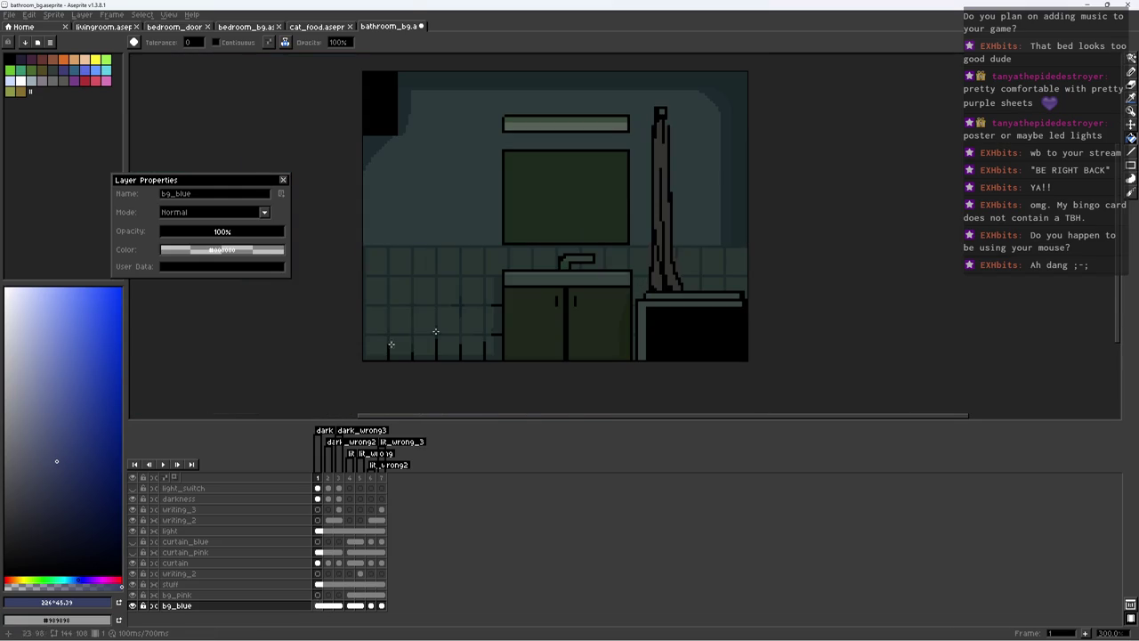
# Step: Zoom in and redraw the tile grout lines with Pencil and Eyedropper
pyautogui.scroll(2, 724, 116)
pyautogui.scroll(-2, 729, 157)
pyautogui.press('b')
pyautogui.scroll(2, 719, 235)
pyautogui.press('alt')
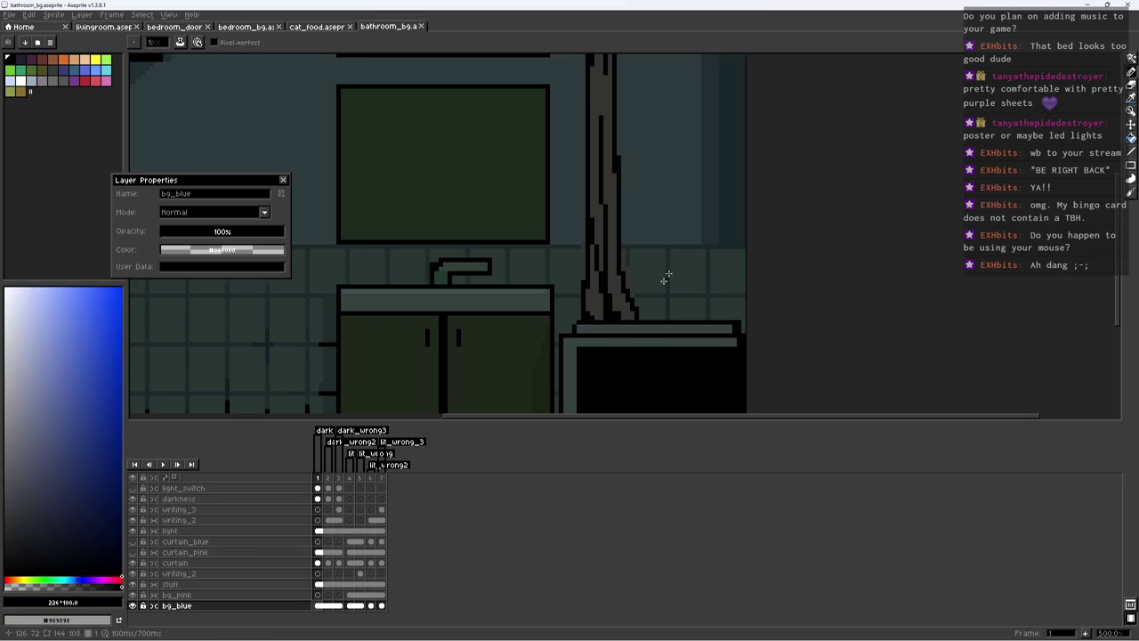
pyautogui.scroll(2, 692, 254)
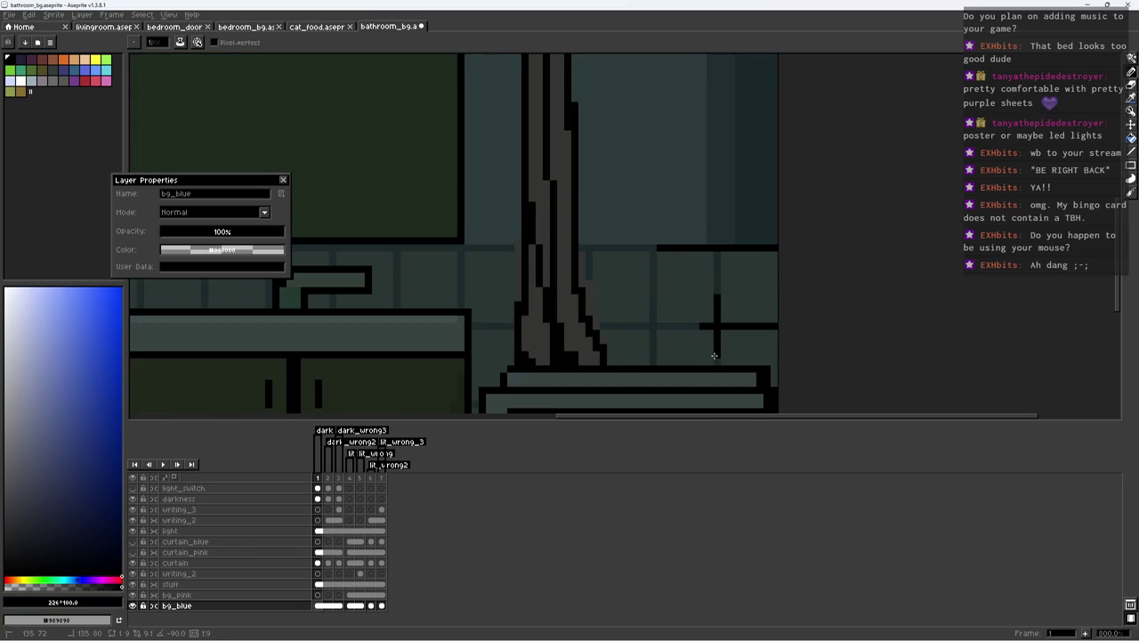
pyautogui.scroll(-5, 768, 343)
pyautogui.scroll(4, 792, 317)
# Step: Magic-wand the right-hand tile areas, recolour them darker blue, deselect and save
pyautogui.keyDown('alt'); pyautogui.click(730, 253); pyautogui.keyUp('alt')
pyautogui.press('w')
pyautogui.press('b')
pyautogui.keyDown('alt'); pyautogui.click(736, 325); pyautogui.keyUp('alt')
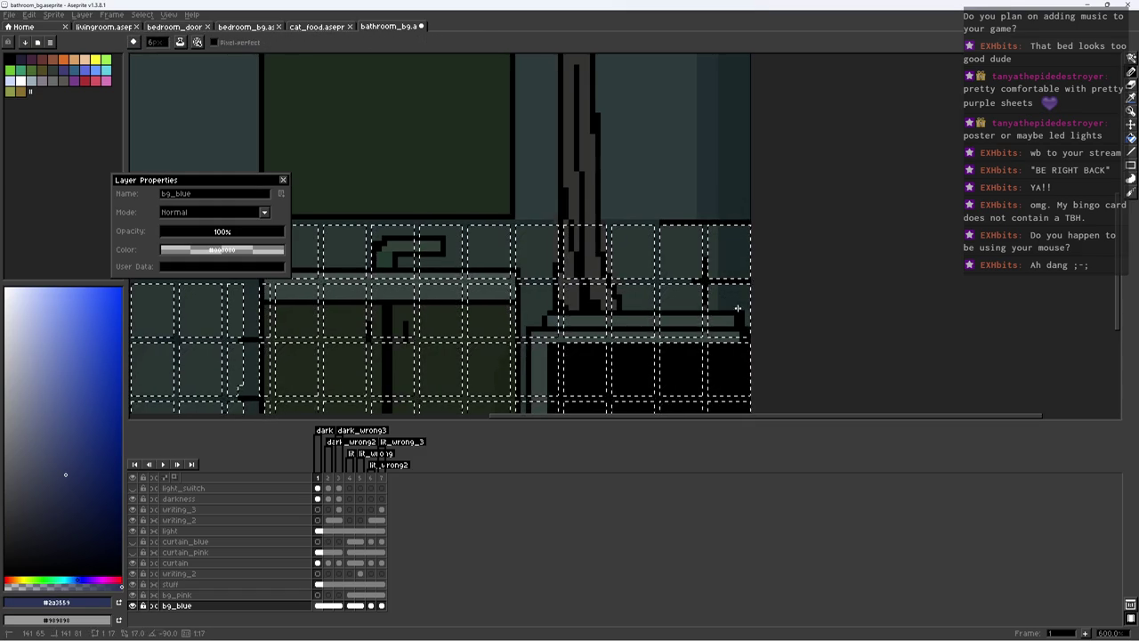
pyautogui.hotkey('ctrl', 'd')
pyautogui.keyDown('alt'); pyautogui.click(686, 246); pyautogui.keyUp('alt')
pyautogui.press('w')
pyautogui.click(686, 247)
pyautogui.press('b')
pyautogui.hotkey('ctrl', 'd')
pyautogui.scroll(-5, 756, 307)
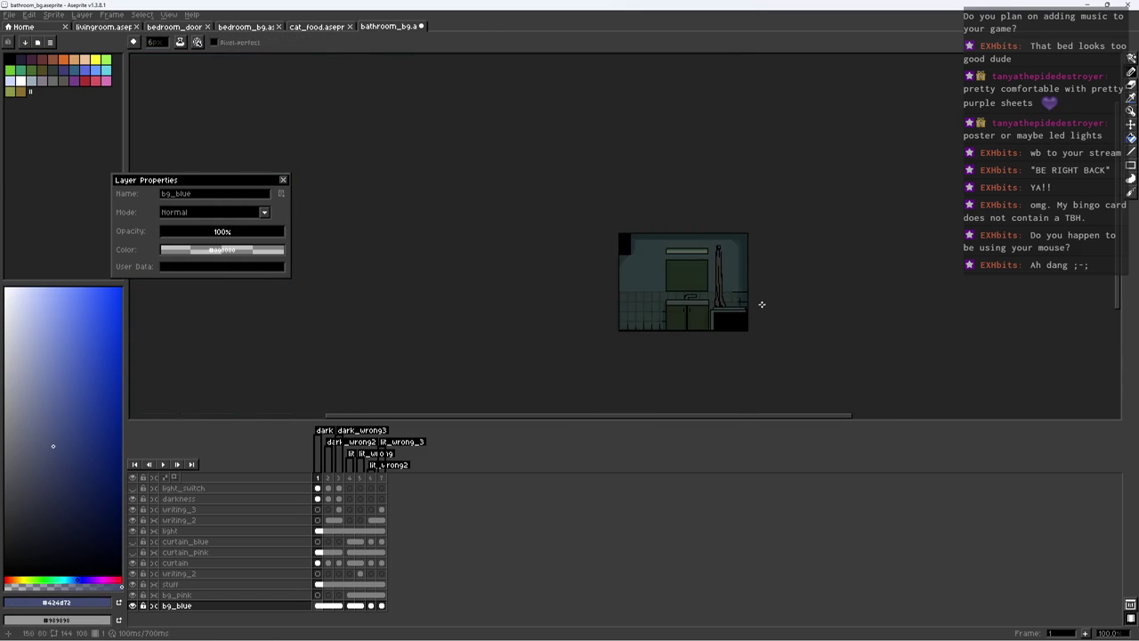
pyautogui.hotkey('ctrl', 's')
pyautogui.scroll(1, 745, 300)
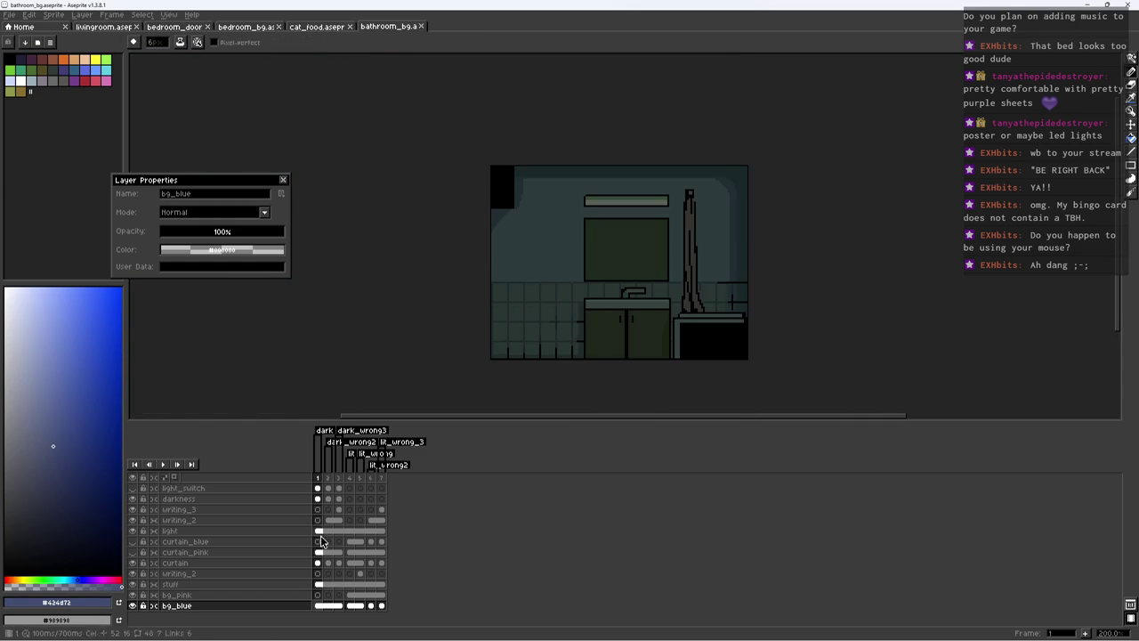
# Step: Select the curtain cels in frames 4–7 and preview the animation
pyautogui.click(259, 565)
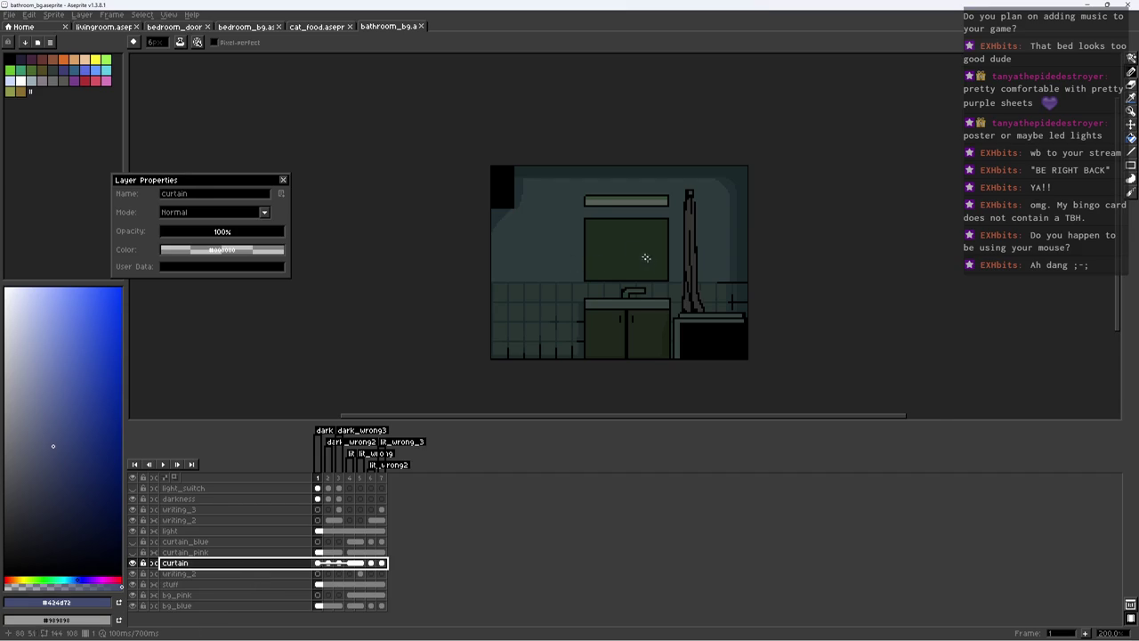
pyautogui.moveTo(646, 257); pyautogui.dragTo(587, 234)
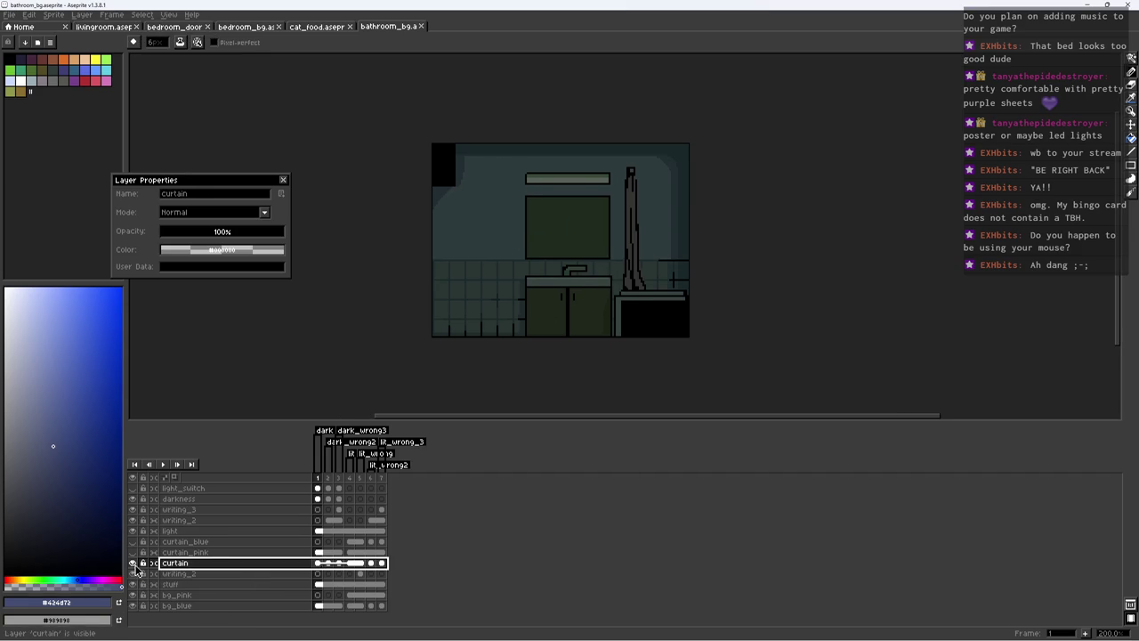
pyautogui.moveTo(355, 570); pyautogui.dragTo(390, 570)
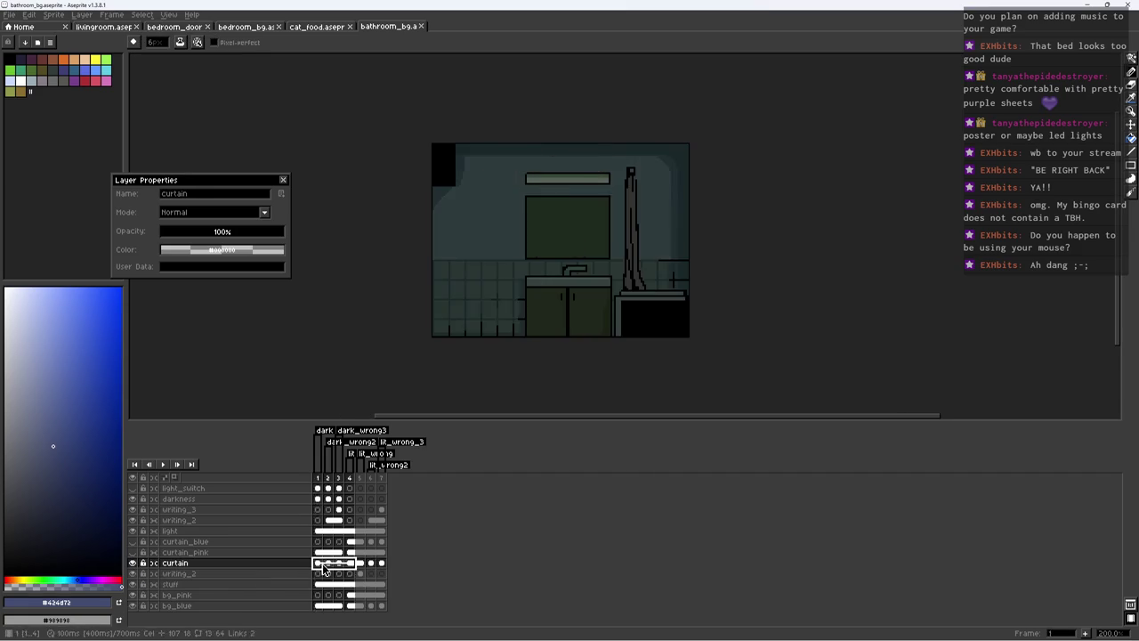
pyautogui.press('Return')
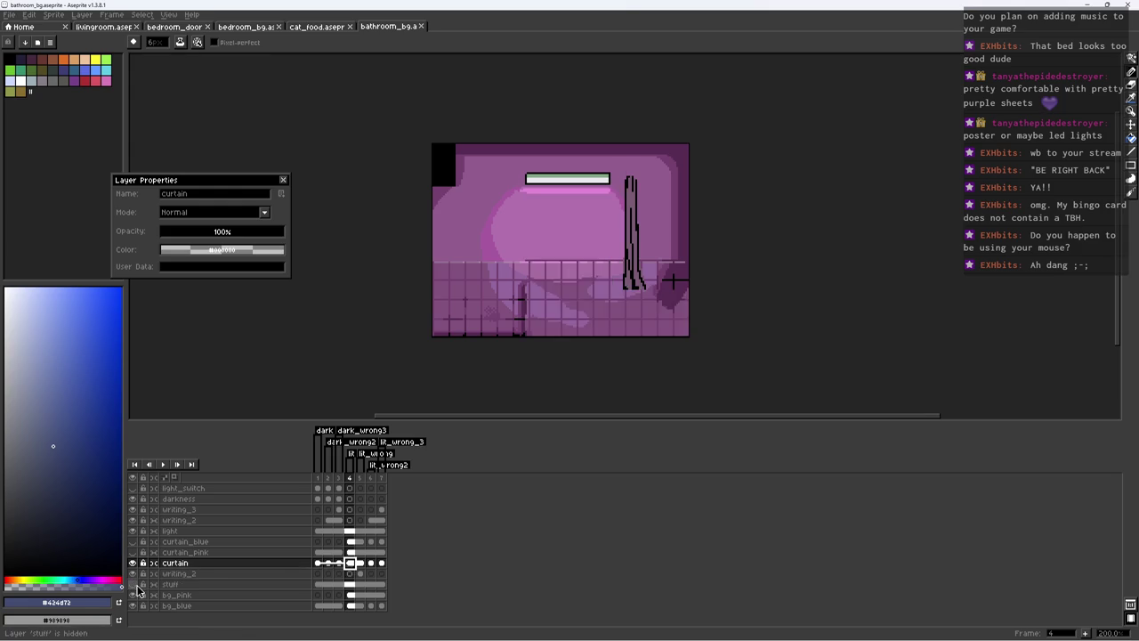
# Step: Move the curtain layer above stuff, merge it down, then undo the merge
pyautogui.moveTo(215, 566); pyautogui.dragTo(189, 580)
pyautogui.rightClick(190, 579)
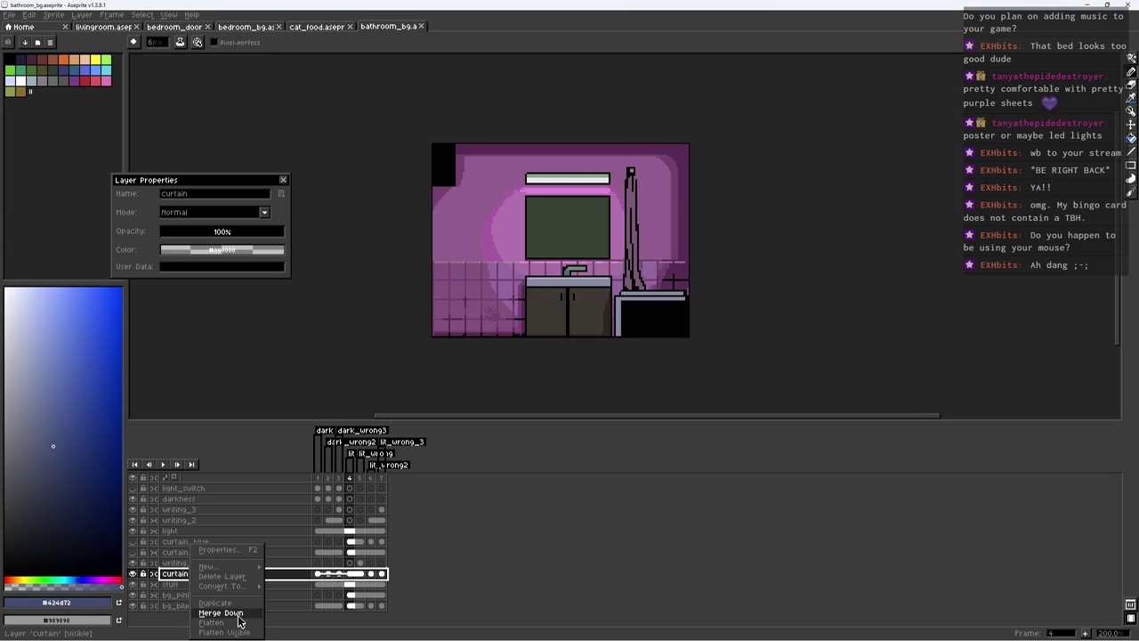
pyautogui.click(239, 620)
pyautogui.moveTo(317, 578)
pyautogui.mouseDown()
pyautogui.moveTo(403, 585)
pyautogui.moveTo(386, 582)
pyautogui.mouseUp()
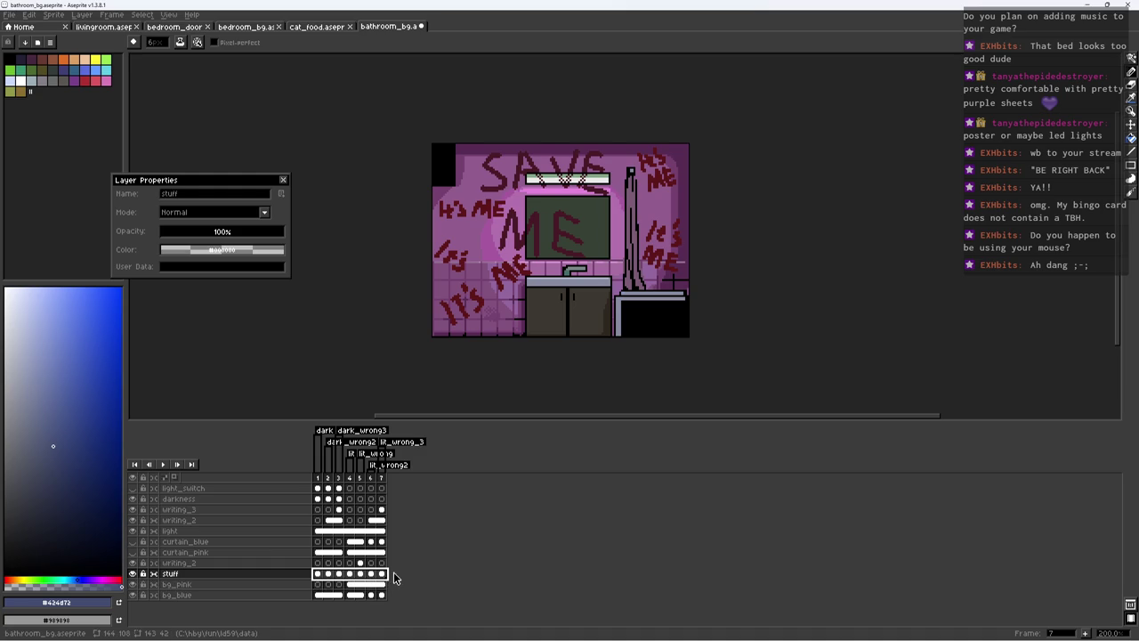
pyautogui.hotkey('ctrl', 'z')
# Step: Select all curtain cels in frames 1–7 and merge curtain down into stuff
pyautogui.click(318, 584)
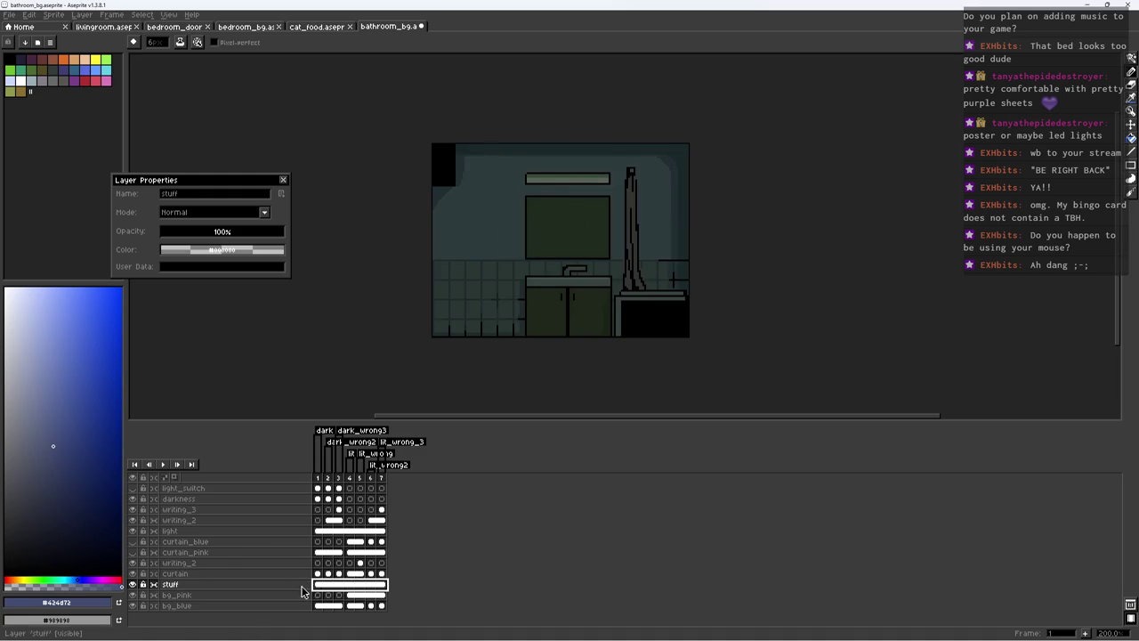
pyautogui.click(381, 584)
pyautogui.moveTo(381, 574); pyautogui.dragTo(318, 576)
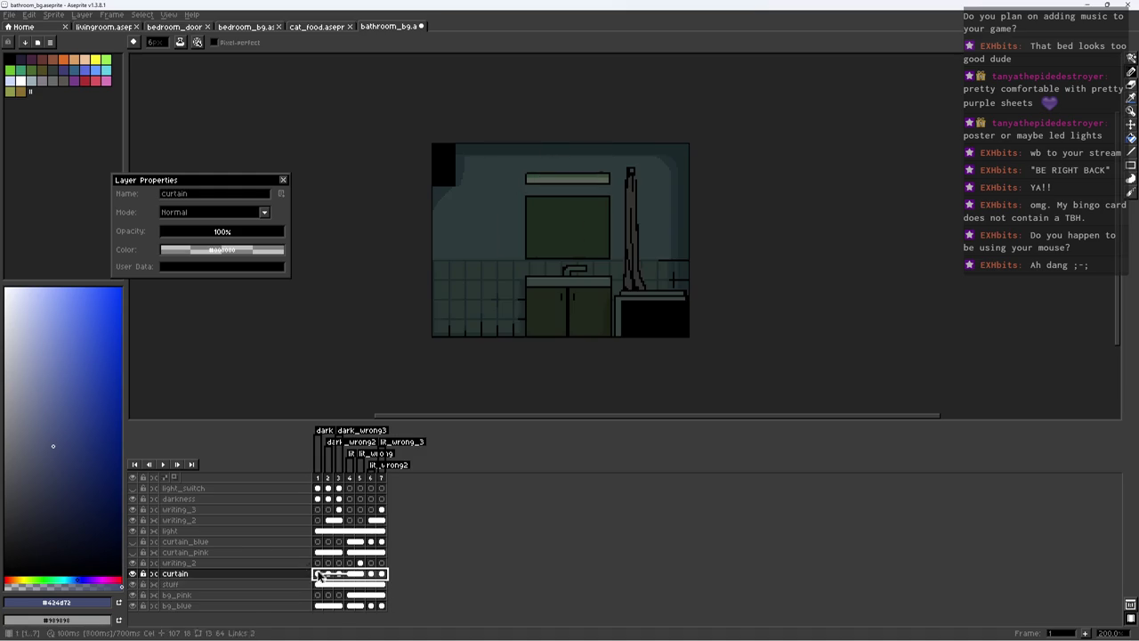
pyautogui.rightClick(304, 577)
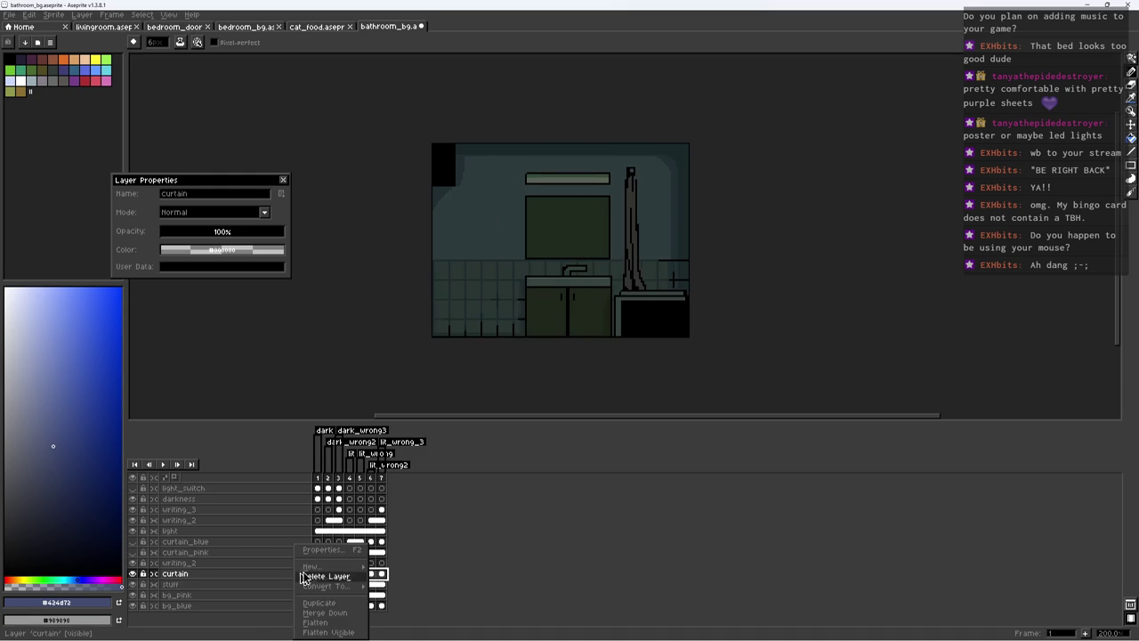
pyautogui.click(325, 612)
pyautogui.moveTo(318, 576); pyautogui.dragTo(382, 575)
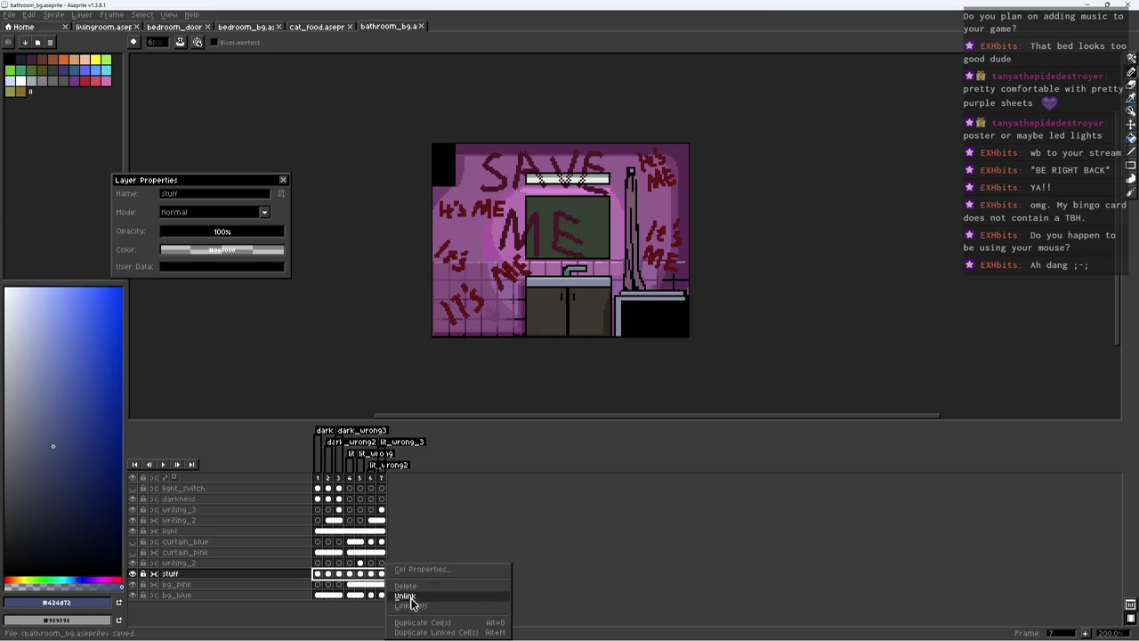
# Step: Save bathroom_bg.aseprite twice with the stuff cels linked across frames 1–7
pyautogui.hotkey('ctrl', 's')
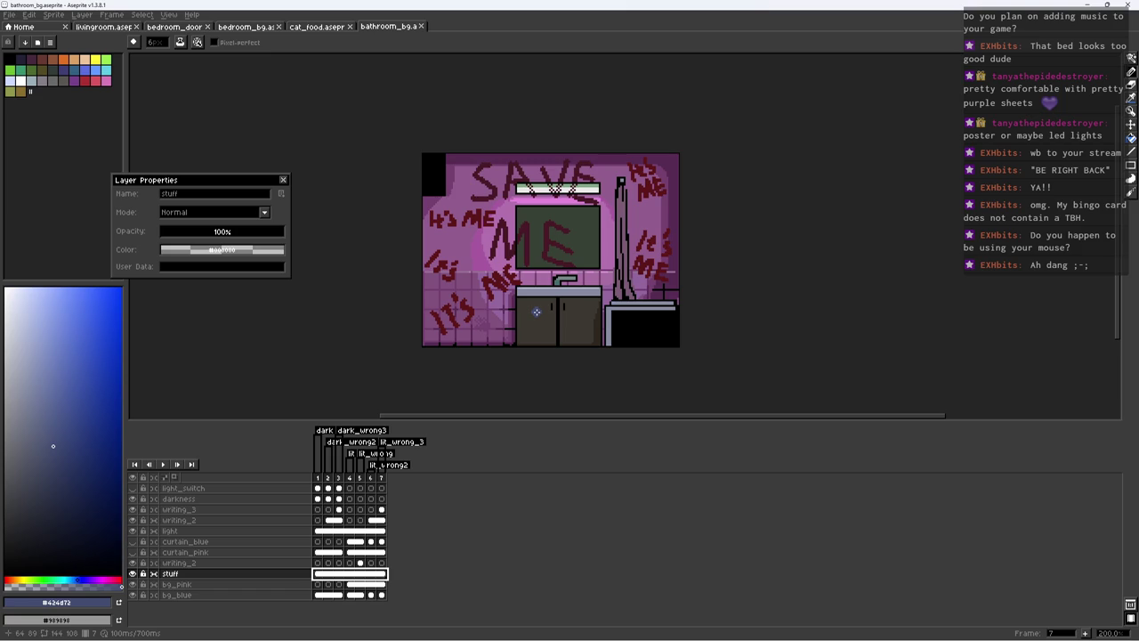
pyautogui.hotkey('ctrl', 's')
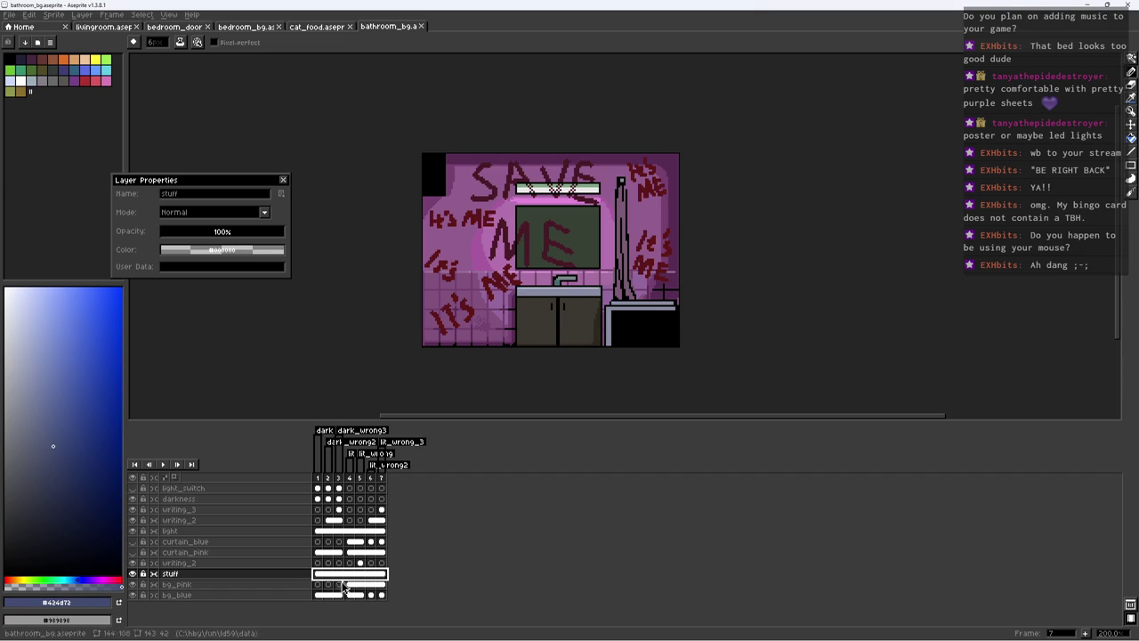
# Step: Hide bg_pink, compare the bg_pink and bg_blue cels in frames 4–7, and save
pyautogui.click(350, 593)
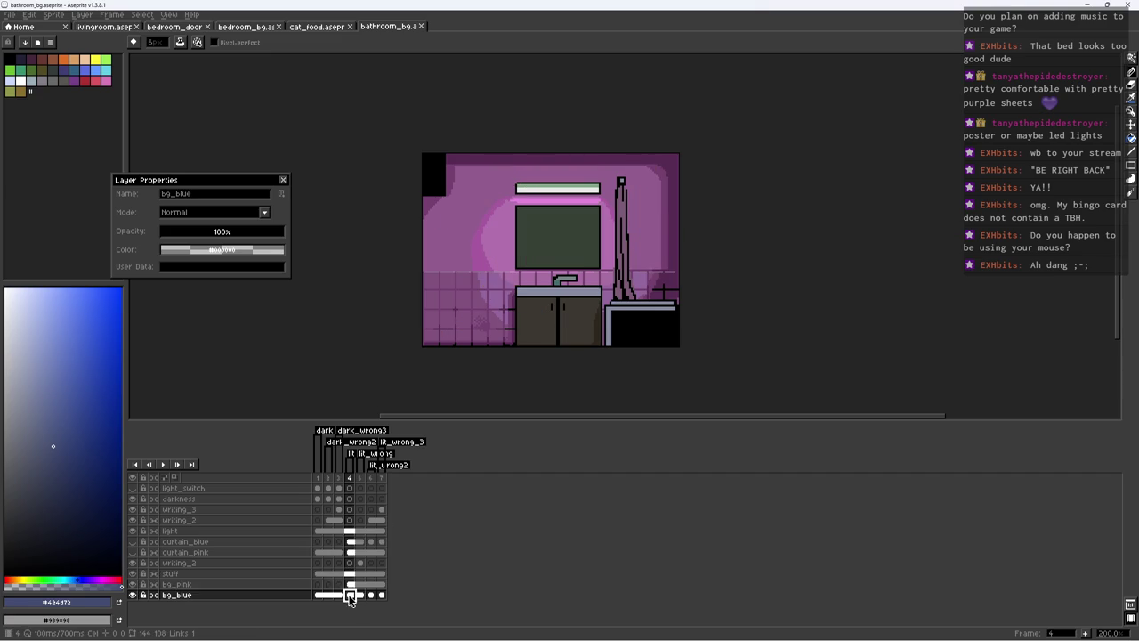
pyautogui.click(132, 584)
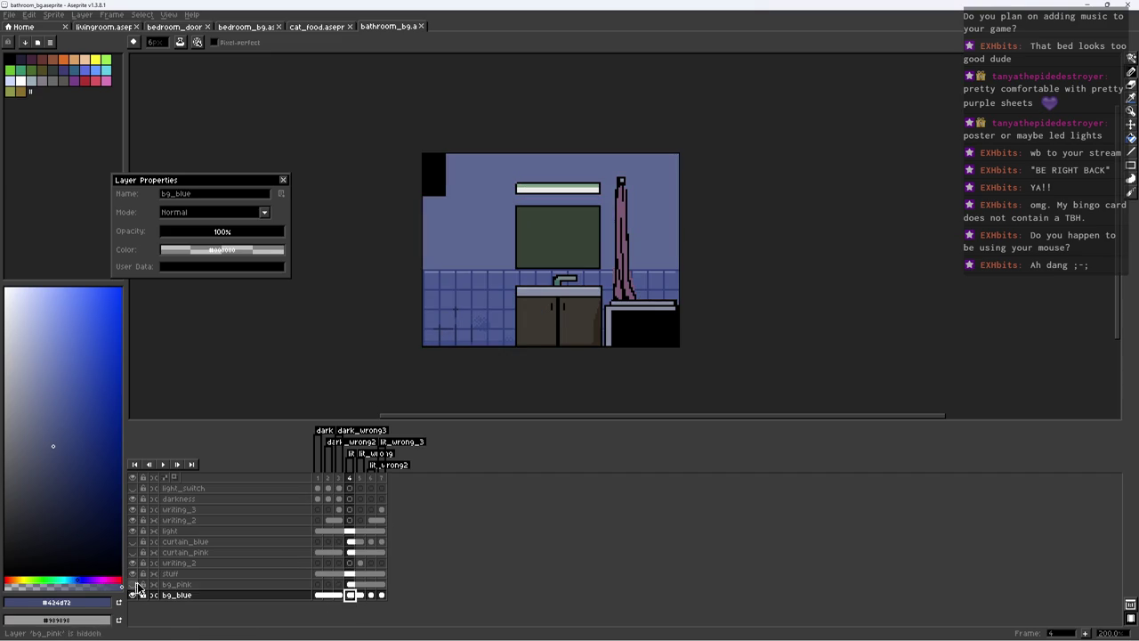
pyautogui.moveTo(350, 584); pyautogui.dragTo(381, 585)
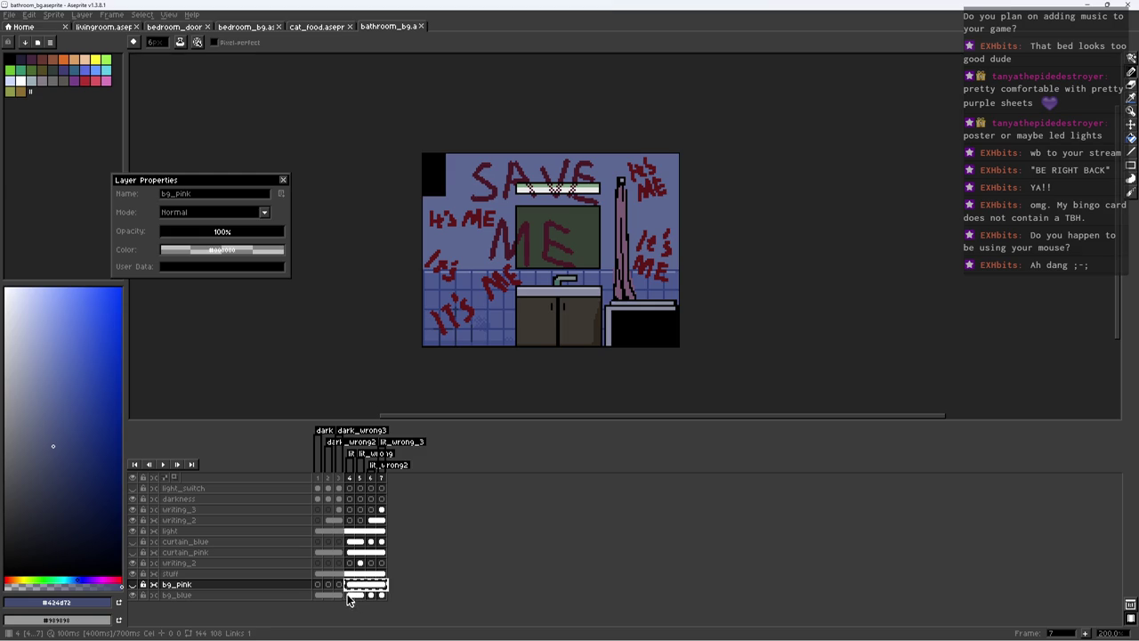
pyautogui.click(351, 594)
pyautogui.moveTo(350, 584); pyautogui.dragTo(381, 585)
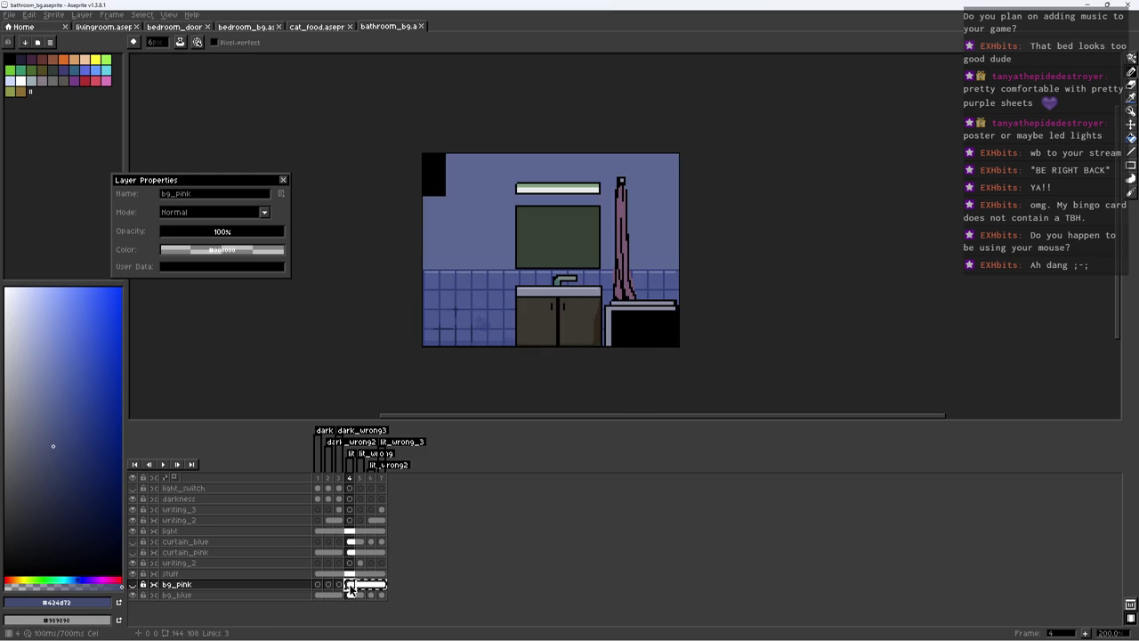
pyautogui.click(349, 595)
pyautogui.hotkey('ctrl', 's')
pyautogui.hscroll(3, 514, 259)
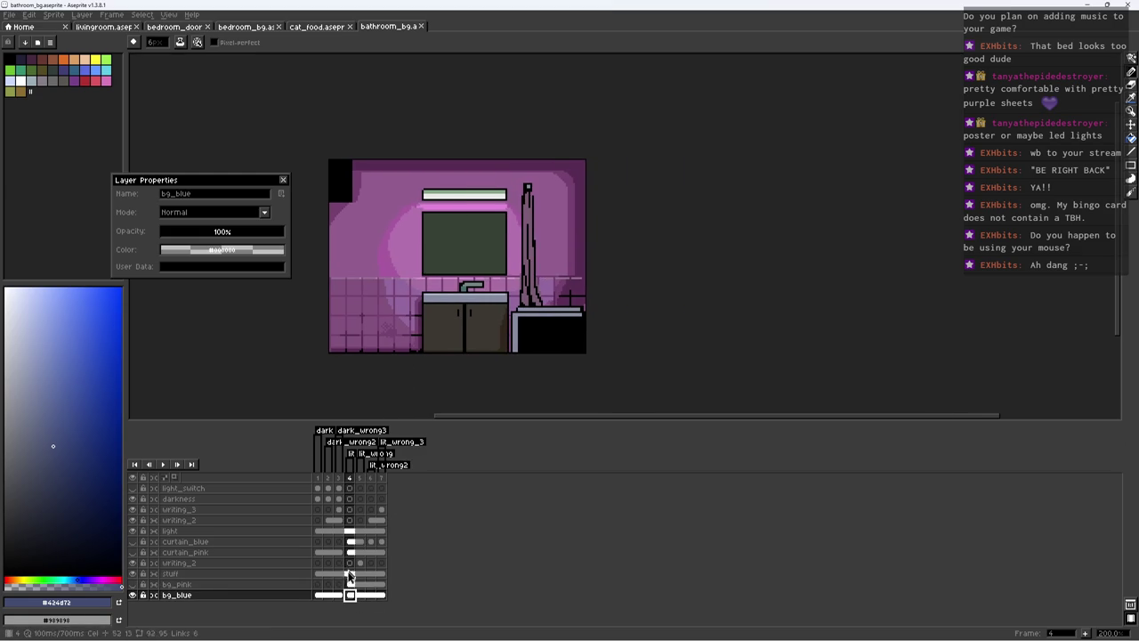
# Step: Toggle the light and darkness layers, then pick dark blue #2a3559 from frame 3's wall
pyautogui.click(133, 531)
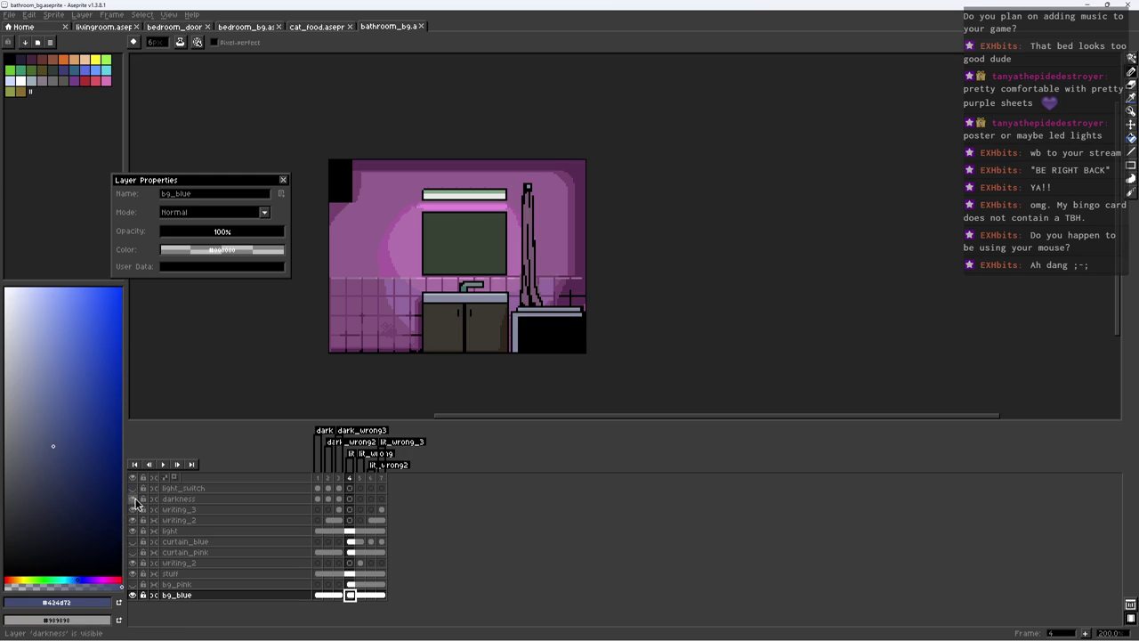
pyautogui.click(133, 498)
pyautogui.click(134, 499)
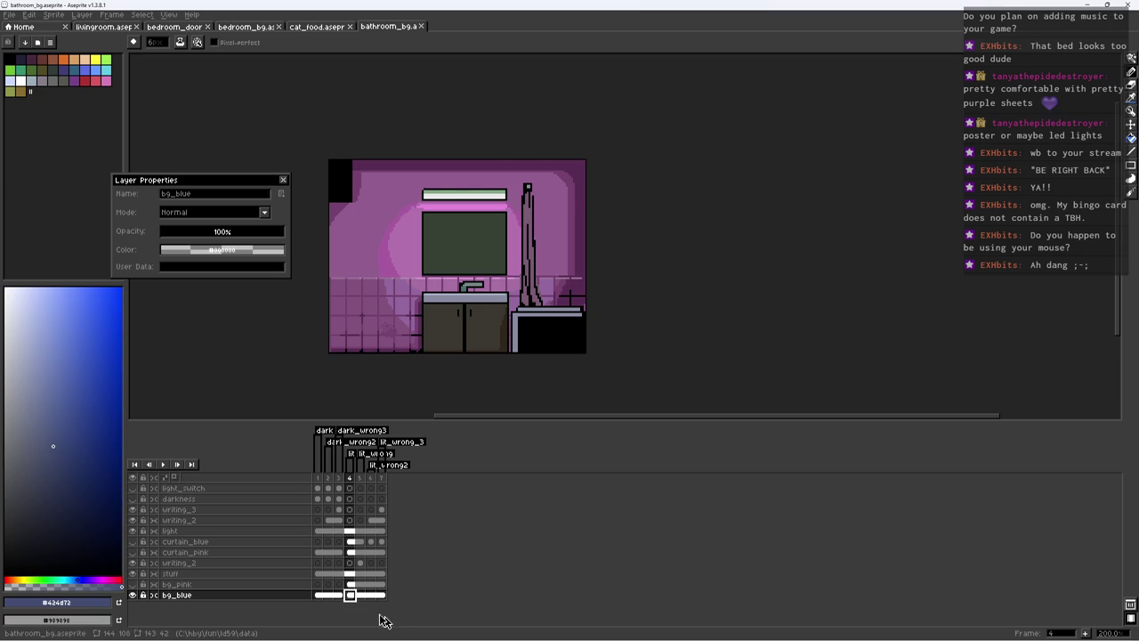
pyautogui.click(338, 595)
pyautogui.scroll(1, 441, 254)
pyautogui.keyDown('alt'); pyautogui.click(637, 197); pyautogui.keyUp('alt')
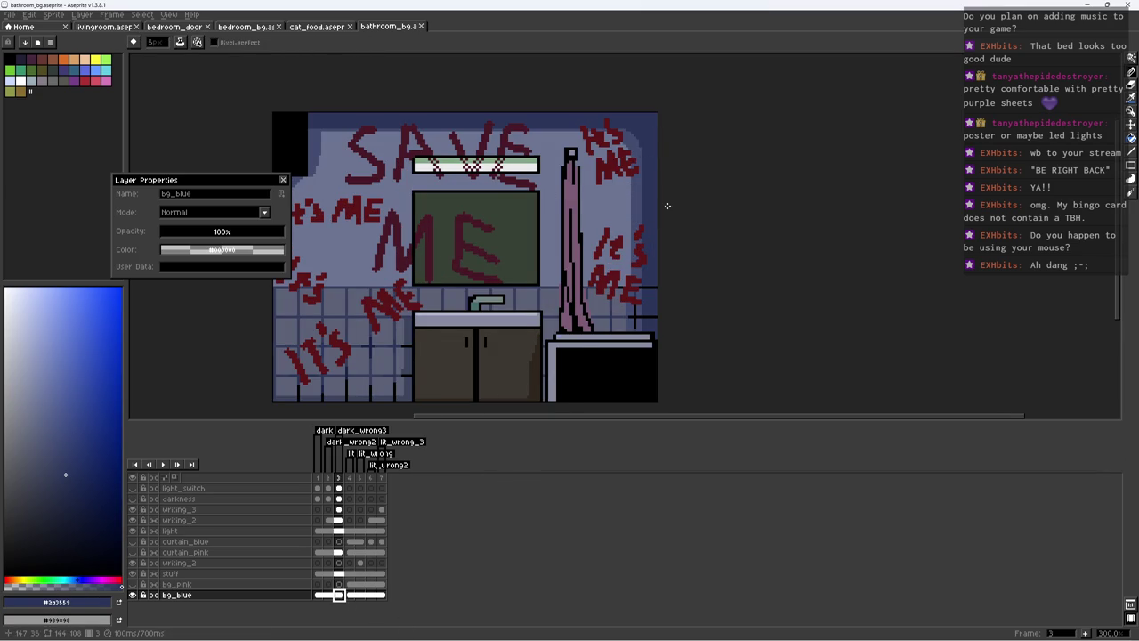
# Step: Sample the wall blue #424d72 from SAVE ME frame 3, then return to pink-lit frame 4
pyautogui.press('.')
pyautogui.press('g')
pyautogui.scroll(-1, 631, 223)
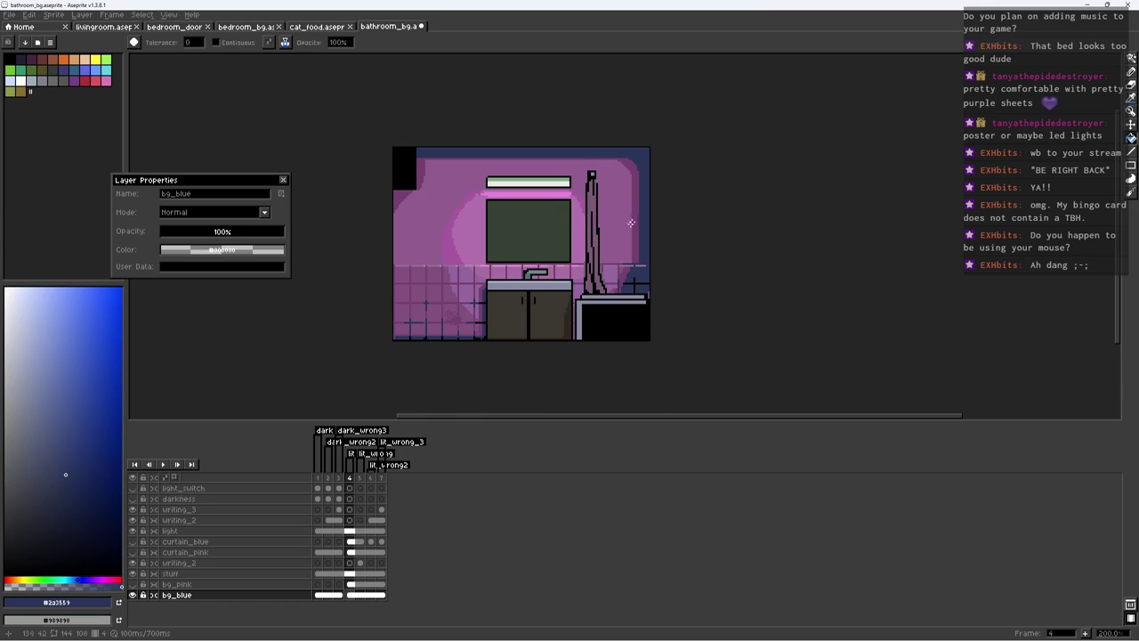
pyautogui.click(338, 594)
pyautogui.press('i')
pyautogui.click(638, 197)
pyautogui.press('g')
pyautogui.click(349, 594)
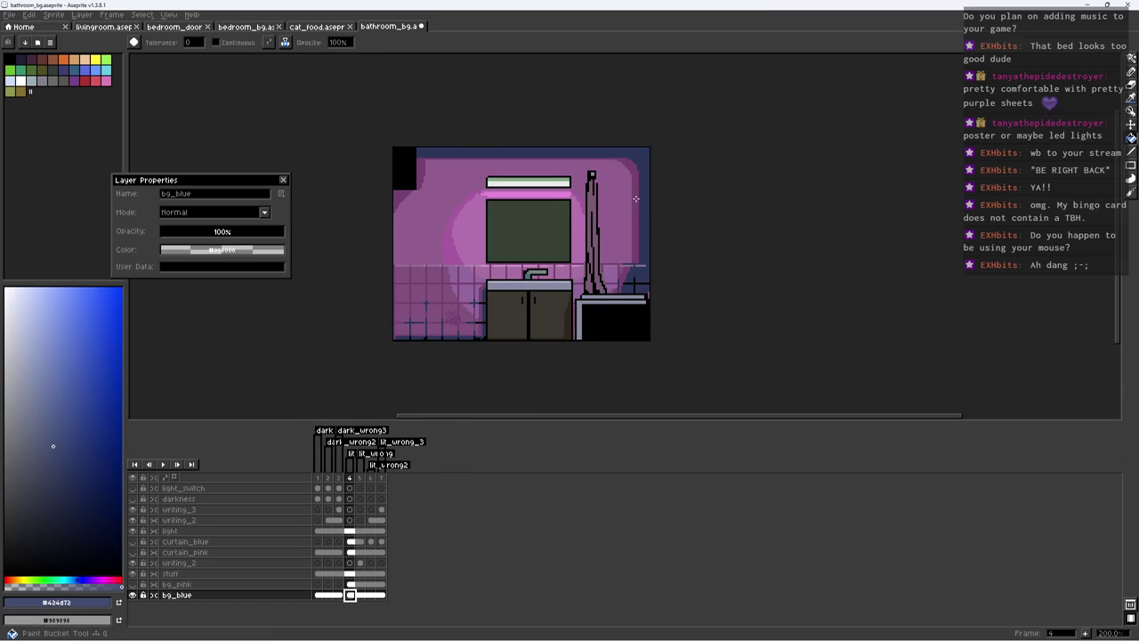
# Step: Sample the grey-blue #5c6277 from frame 3 and compare its red writing with frame 4
pyautogui.click(339, 595)
pyautogui.press('i')
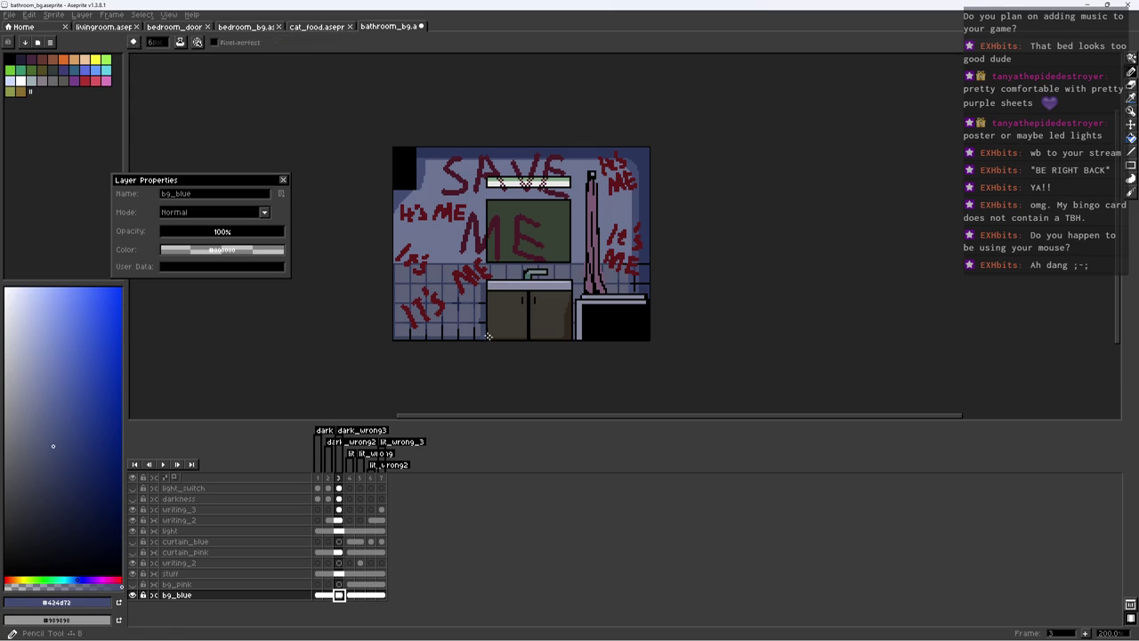
pyautogui.click(510, 266)
pyautogui.press('g')
pyautogui.click(350, 594)
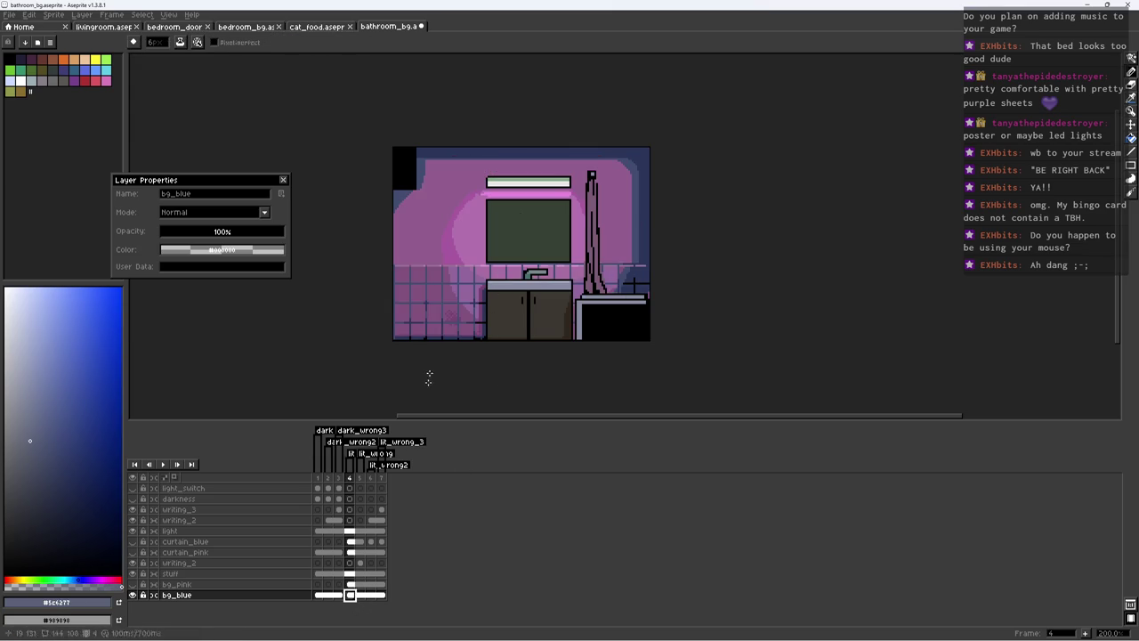
pyautogui.scroll(2, 440, 308)
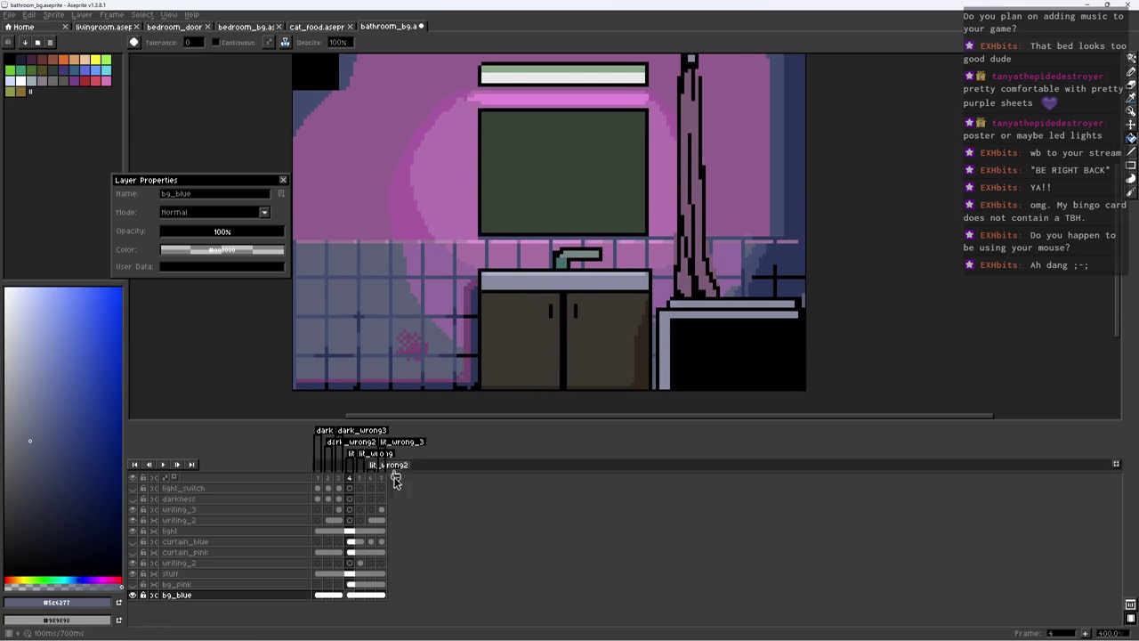
pyautogui.click(340, 594)
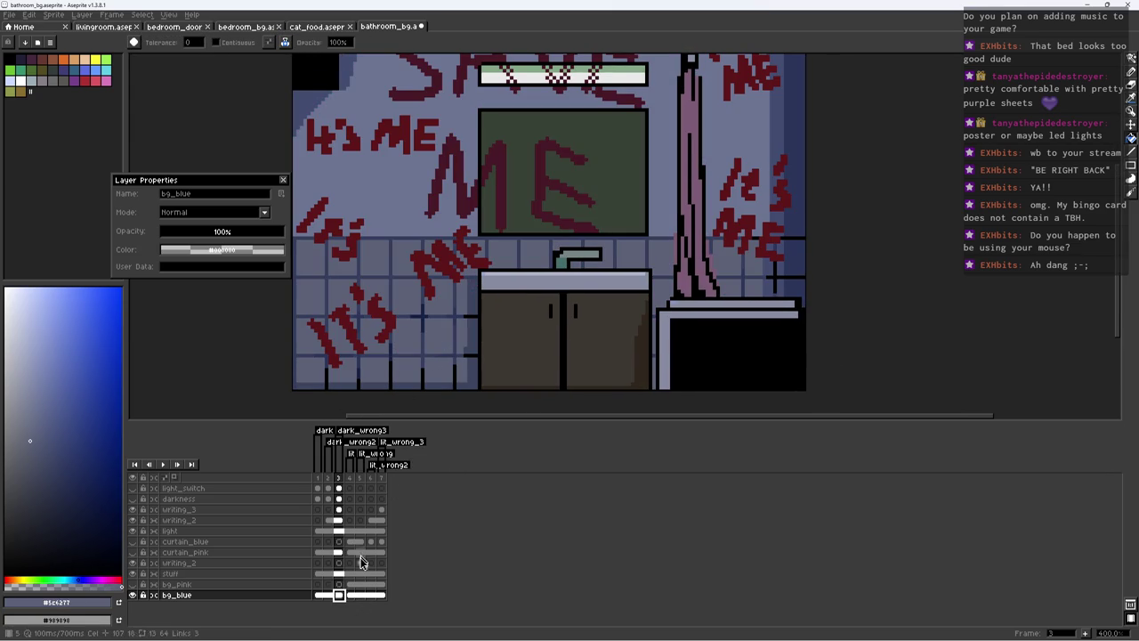
pyautogui.click(351, 594)
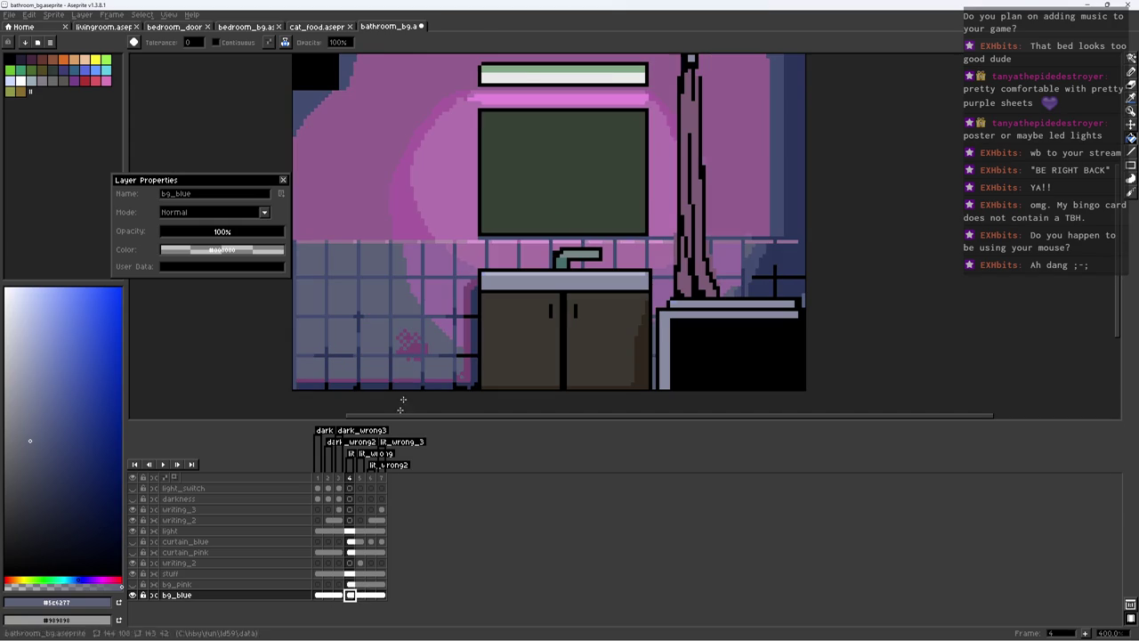
# Step: Magic-wand select the pink lower-left tile areas, carry the selection to frame 3, and choose a blue-grey
pyautogui.press('w')
pyautogui.click(415, 348)
pyautogui.press('-')
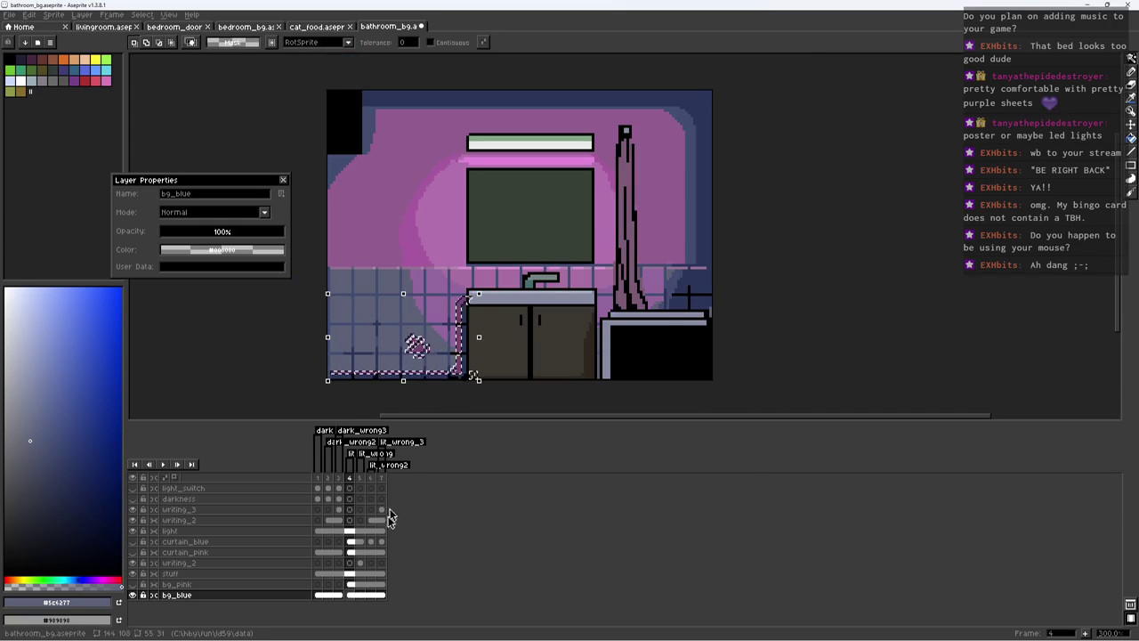
pyautogui.click(338, 594)
pyautogui.hotkey('ctrl', 't')
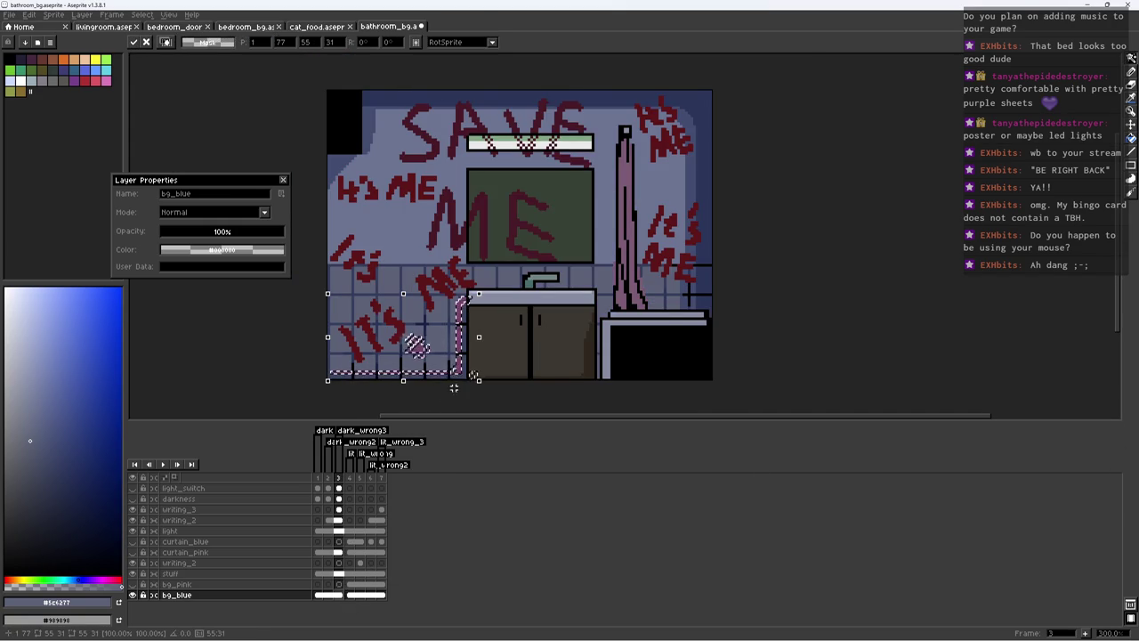
pyautogui.scroll(3, 435, 360)
pyautogui.press('i')
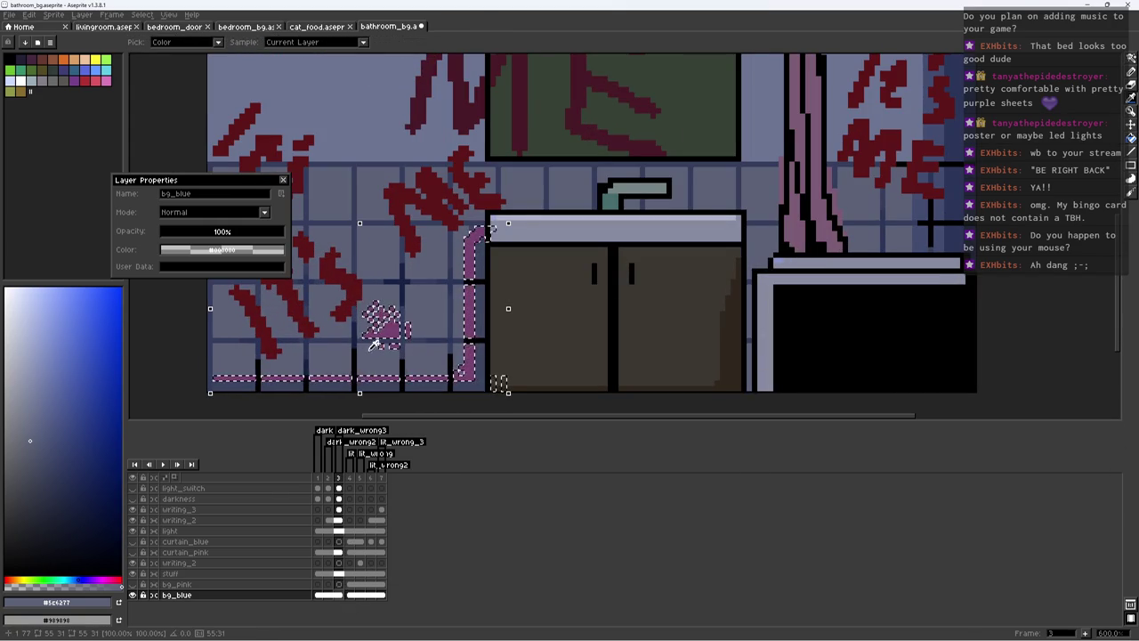
pyautogui.click(401, 329)
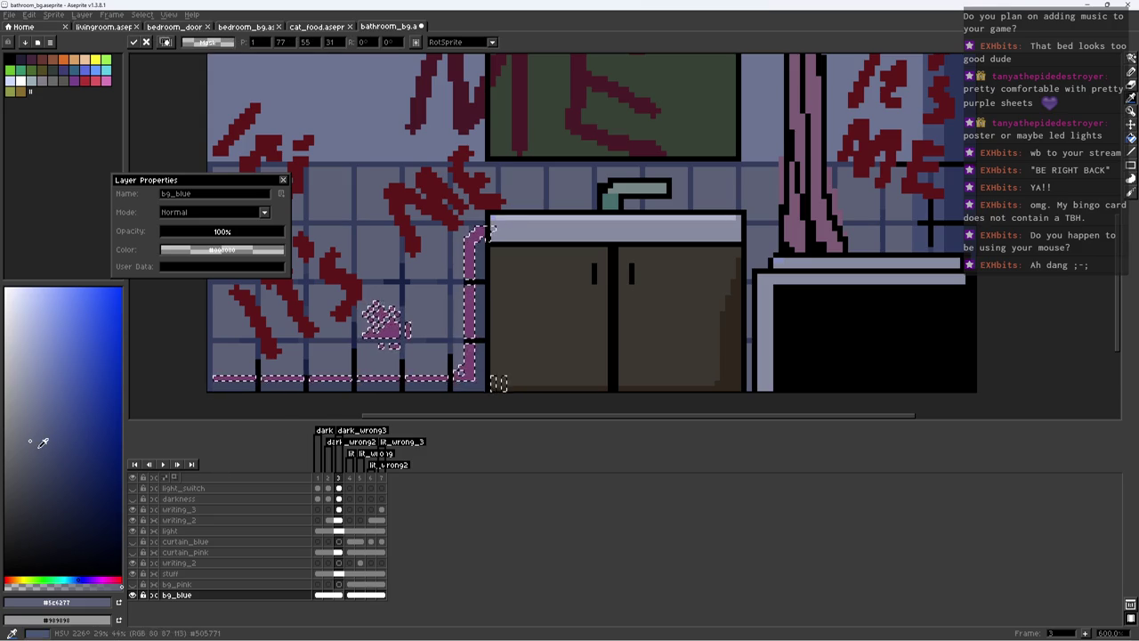
pyautogui.click(43, 453)
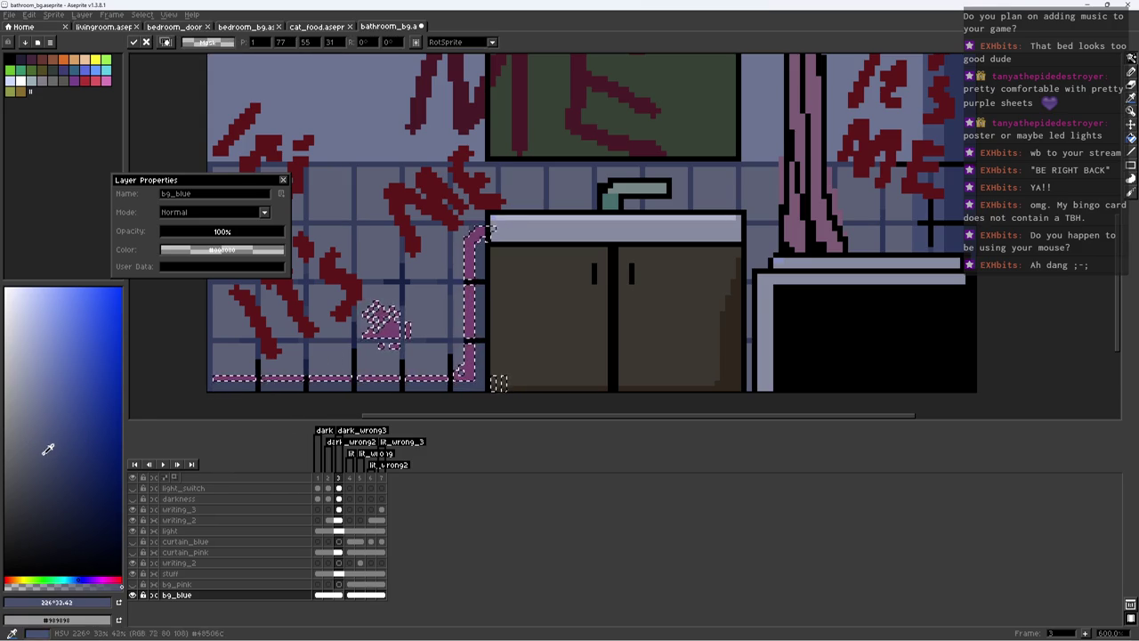
# Step: Bucket-fill the pink splotch with blue-grey and save bathroom_bg.aseprite
pyautogui.press('g')
pyautogui.scroll(-1, 494, 279)
pyautogui.scroll(-1, 495, 279)
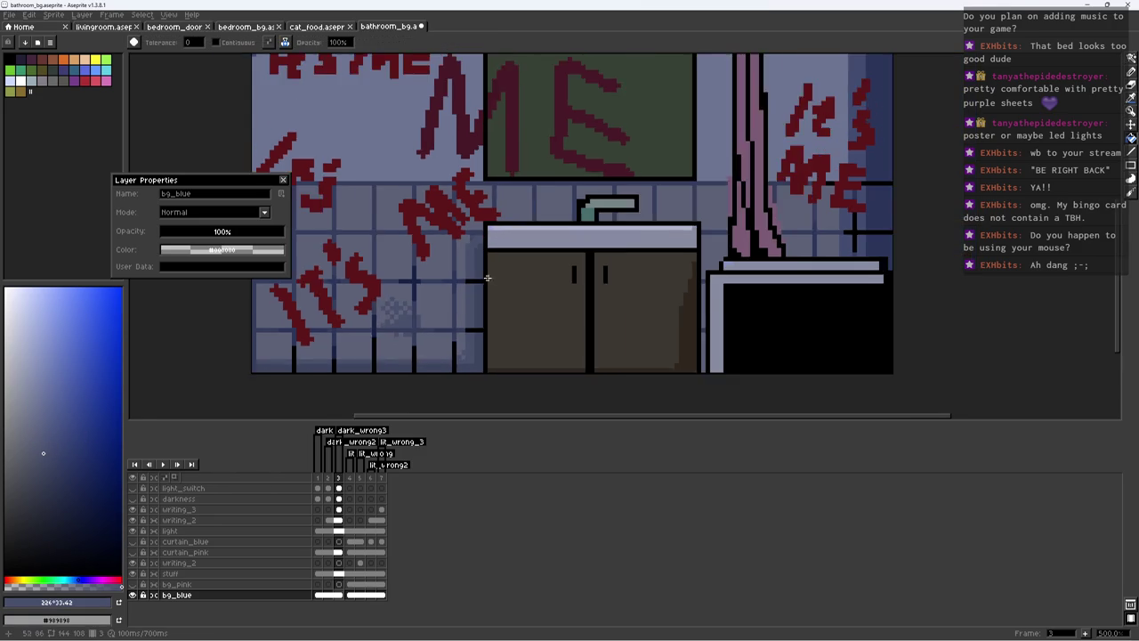
pyautogui.scroll(-3, 495, 279)
pyautogui.scroll(1, 495, 280)
pyautogui.hotkey('ctrl', 's')
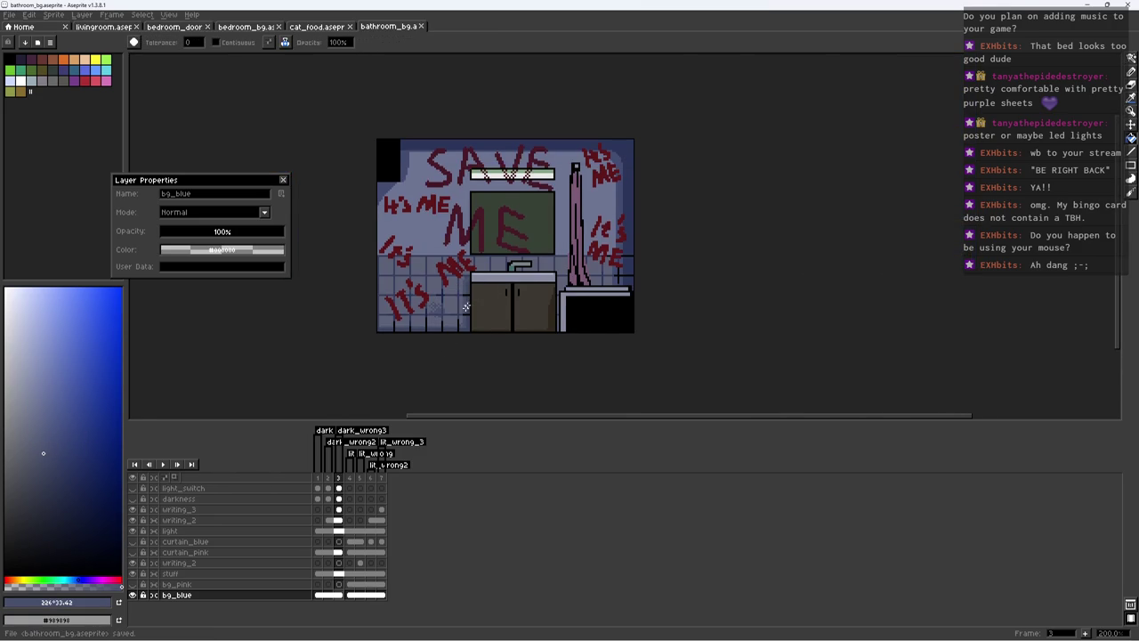
pyautogui.click(353, 596)
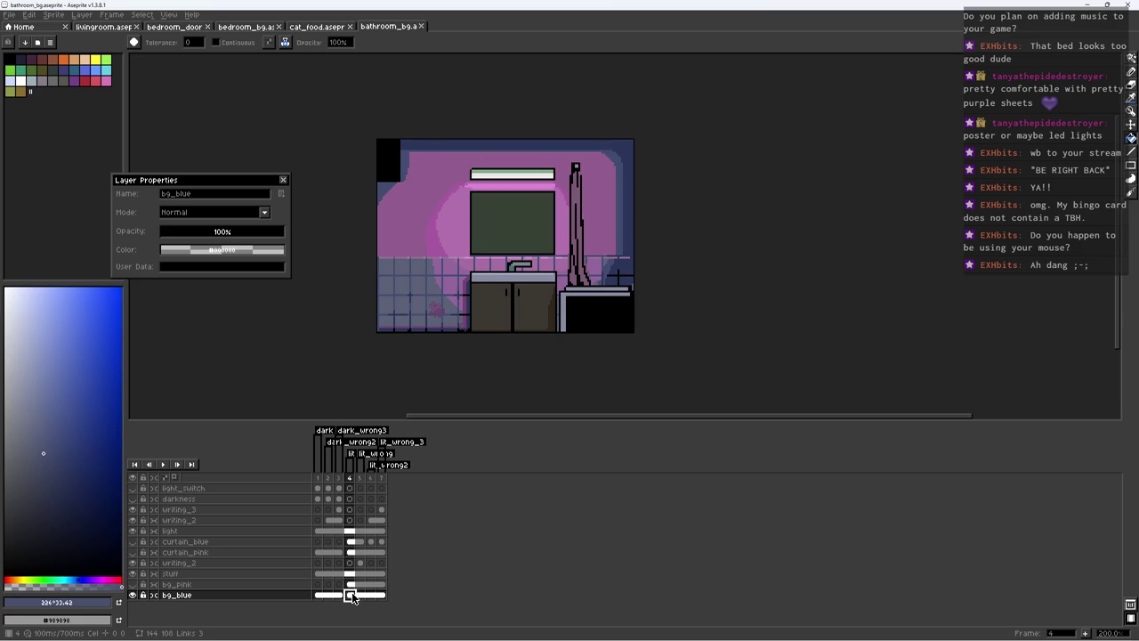
# Step: Fill the pink wall around the mirror in frame 4 with frame 3's blue-grey #6c7492
pyautogui.press('+')
pyautogui.press('+')
pyautogui.hotkey('ctrl', 's')
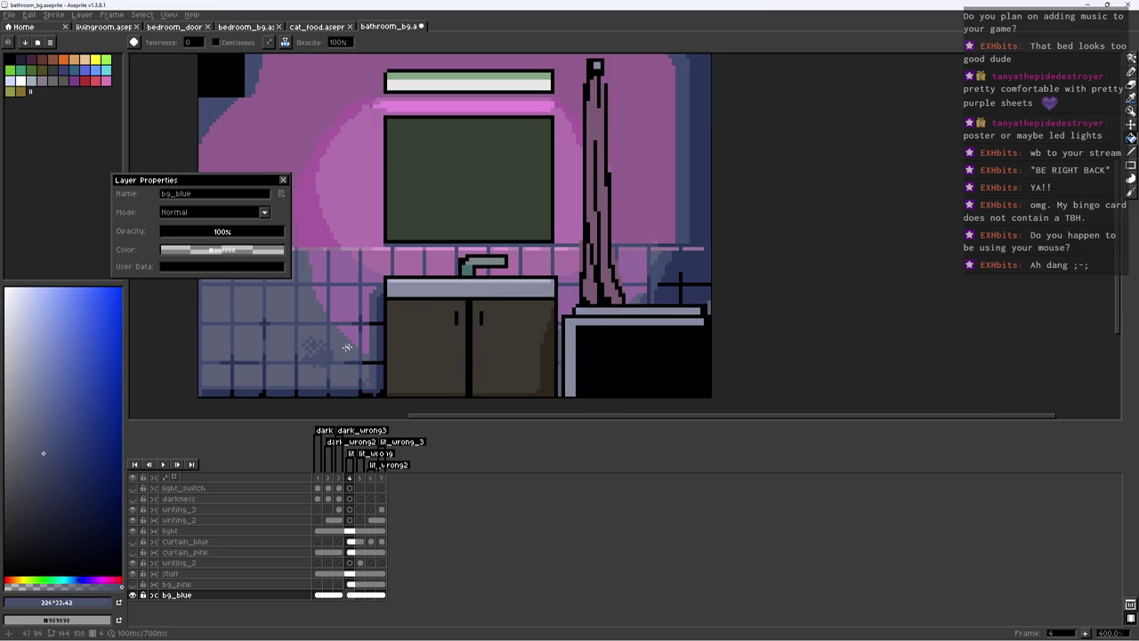
pyautogui.press('+')
pyautogui.keyDown('alt'); pyautogui.click(350, 237); pyautogui.keyUp('alt')
pyautogui.moveTo(350, 237); pyautogui.dragTo(414, 317)
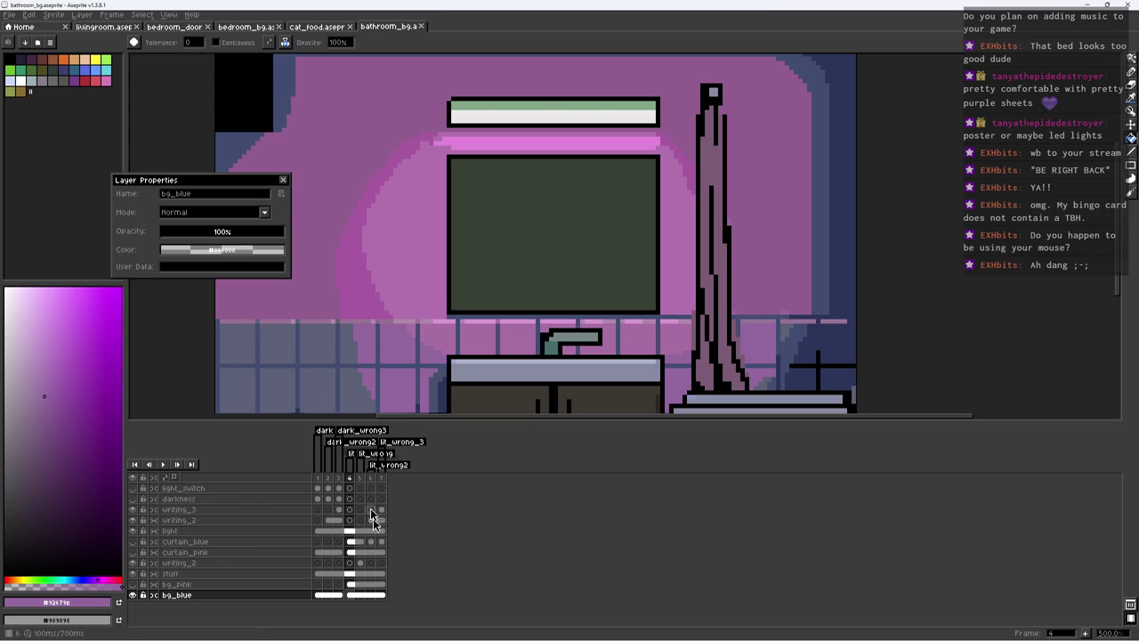
pyautogui.click(338, 594)
pyautogui.keyDown('alt'); pyautogui.click(327, 285); pyautogui.keyUp('alt')
pyautogui.click(350, 594)
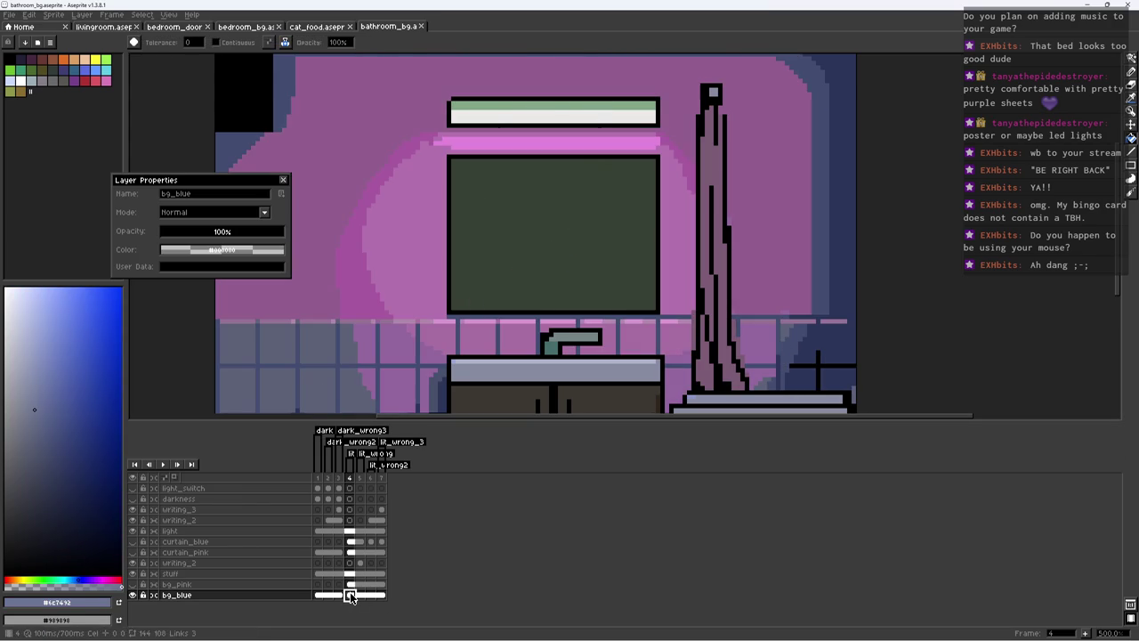
pyautogui.click(336, 287)
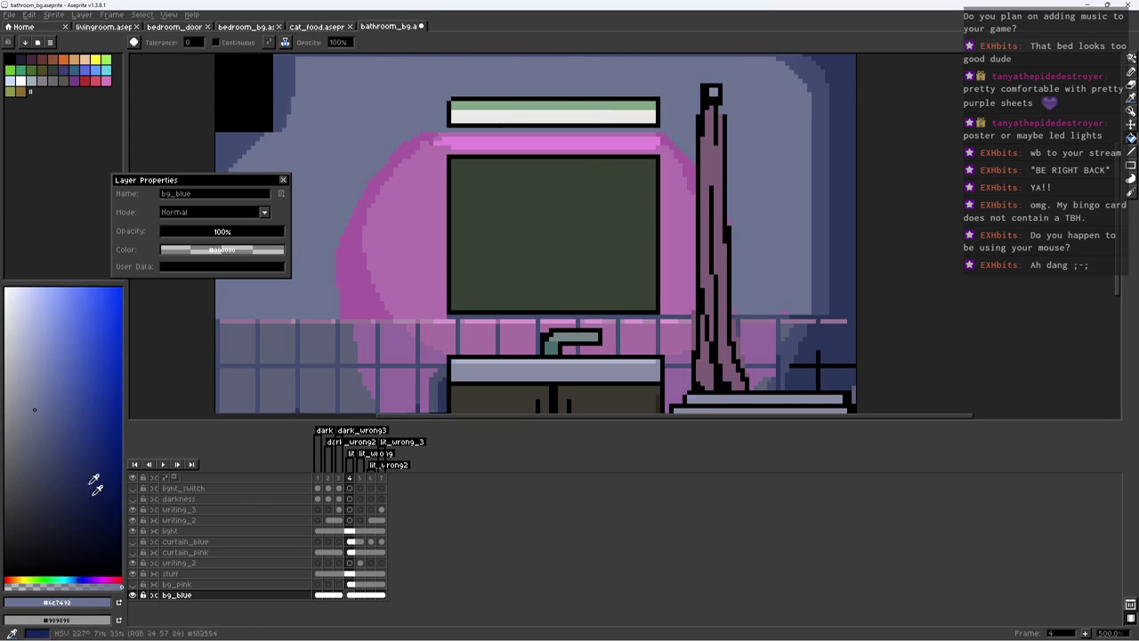
# Step: Fill the mirror glow with violet, then refill it with a bluer shade
pyautogui.click(94, 580)
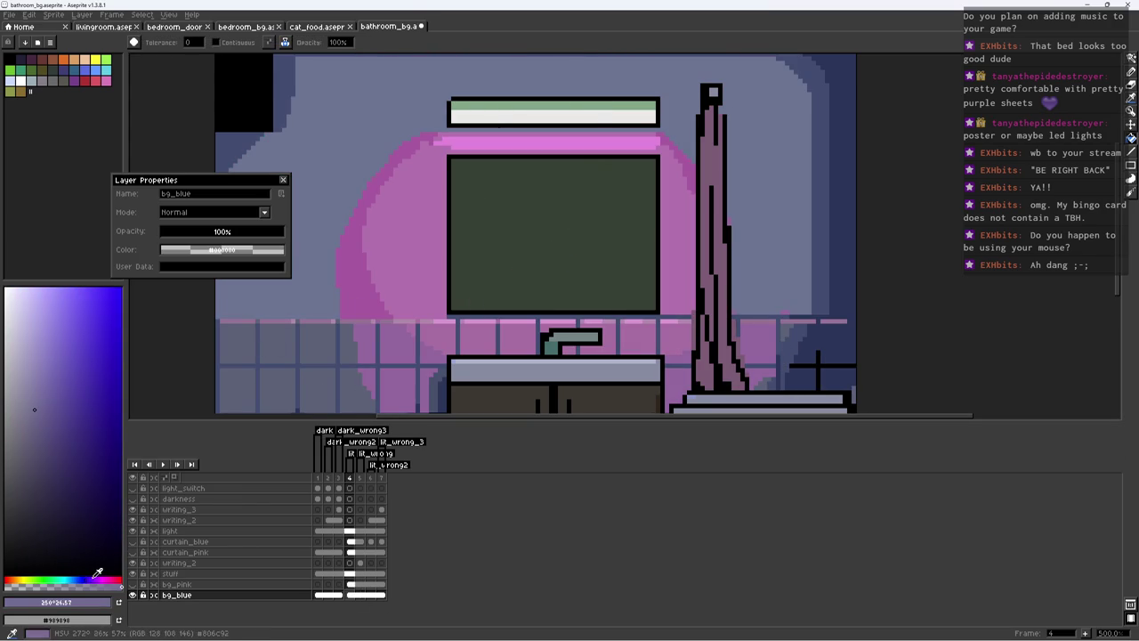
pyautogui.click(55, 387)
pyautogui.click(428, 260)
pyautogui.click(62, 355)
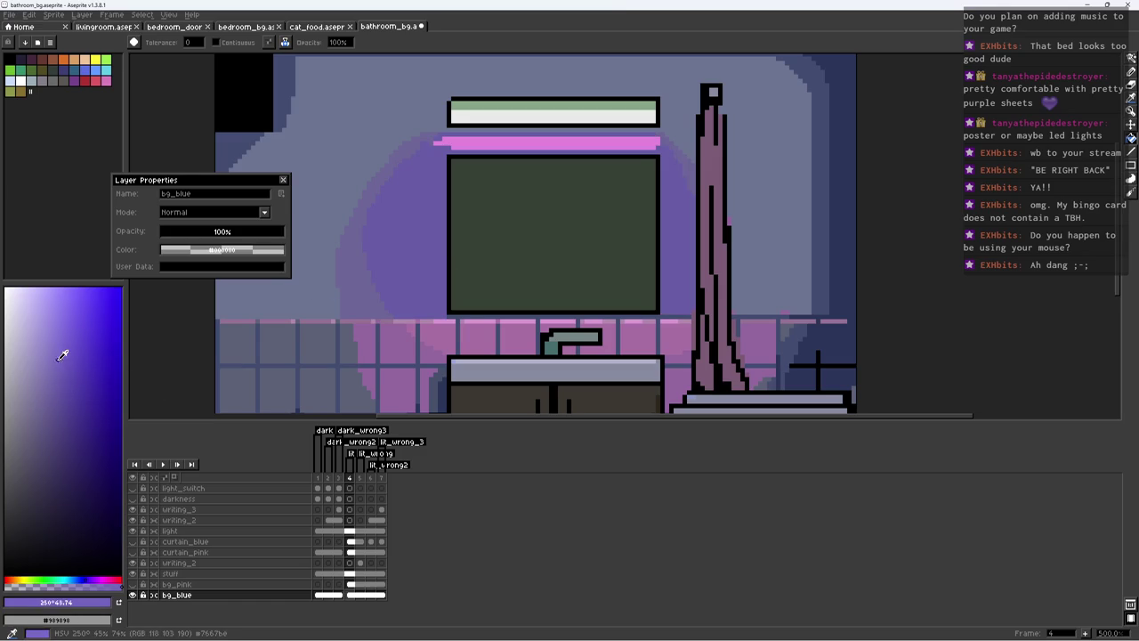
pyautogui.keyDown('alt'); pyautogui.click(310, 369); pyautogui.keyUp('alt')
pyautogui.click(55, 370)
pyautogui.click(408, 256)
pyautogui.scroll(-3, 407, 256)
pyautogui.scroll(2, 379, 254)
# Step: Refill the mirror glow with lighter blue #8899bd and its left side with mid blue #737faa
pyautogui.click(56, 393)
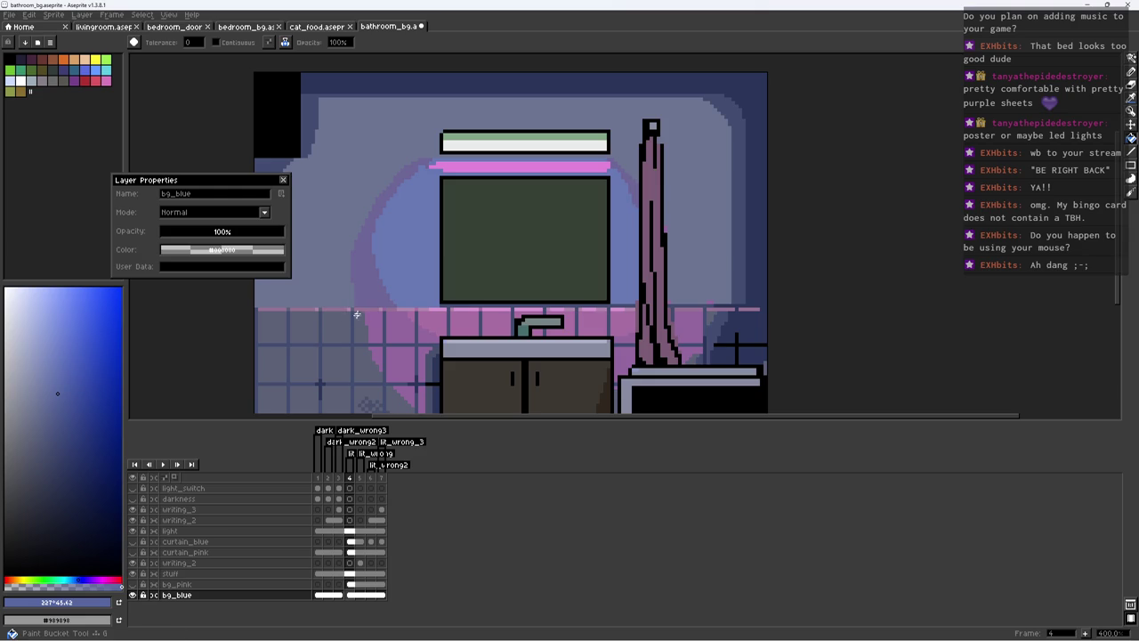
pyautogui.scroll(-1, 358, 290)
pyautogui.scroll(1, 358, 290)
pyautogui.keyDown('alt'); pyautogui.click(263, 299); pyautogui.keyUp('alt')
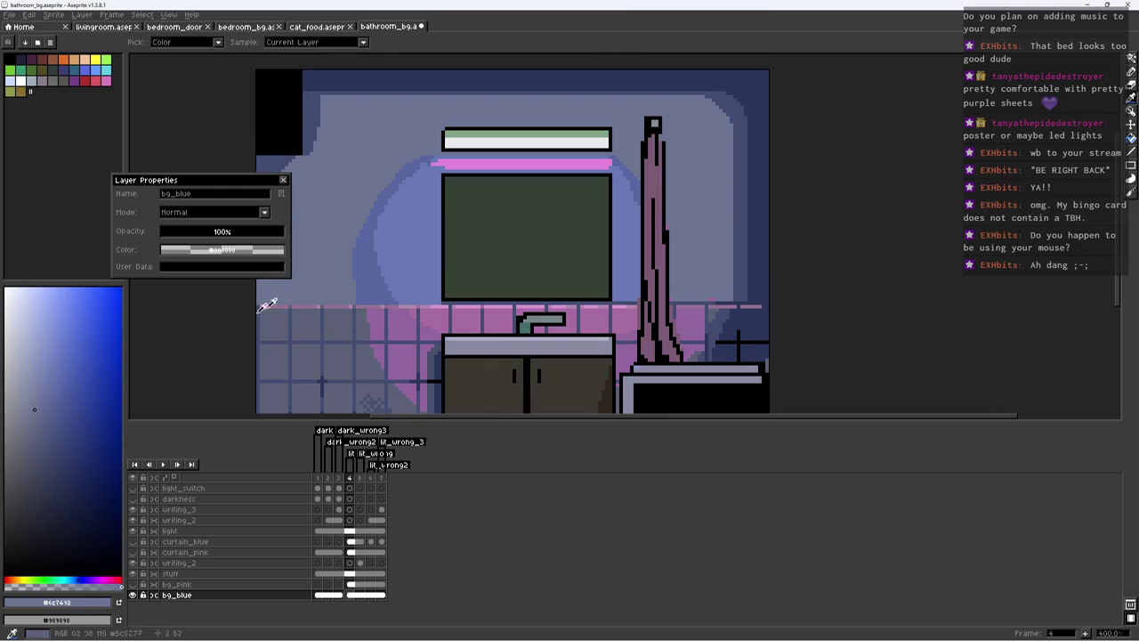
pyautogui.click(36, 361)
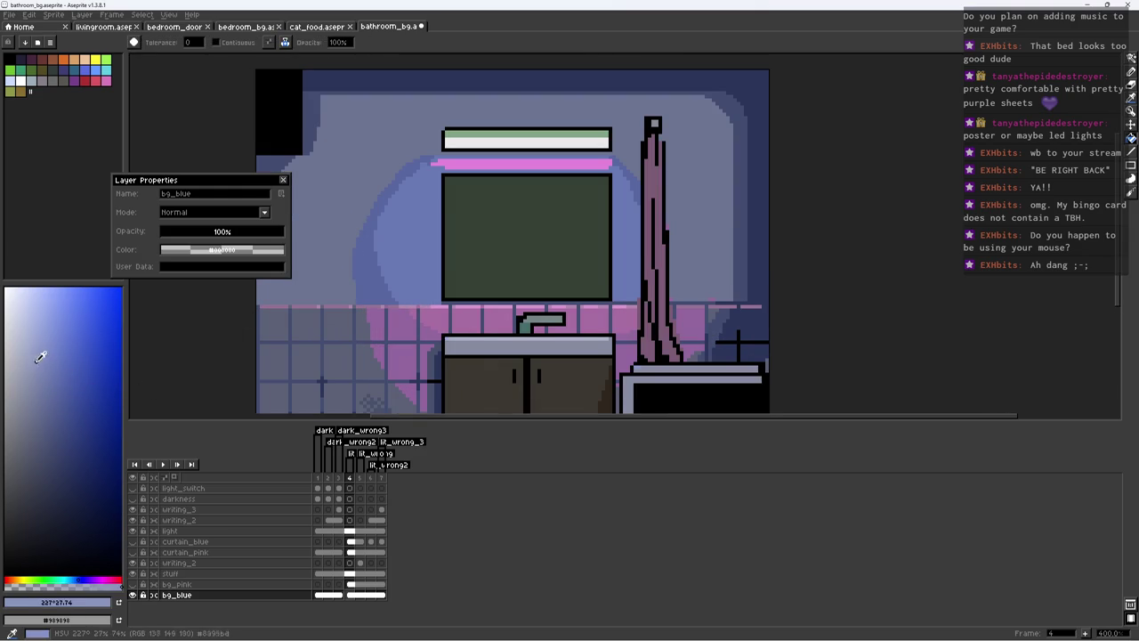
pyautogui.click(418, 263)
pyautogui.click(47, 377)
pyautogui.click(370, 264)
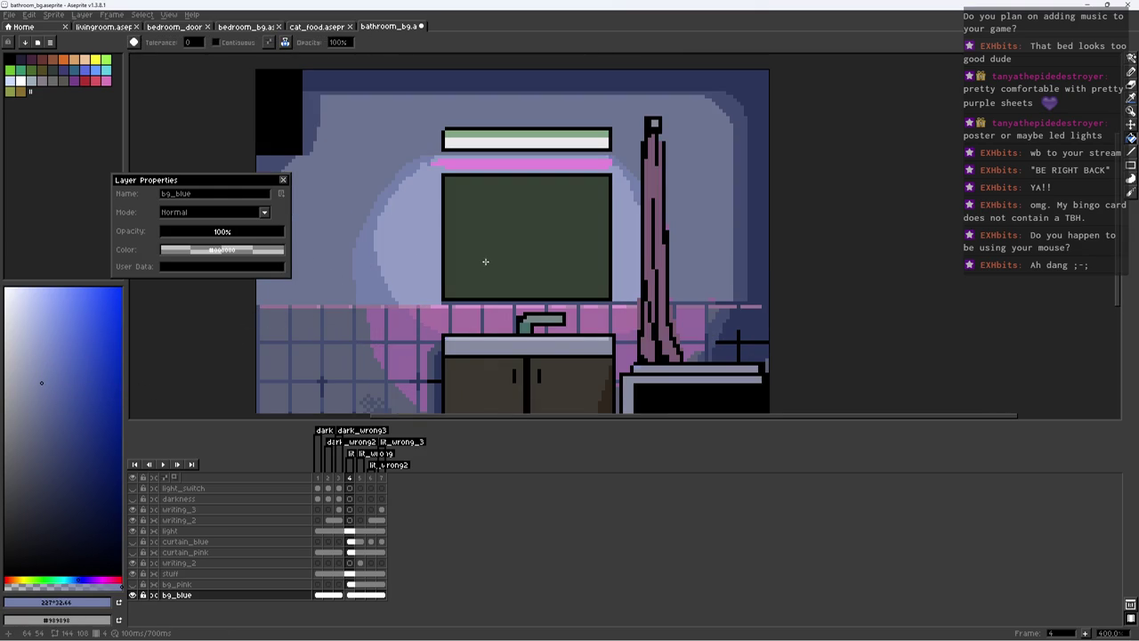
pyautogui.scroll(-3, 485, 261)
pyautogui.scroll(2, 485, 195)
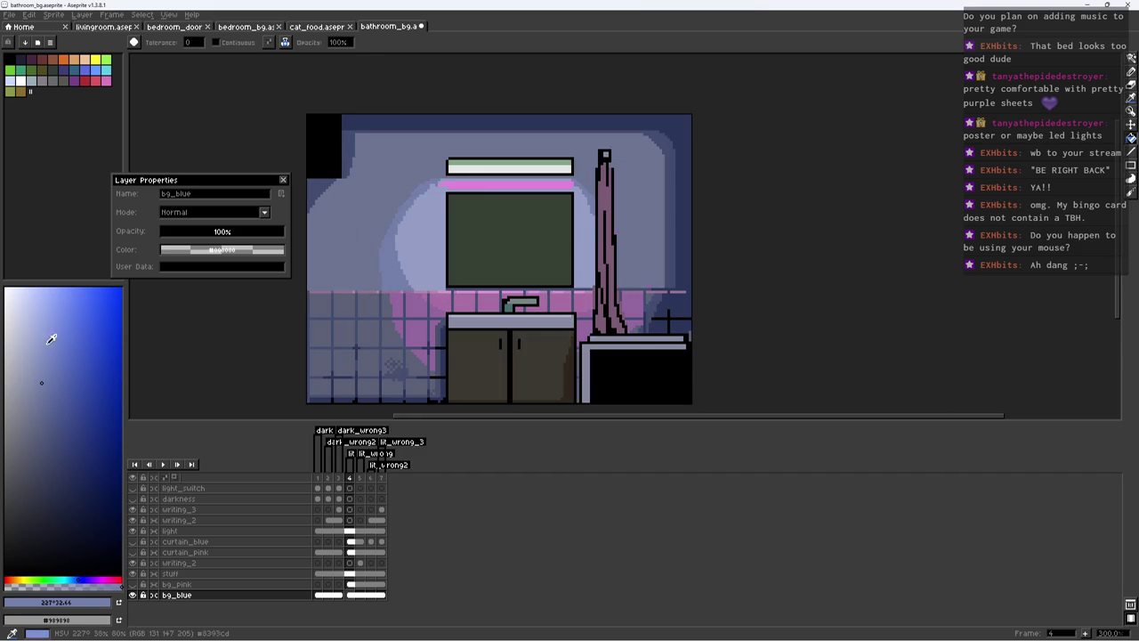
# Step: Fill the pink strip under the light with a pale, slightly brighter blue
pyautogui.moveTo(49, 343); pyautogui.dragTo(34, 335)
pyautogui.click(487, 182)
pyautogui.scroll(-1, 472, 194)
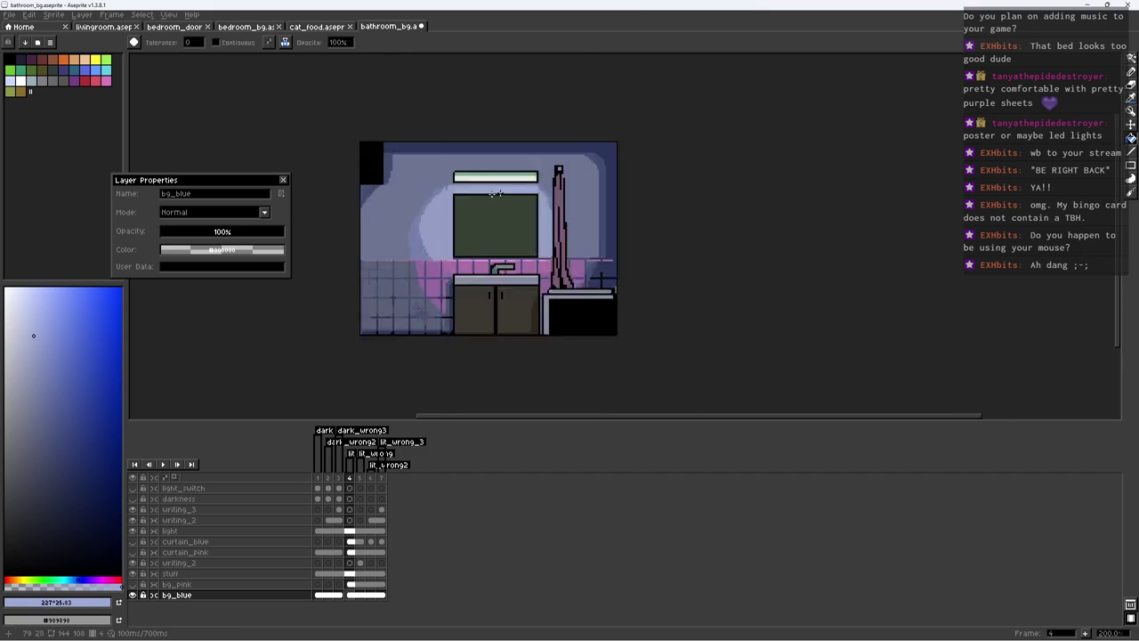
pyautogui.scroll(3, 488, 193)
pyautogui.click(35, 310)
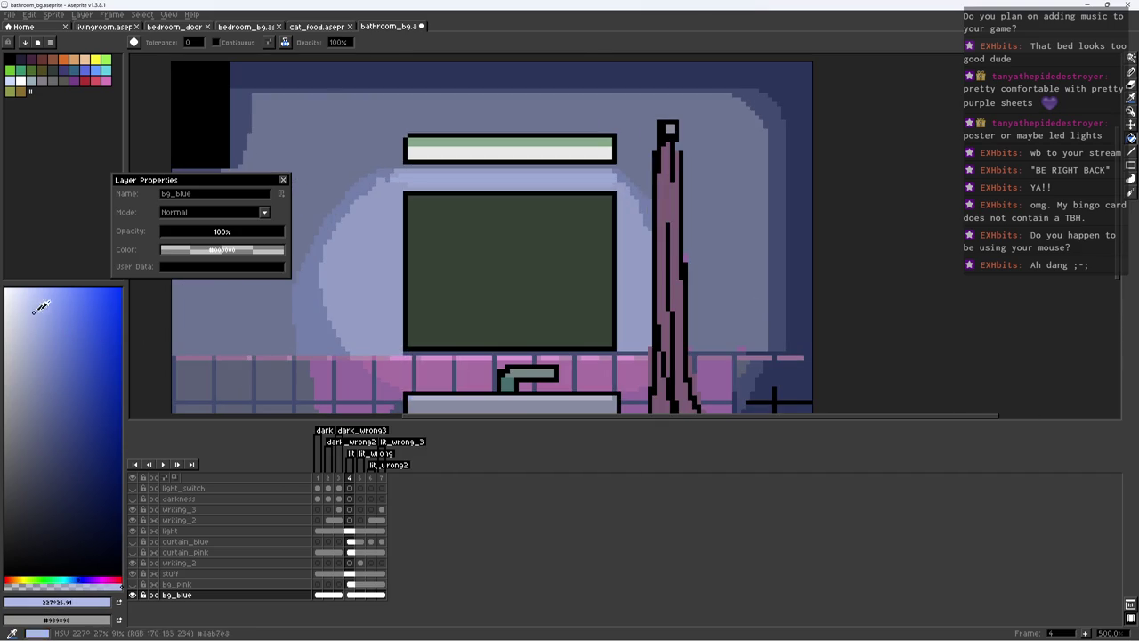
pyautogui.click(428, 181)
# Step: Fill the pink tiles behind the sink with a medium blue
pyautogui.press('i')
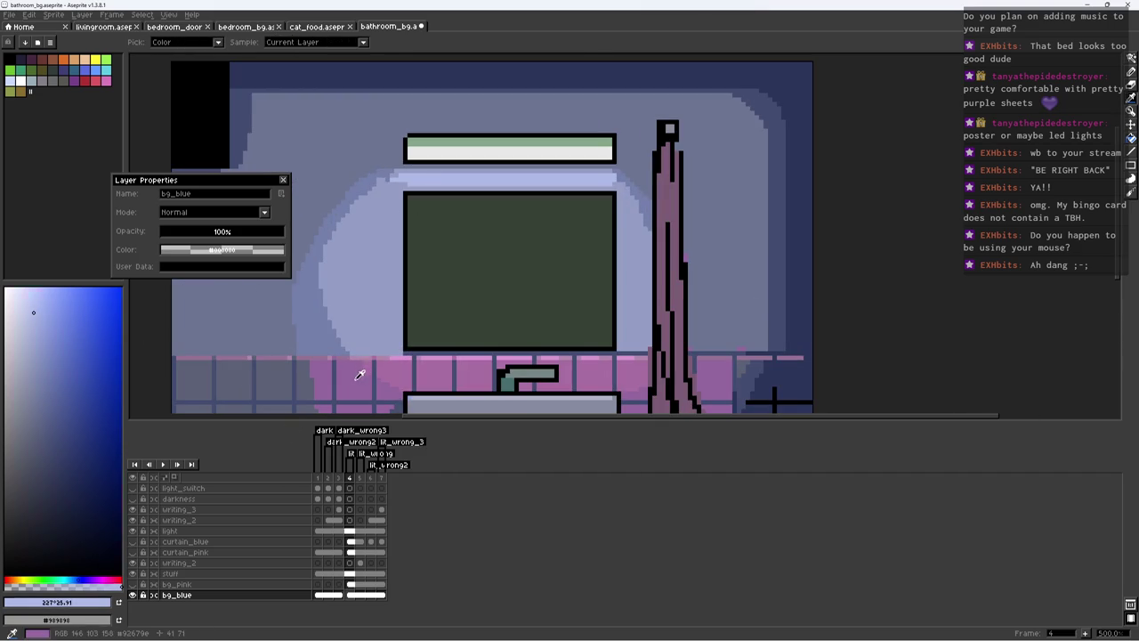
pyautogui.click(356, 376)
pyautogui.click(80, 580)
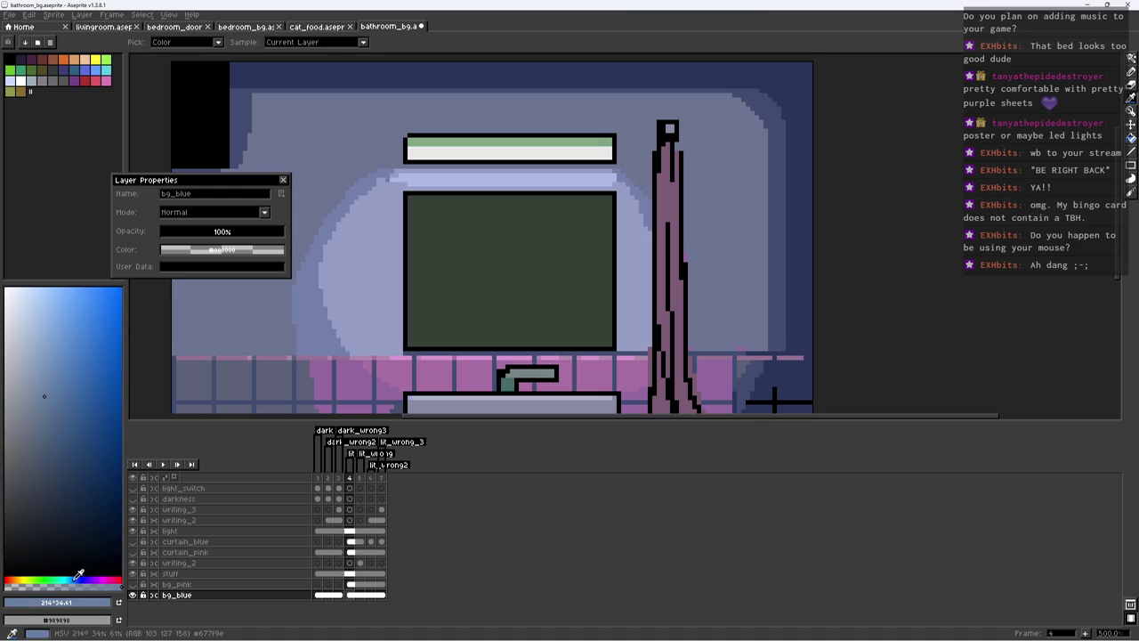
pyautogui.press('g')
pyautogui.moveTo(347, 326); pyautogui.dragTo(352, 294)
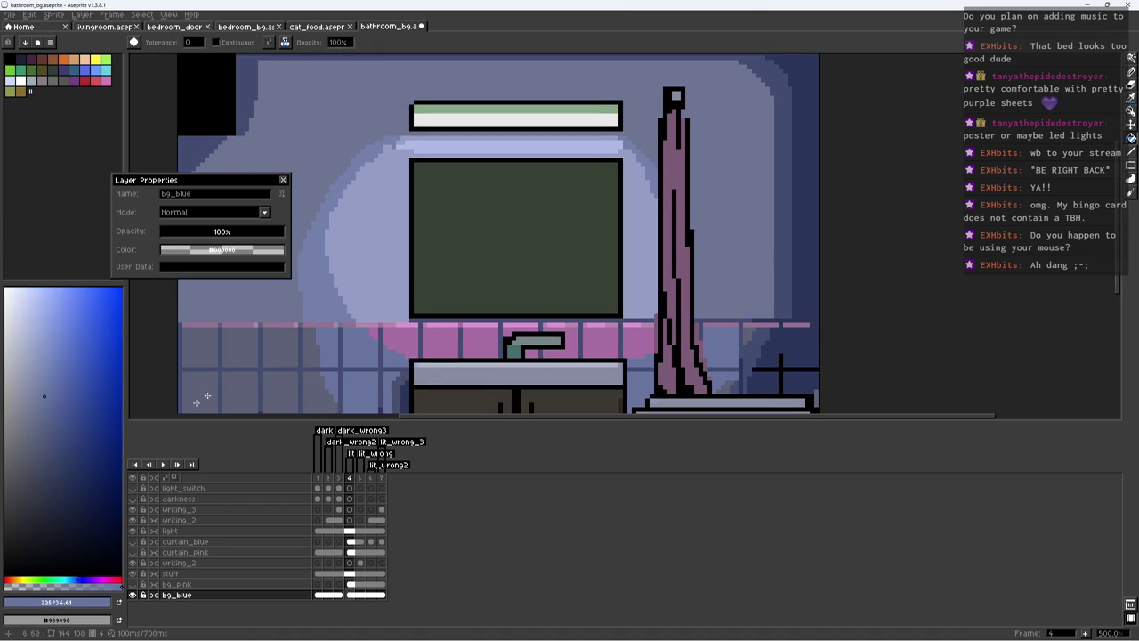
pyautogui.moveTo(56, 366); pyautogui.dragTo(72, 358)
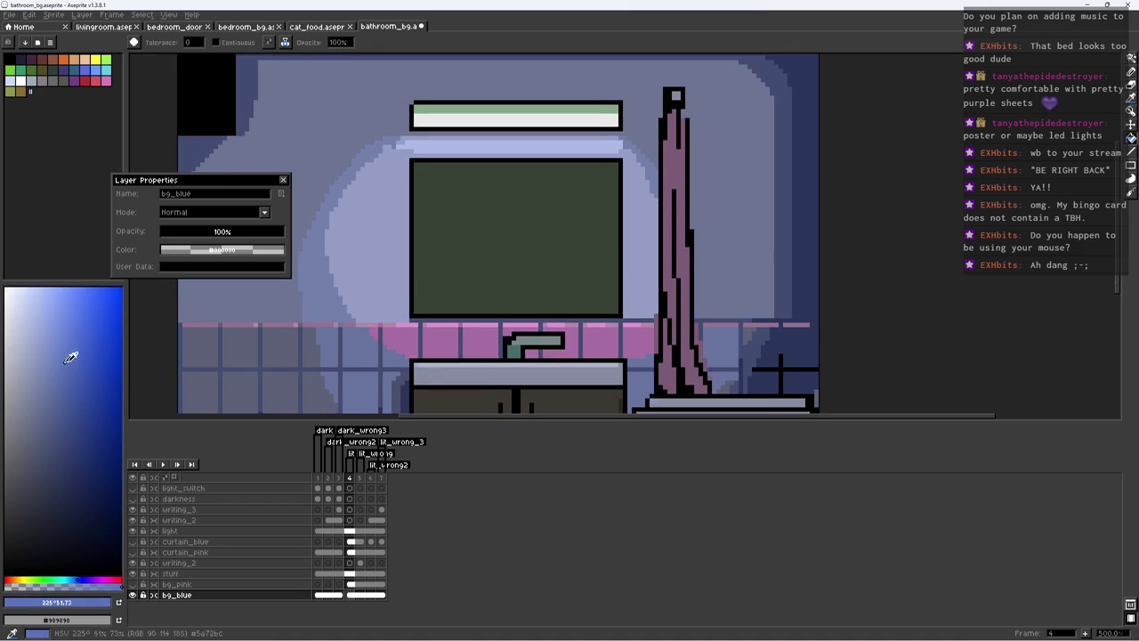
pyautogui.click(436, 332)
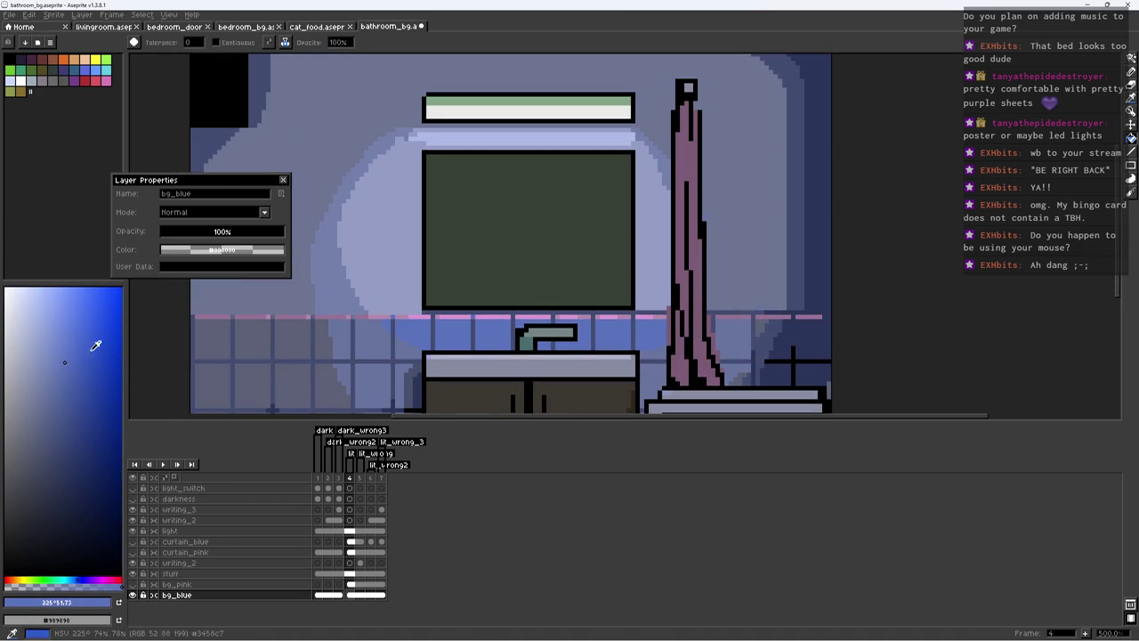
pyautogui.scroll(-4, 420, 330)
pyautogui.scroll(4, 428, 321)
# Step: Turn the pink trim pixels and trim pieces blue with softer and brighter blue shades
pyautogui.click(62, 330)
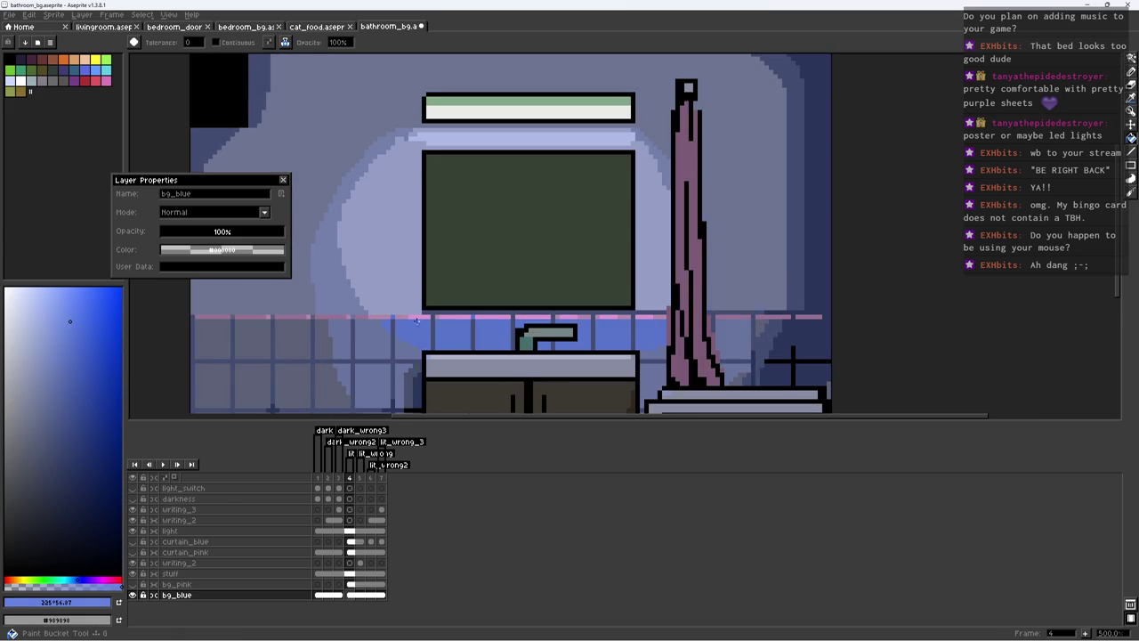
pyautogui.click(456, 313)
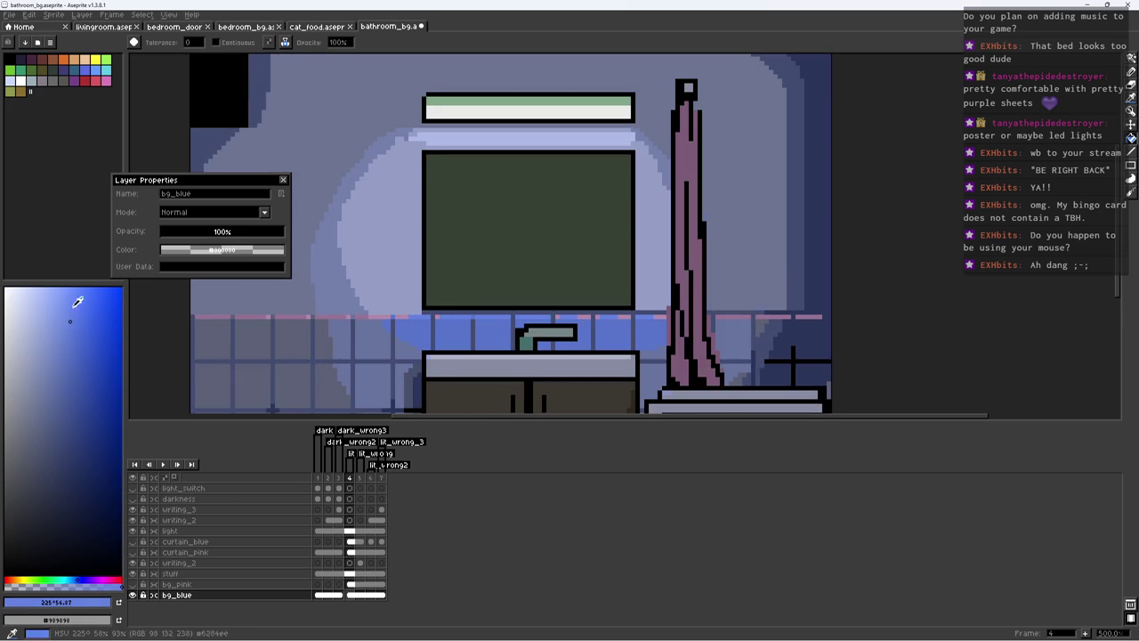
pyautogui.click(72, 301)
pyautogui.scroll(1, 356, 324)
pyautogui.scroll(1, 356, 324)
pyautogui.click(77, 315)
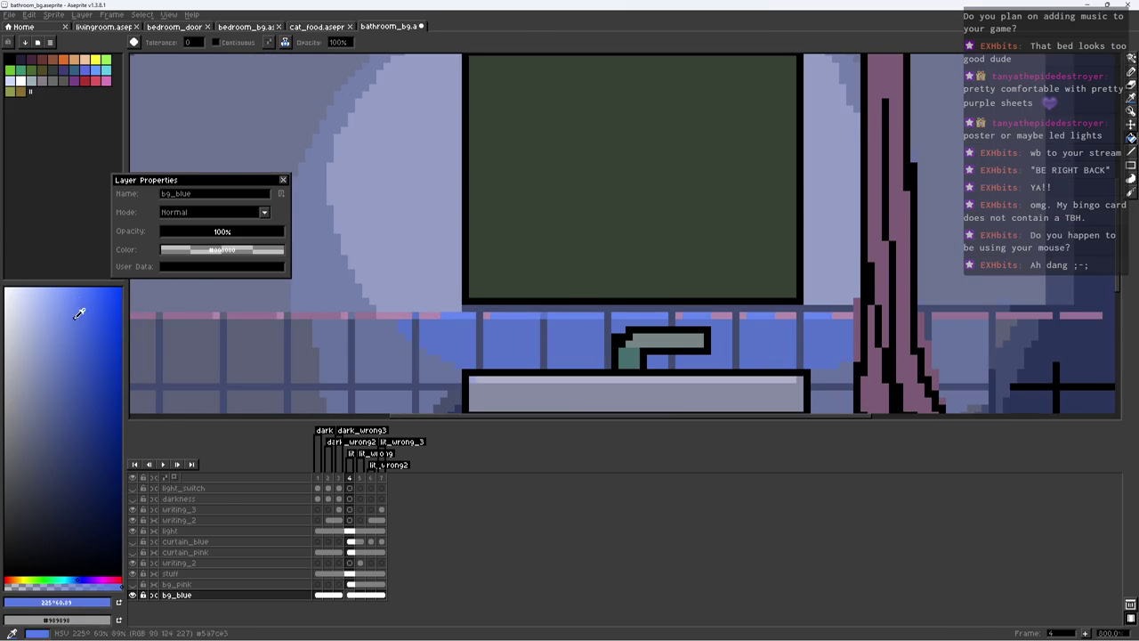
pyautogui.click(395, 313)
pyautogui.click(64, 361)
pyautogui.click(269, 314)
# Step: Lighten the trim strip segments with a paler blue and save bathroom_bg.aseprite
pyautogui.press('i')
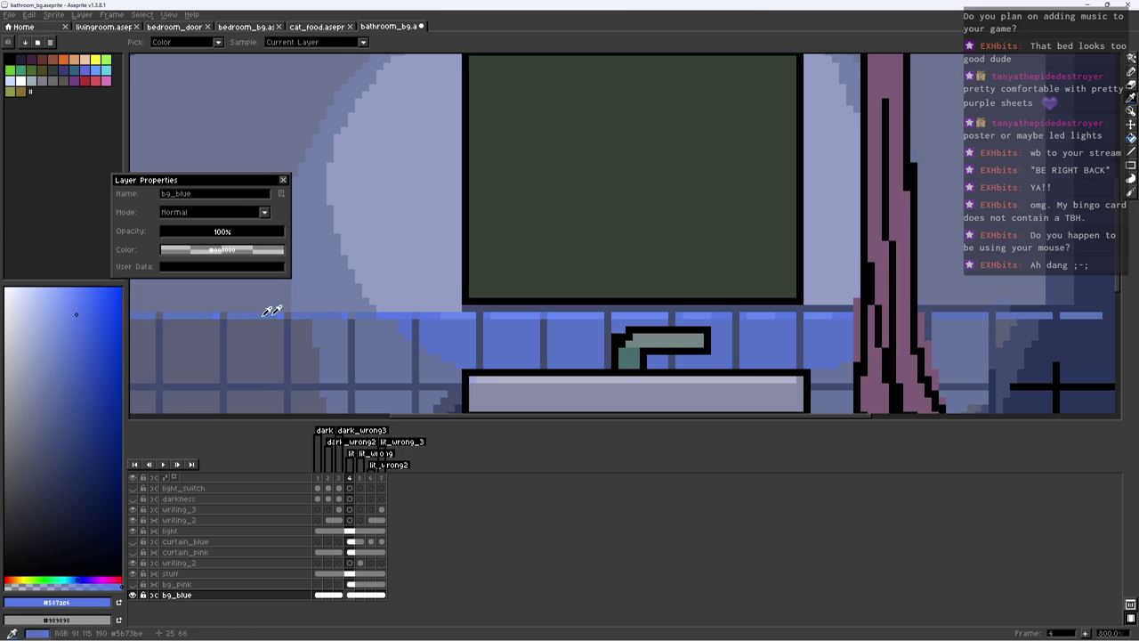
pyautogui.click(265, 313)
pyautogui.press('g')
pyautogui.click(341, 314)
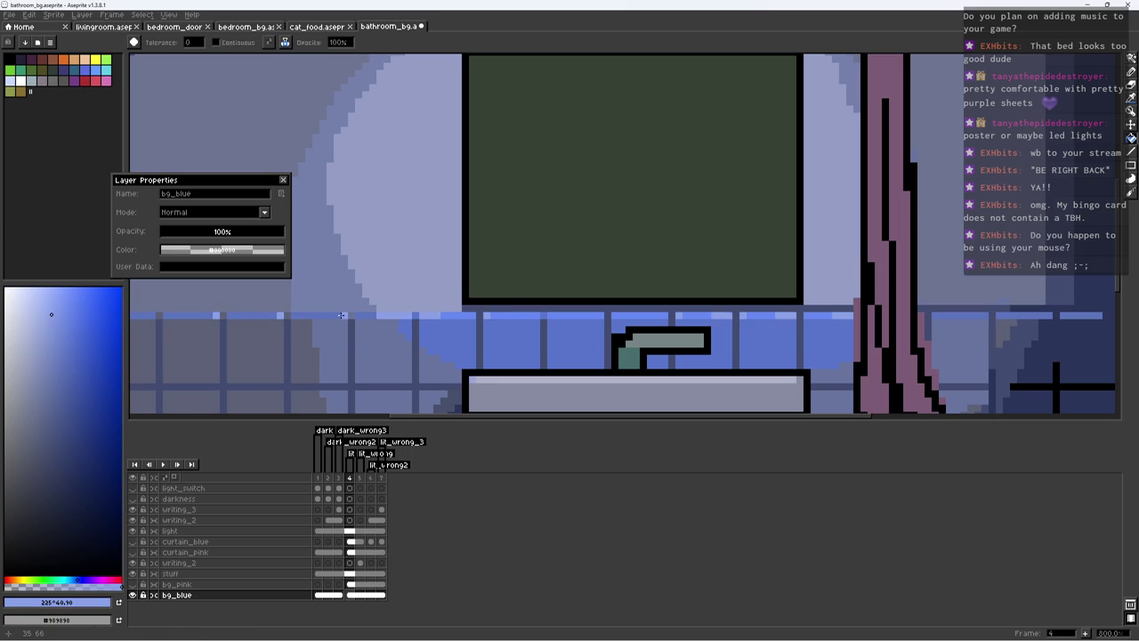
pyautogui.click(51, 288)
pyautogui.click(581, 314)
pyautogui.scroll(-5, 581, 314)
pyautogui.hotkey('ctrl', 's')
pyautogui.moveTo(672, 279); pyautogui.dragTo(602, 276)
pyautogui.rightClick(601, 275)
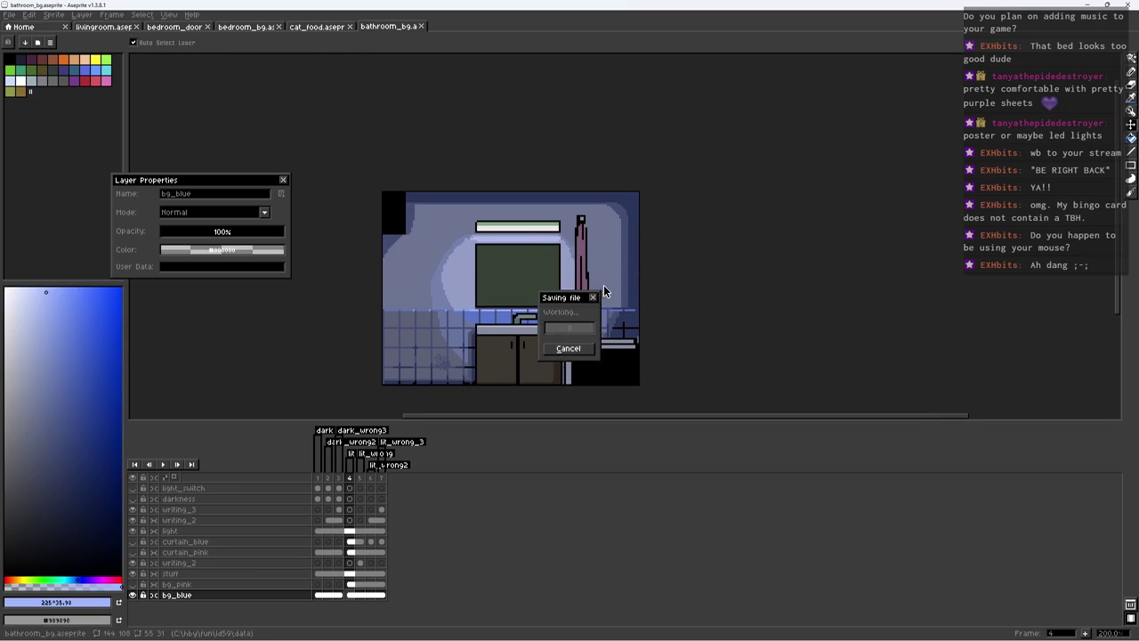
# Step: On the stuff layer, mix a dark purple (#35304c) from the curtain's pink
pyautogui.click(208, 573)
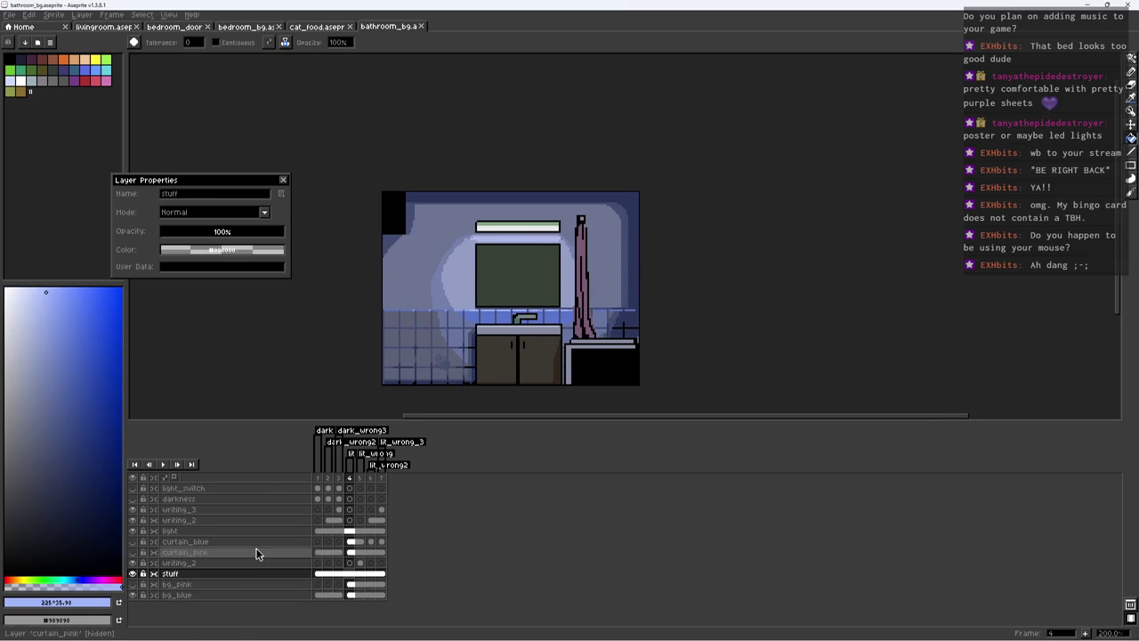
pyautogui.press('i')
pyautogui.scroll(5, 618, 298)
pyautogui.scroll(-1, 618, 298)
pyautogui.click(563, 263)
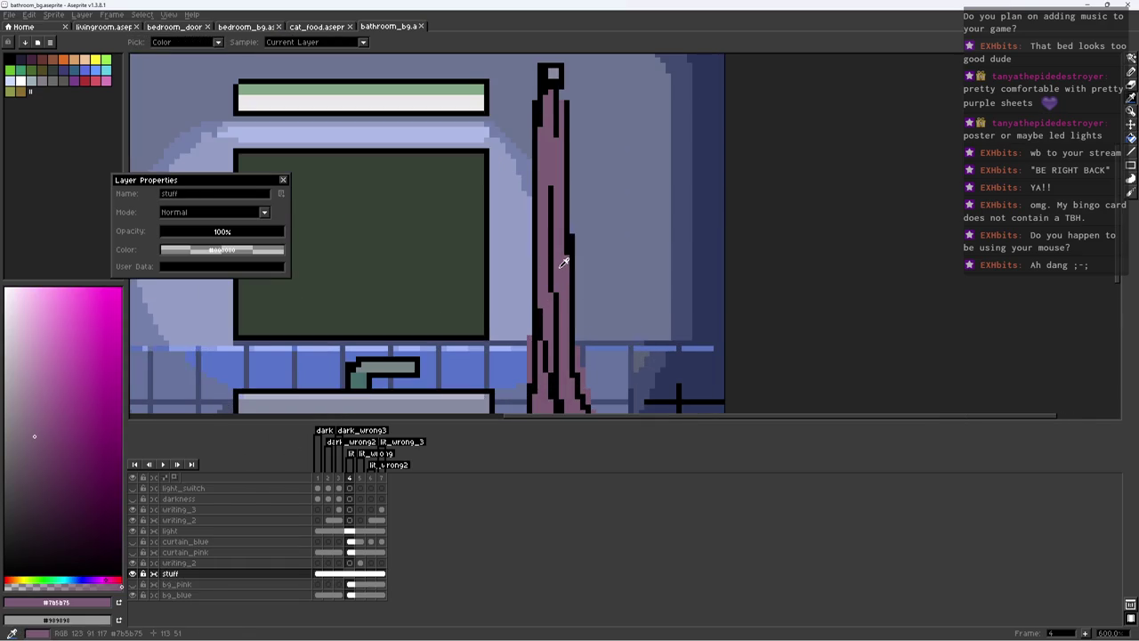
pyautogui.press('b')
pyautogui.keyDown('alt'); pyautogui.click(536, 350); pyautogui.keyUp('alt')
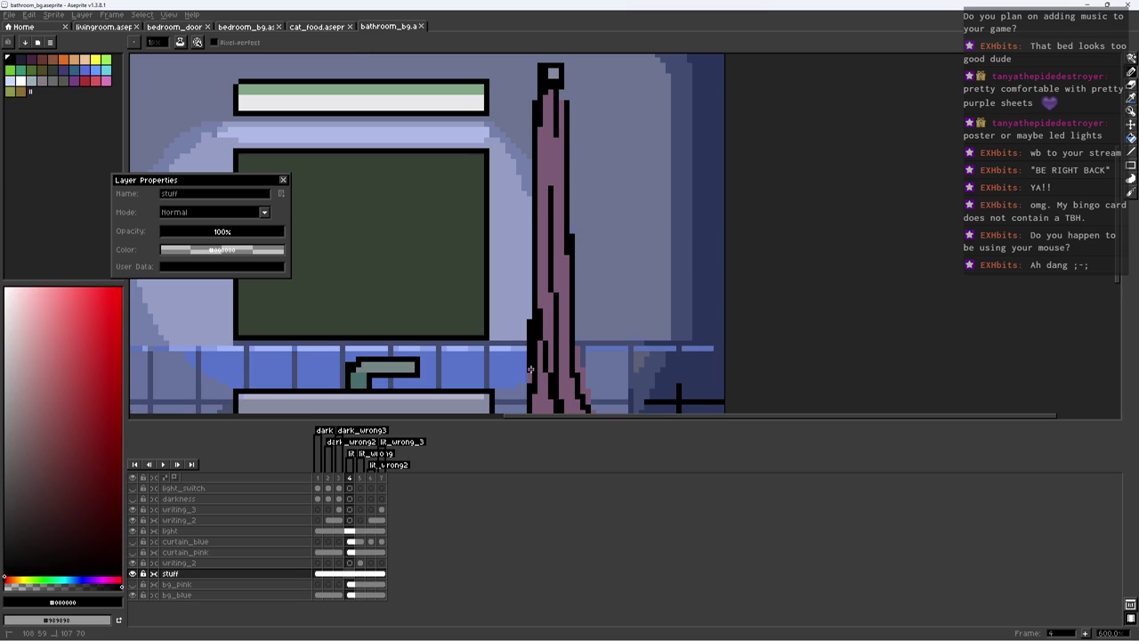
pyautogui.keyDown('alt'); pyautogui.click(567, 349); pyautogui.keyUp('alt')
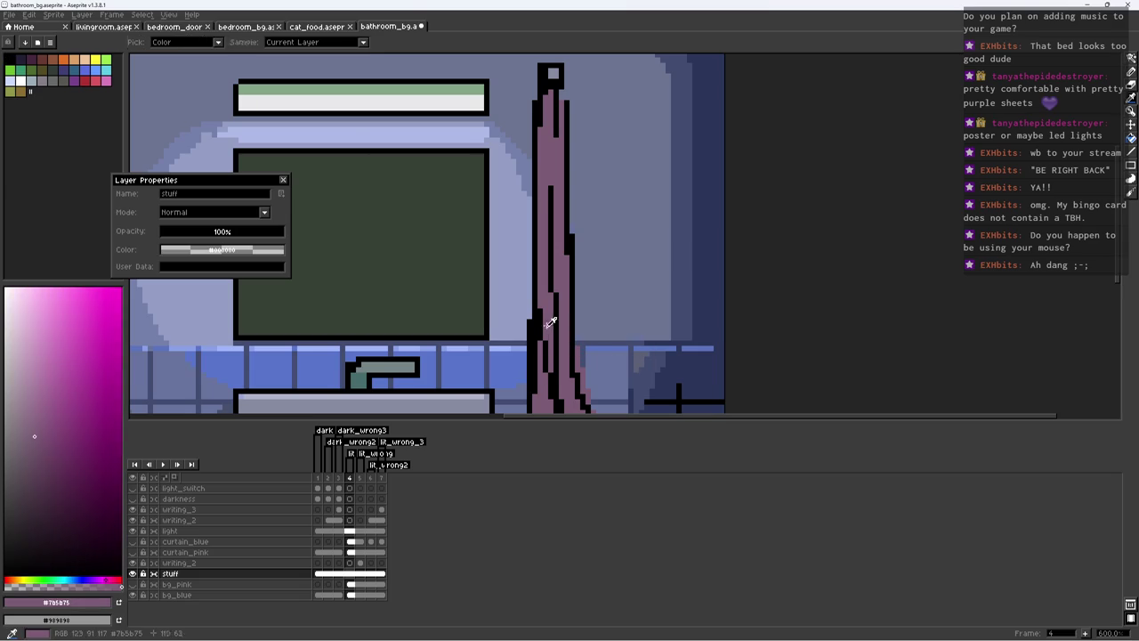
pyautogui.scroll(-3, 538, 320)
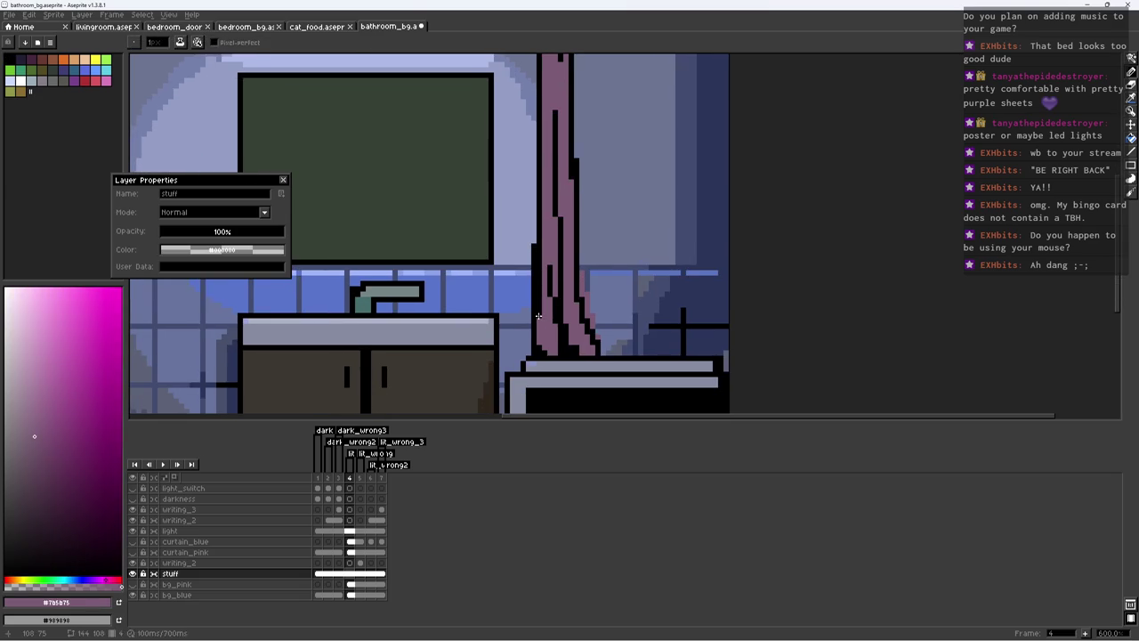
pyautogui.click(47, 488)
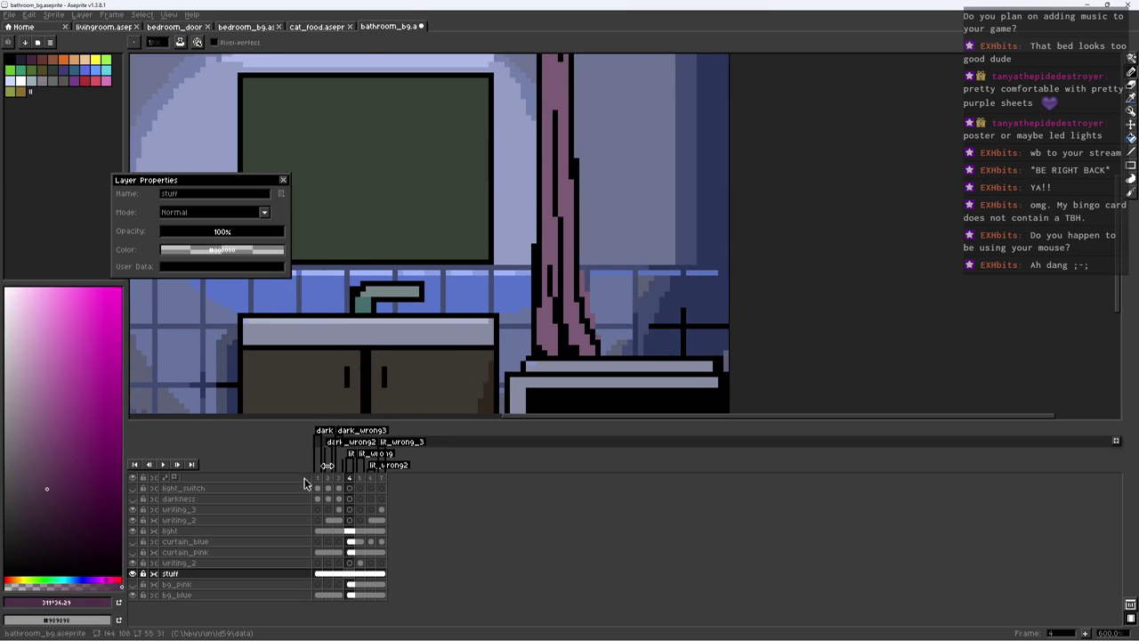
pyautogui.click(86, 583)
# Step: Paint dark purple pixels along the curtain's left edge and save
pyautogui.moveTo(538, 273); pyautogui.dragTo(546, 265)
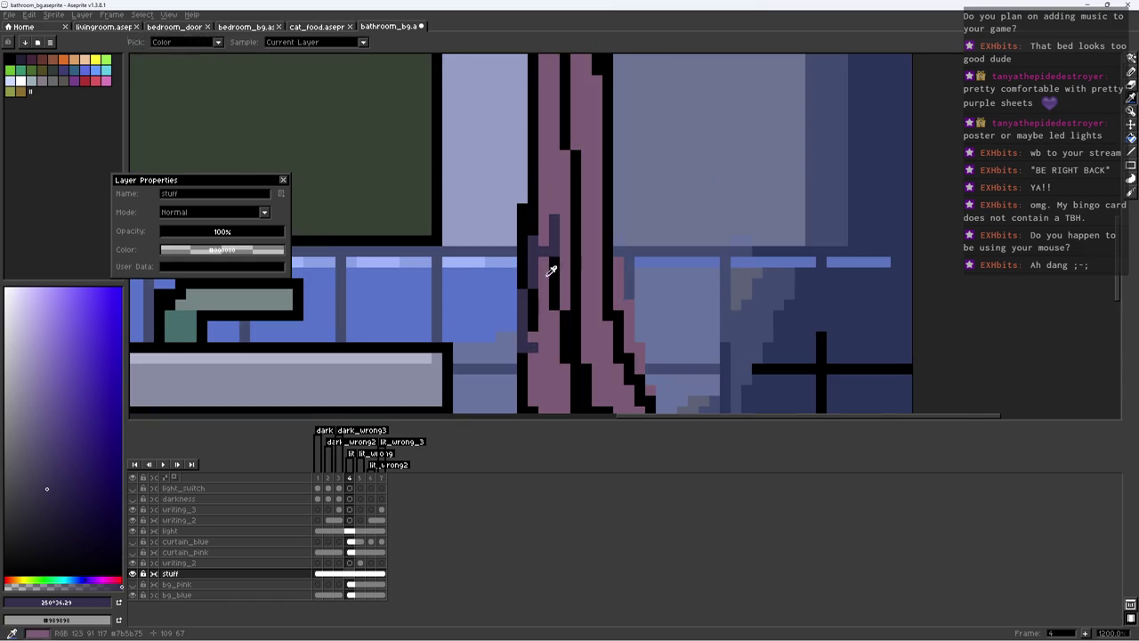
pyautogui.scroll(3, 551, 252)
pyautogui.keyDown('alt'); pyautogui.click(539, 276); pyautogui.keyUp('alt')
pyautogui.keyDown('alt'); pyautogui.click(539, 276); pyautogui.keyUp('alt')
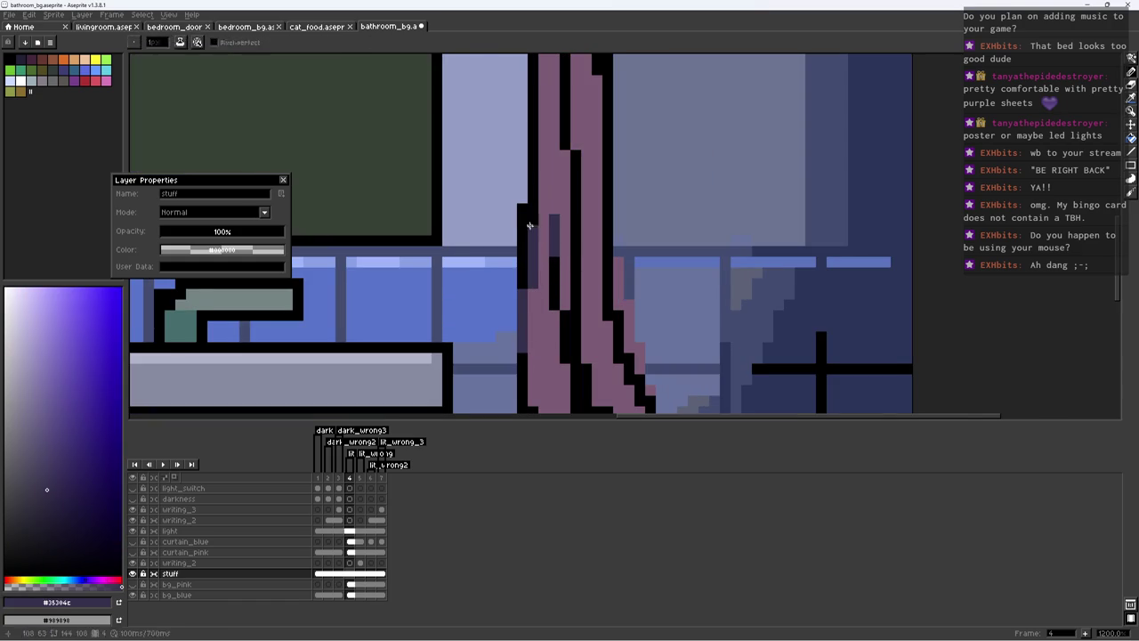
pyautogui.scroll(-2, 496, 325)
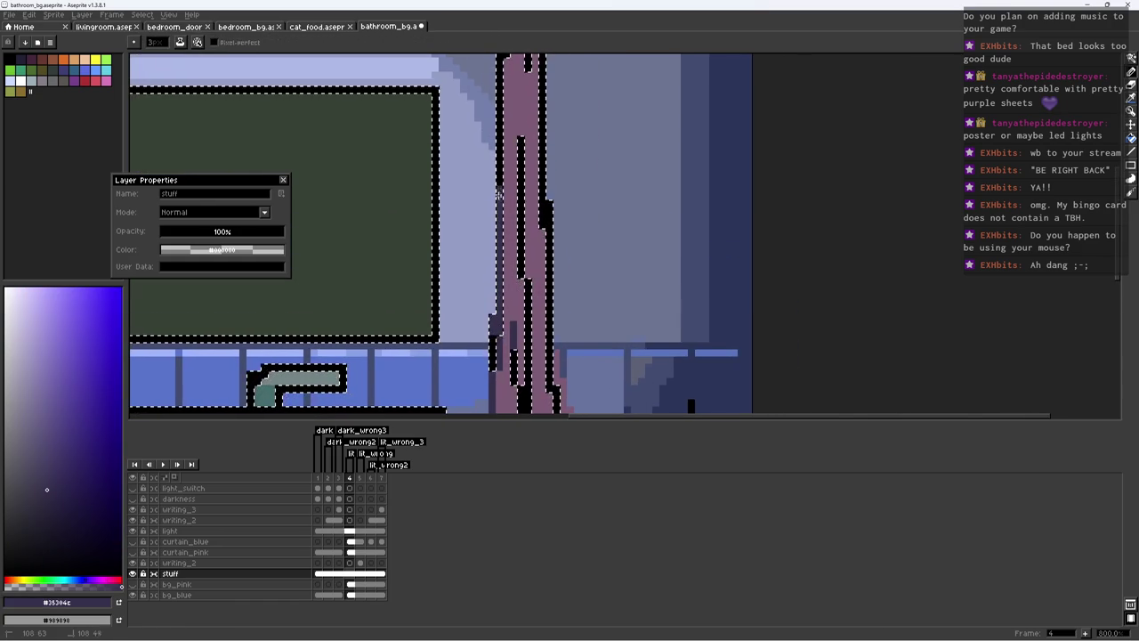
pyautogui.moveTo(508, 122); pyautogui.dragTo(465, 313)
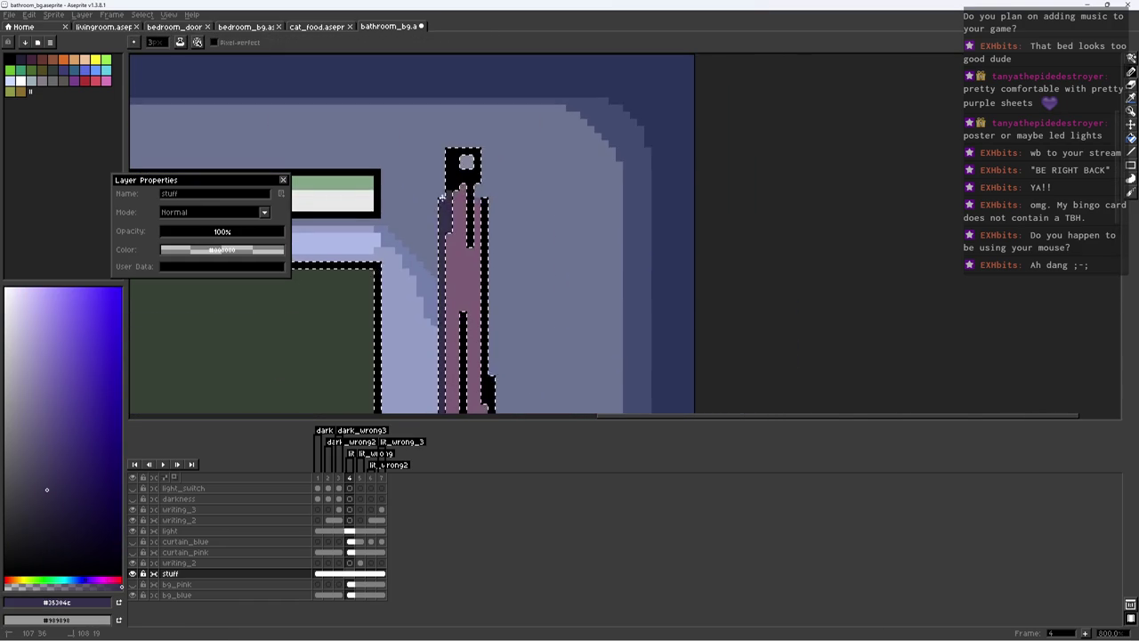
pyautogui.scroll(-3, 481, 258)
pyautogui.scroll(-3, 516, 279)
pyautogui.hotkey('ctrl', 's')
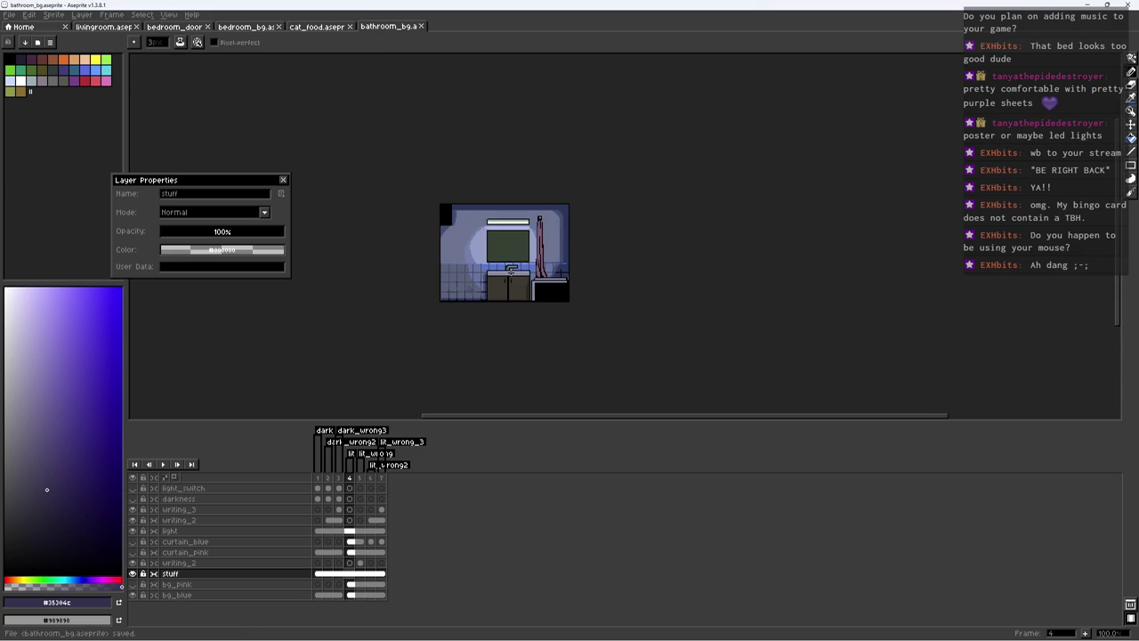
# Step: Add dark purple shading strokes to the upper and middle curtain
pyautogui.moveTo(407, 204); pyautogui.dragTo(395, 176)
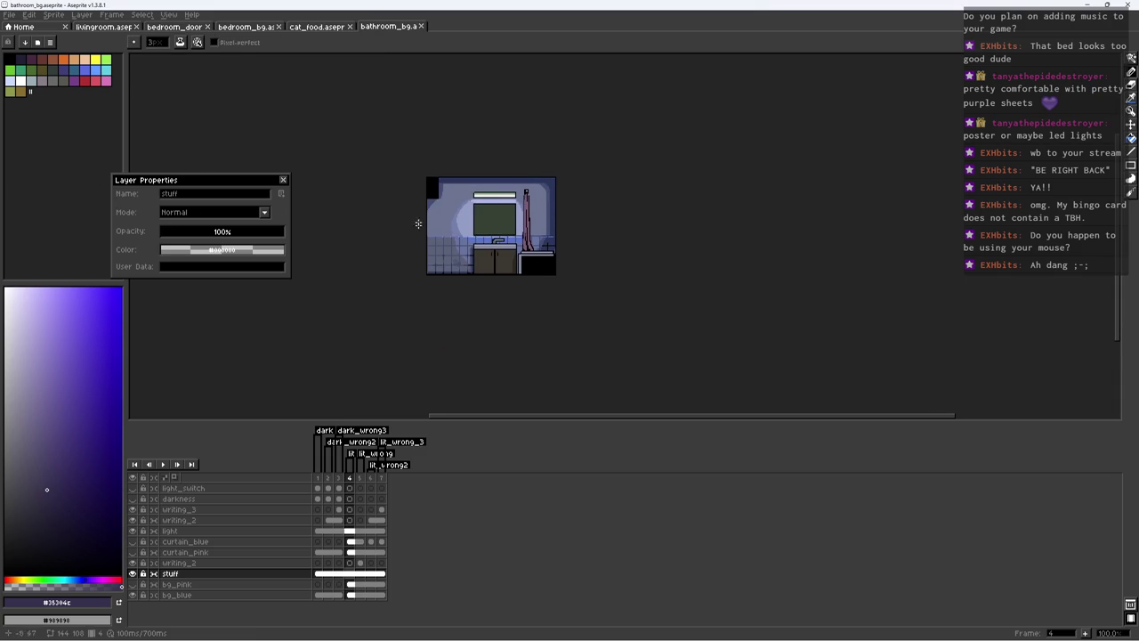
pyautogui.scroll(2, 418, 223)
pyautogui.scroll(1, 463, 213)
pyautogui.scroll(5, 507, 218)
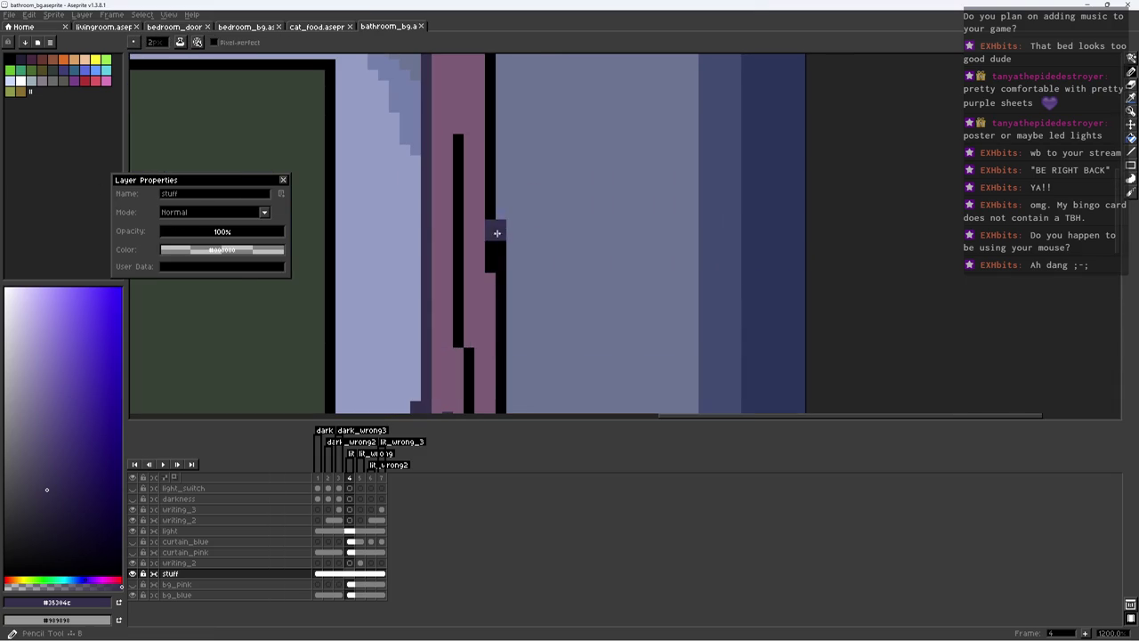
pyautogui.moveTo(488, 247); pyautogui.dragTo(490, 284)
pyautogui.moveTo(458, 116)
pyautogui.mouseDown()
pyautogui.moveTo(457, 209)
pyautogui.moveTo(467, 66)
pyautogui.mouseUp()
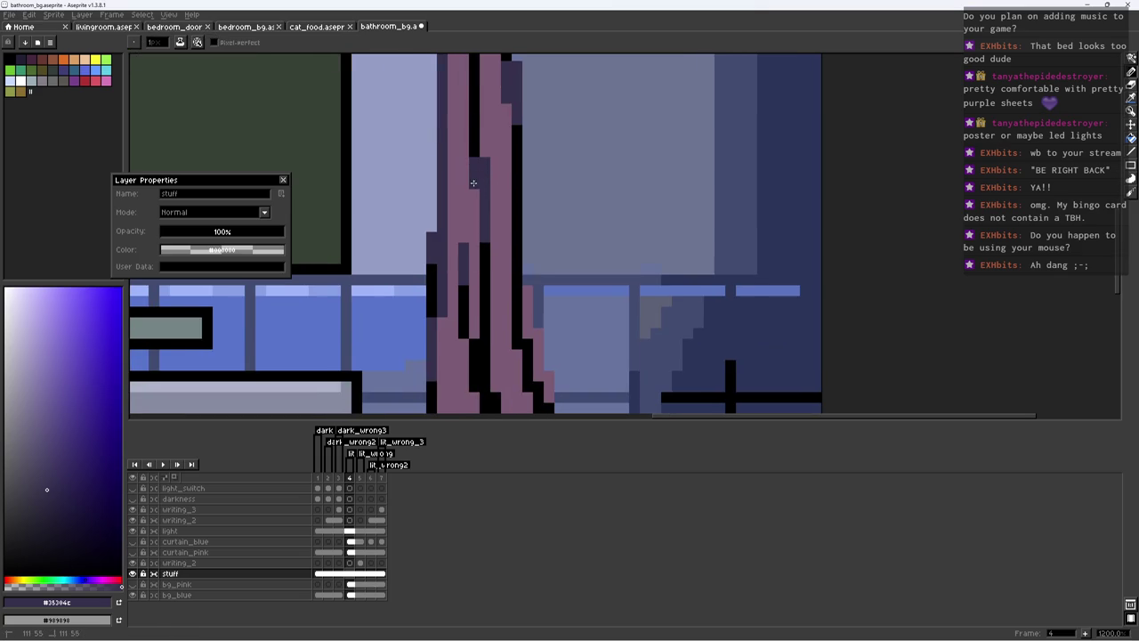
# Step: Add dark purple pixels and black outline pixels along the curtain's lower edge
pyautogui.scroll(-5, 464, 283)
pyautogui.scroll(-1, 464, 283)
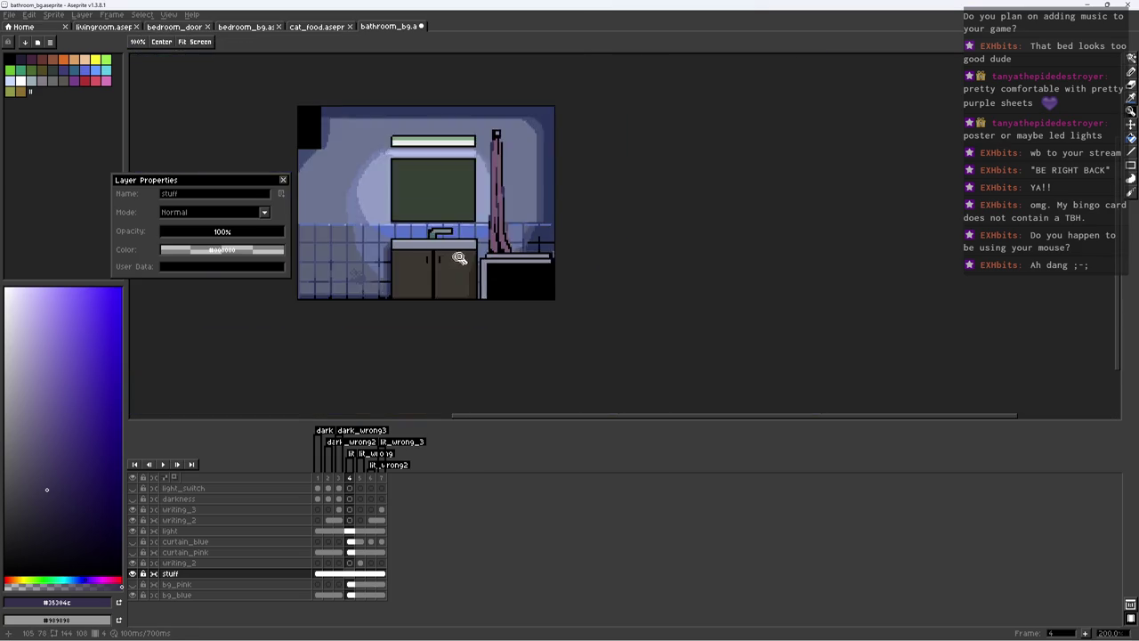
pyautogui.scroll(5, 507, 233)
pyautogui.moveTo(521, 306)
pyautogui.mouseDown()
pyautogui.moveTo(541, 323)
pyautogui.moveTo(553, 315)
pyautogui.mouseUp()
pyautogui.keyDown('alt'); pyautogui.click(557, 303); pyautogui.keyUp('alt')
pyautogui.keyDown('alt'); pyautogui.click(546, 312); pyautogui.keyUp('alt')
pyautogui.moveTo(623, 239)
pyautogui.mouseDown()
pyautogui.moveTo(589, 283)
pyautogui.moveTo(604, 313)
pyautogui.moveTo(647, 314)
pyautogui.moveTo(634, 325)
pyautogui.mouseUp()
# Step: Draw a line of dark purple pixels down the curtain's right side
pyautogui.scroll(-5, 633, 302)
pyautogui.scroll(5, 676, 267)
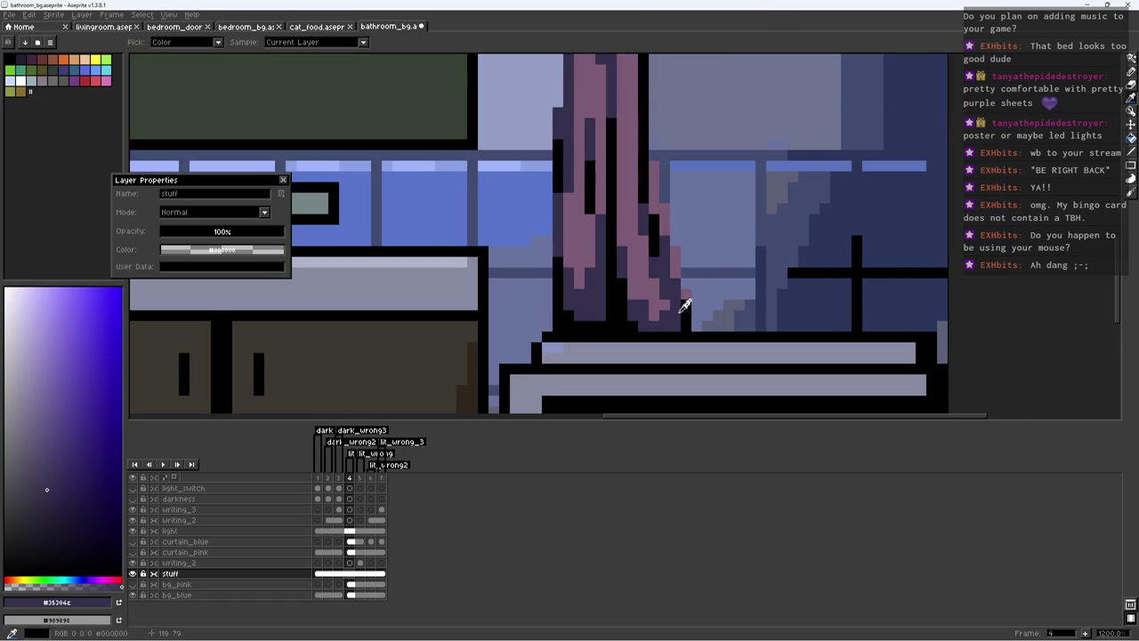
pyautogui.click(681, 307)
pyautogui.keyDown('alt'); pyautogui.click(687, 284); pyautogui.keyUp('alt')
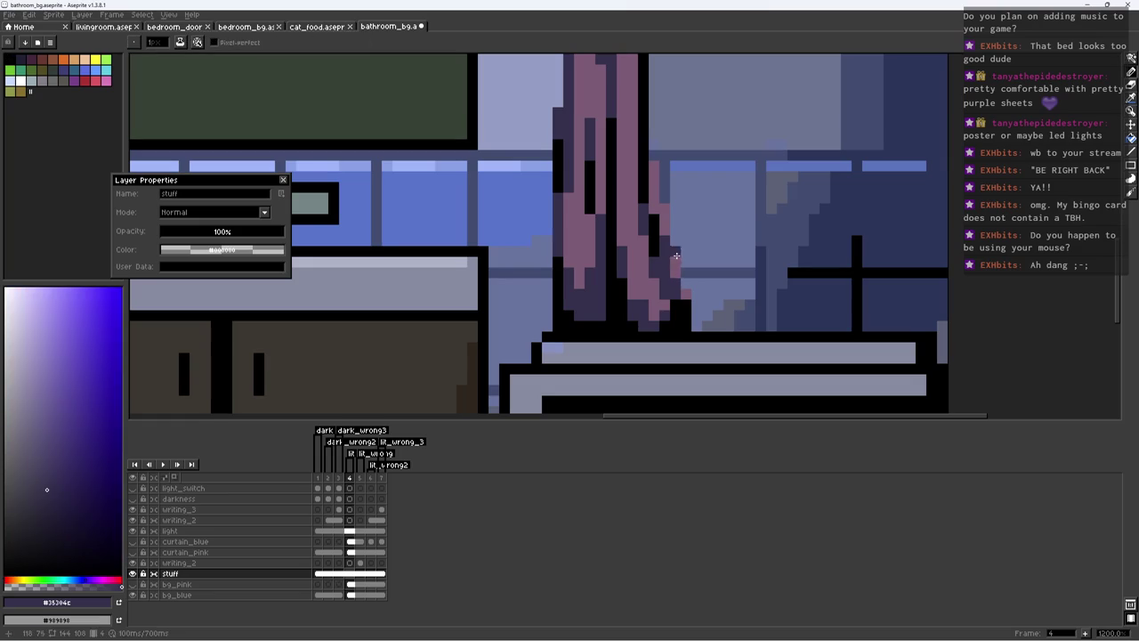
pyautogui.scroll(-5, 652, 164)
pyautogui.scroll(-2, 645, 178)
pyautogui.scroll(4, 641, 191)
pyautogui.moveTo(632, 172); pyautogui.dragTo(630, 294)
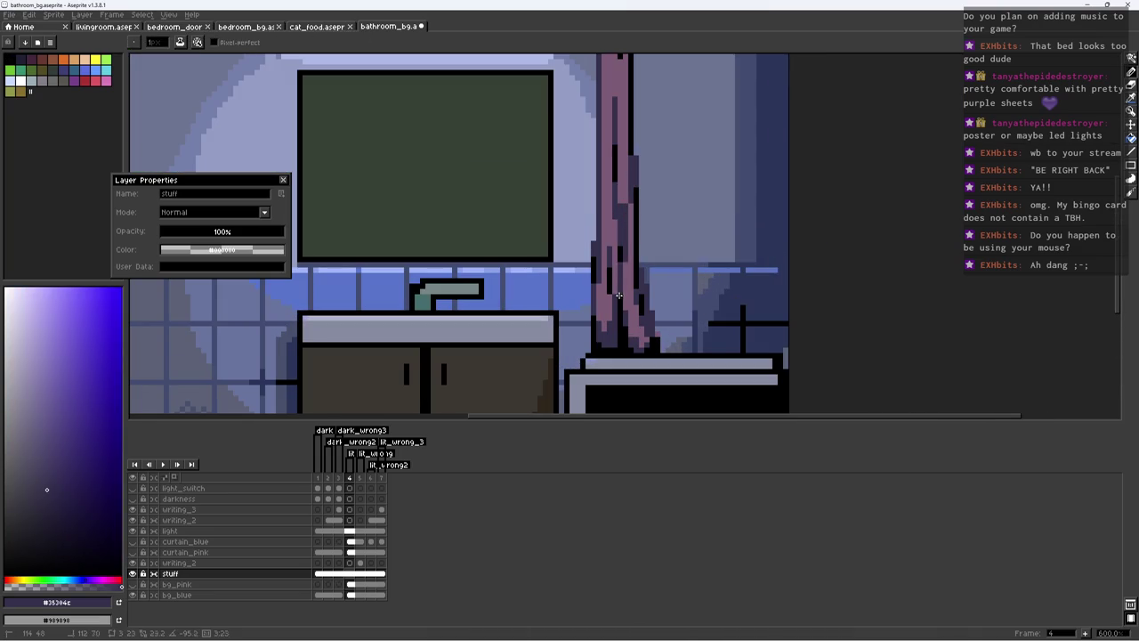
# Step: Recolour the black curtain column dark purple and add shading pixels beneath it
pyautogui.press('z')
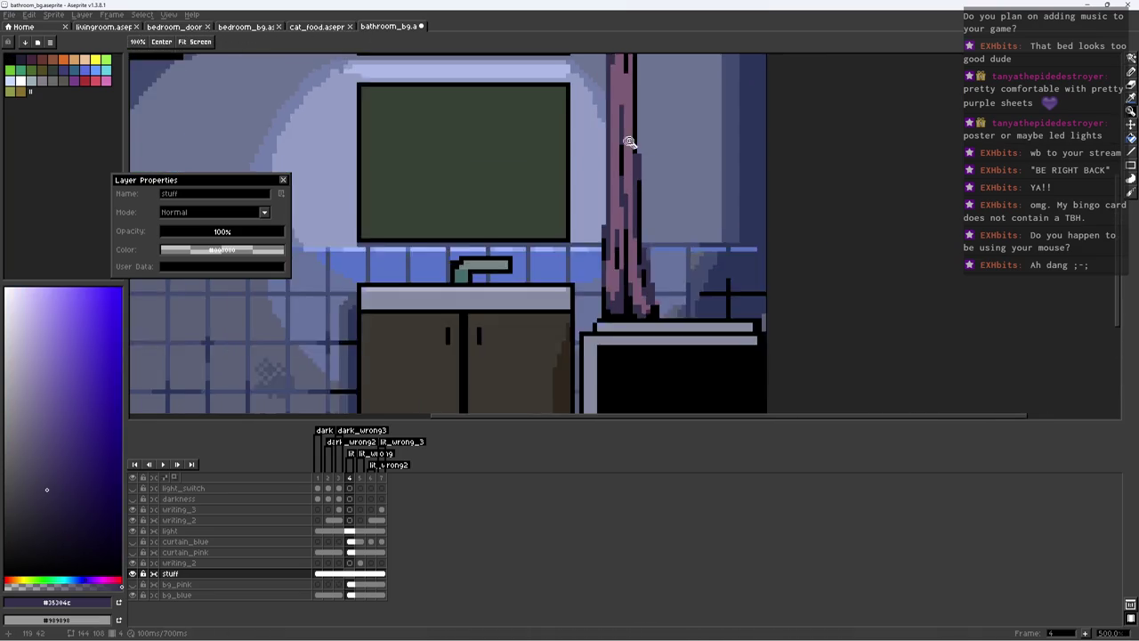
pyautogui.scroll(-3, 660, 133)
pyautogui.scroll(5, 660, 133)
pyautogui.scroll(1, 660, 133)
pyautogui.press('b')
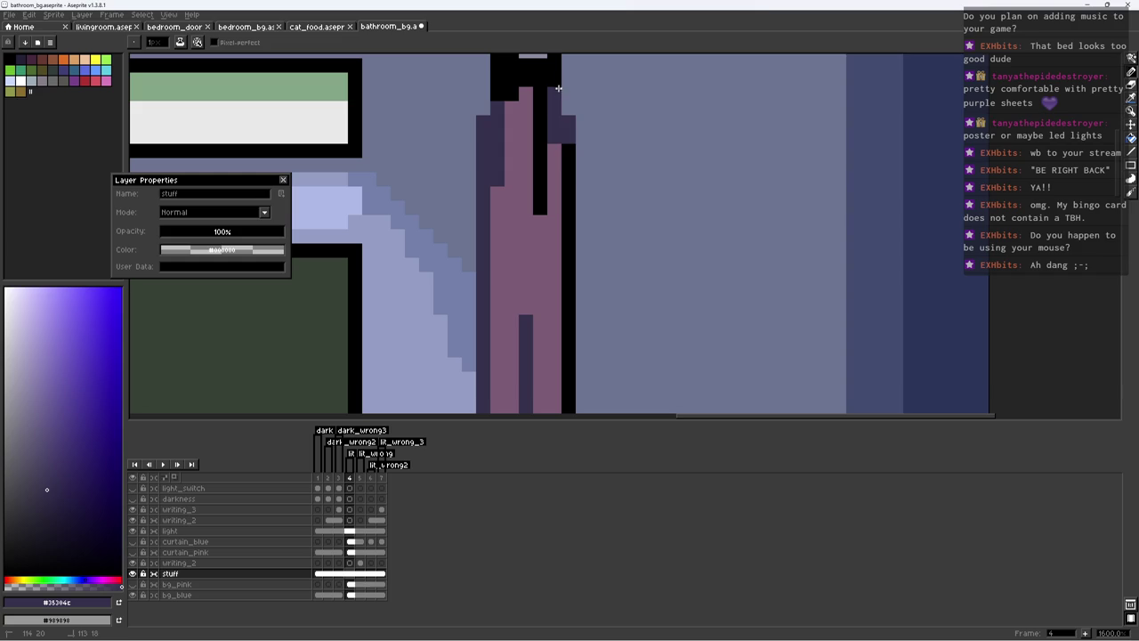
pyautogui.moveTo(540, 174); pyautogui.dragTo(540, 254)
pyautogui.click(540, 277)
pyautogui.click(524, 234)
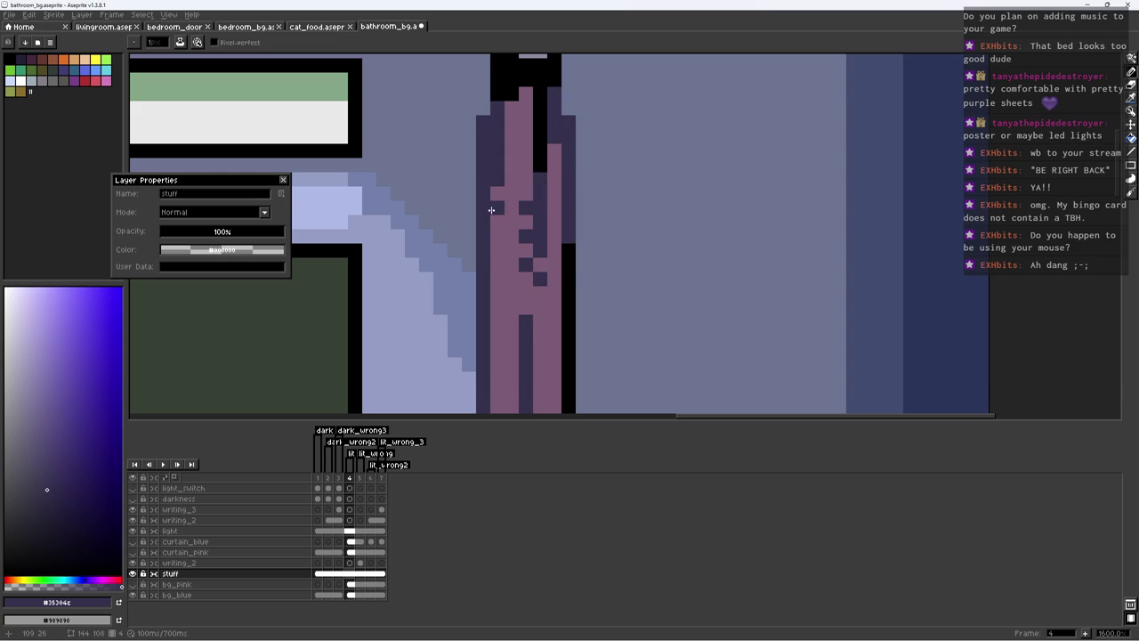
# Step: Touch up individual curtain pixels and paint a dark stroke down the curtain
pyautogui.press('z')
pyautogui.scroll(-5, 552, 246)
pyautogui.scroll(3, 584, 262)
pyautogui.scroll(3, 552, 231)
pyautogui.press('b')
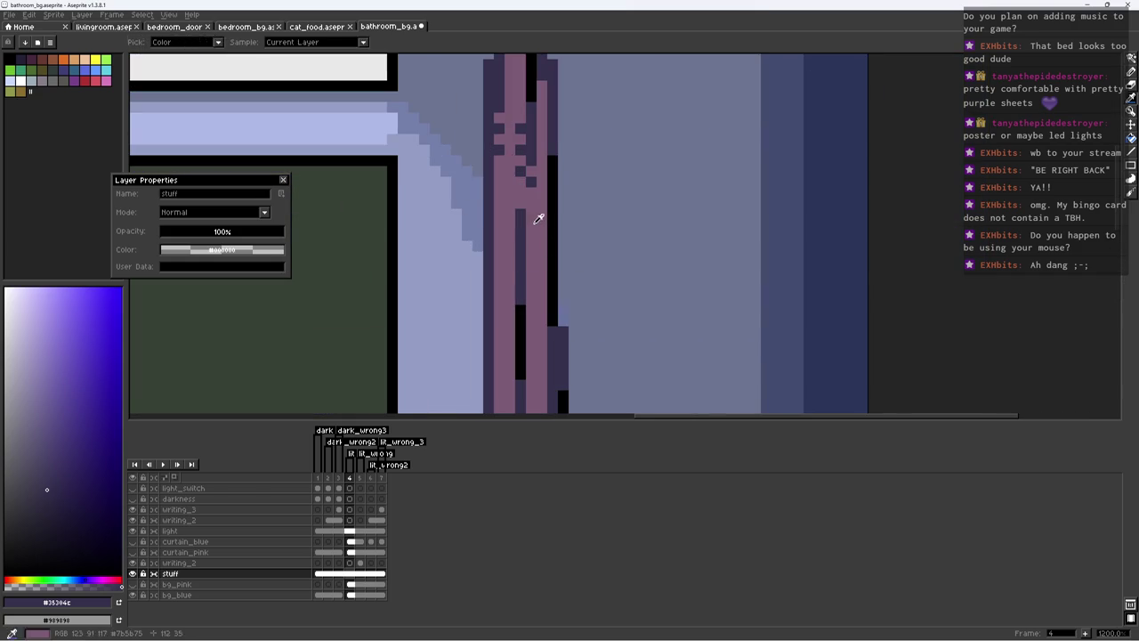
pyautogui.keyDown('alt'); pyautogui.click(516, 205); pyautogui.keyUp('alt')
pyautogui.click(520, 225)
pyautogui.keyDown('alt'); pyautogui.click(524, 231); pyautogui.keyUp('alt')
pyautogui.click(510, 246)
pyautogui.moveTo(510, 267); pyautogui.dragTo(510, 338)
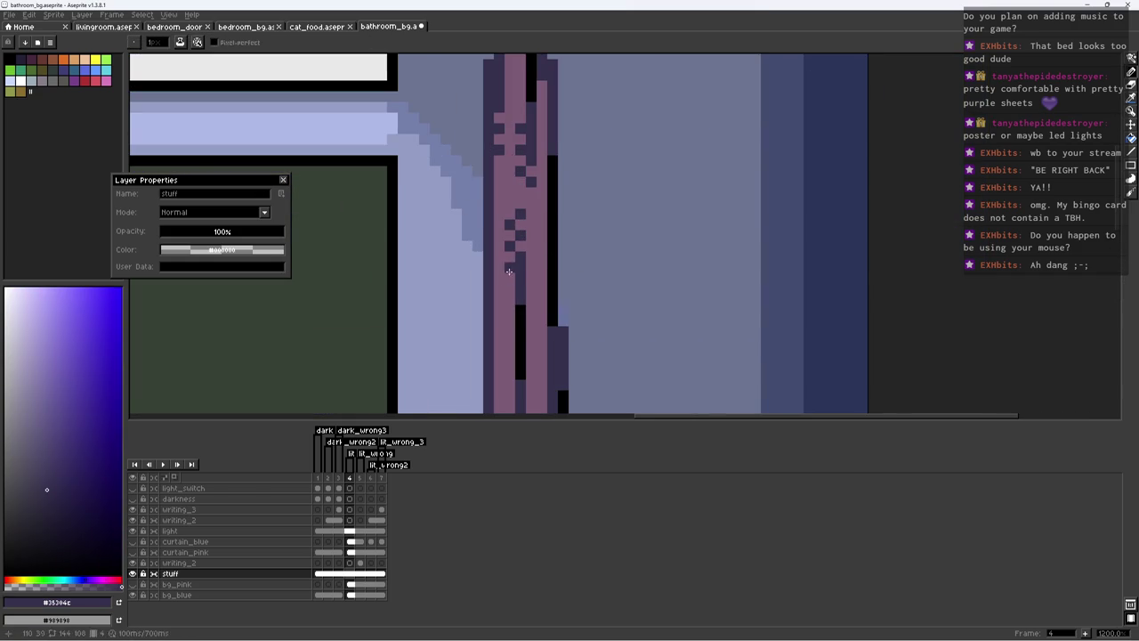
# Step: Repaint part of the black strip dark purple and save bathroom_bg.aseprite
pyautogui.press('z')
pyautogui.scroll(-5, 495, 347)
pyautogui.scroll(-3, 500, 296)
pyautogui.scroll(6, 501, 297)
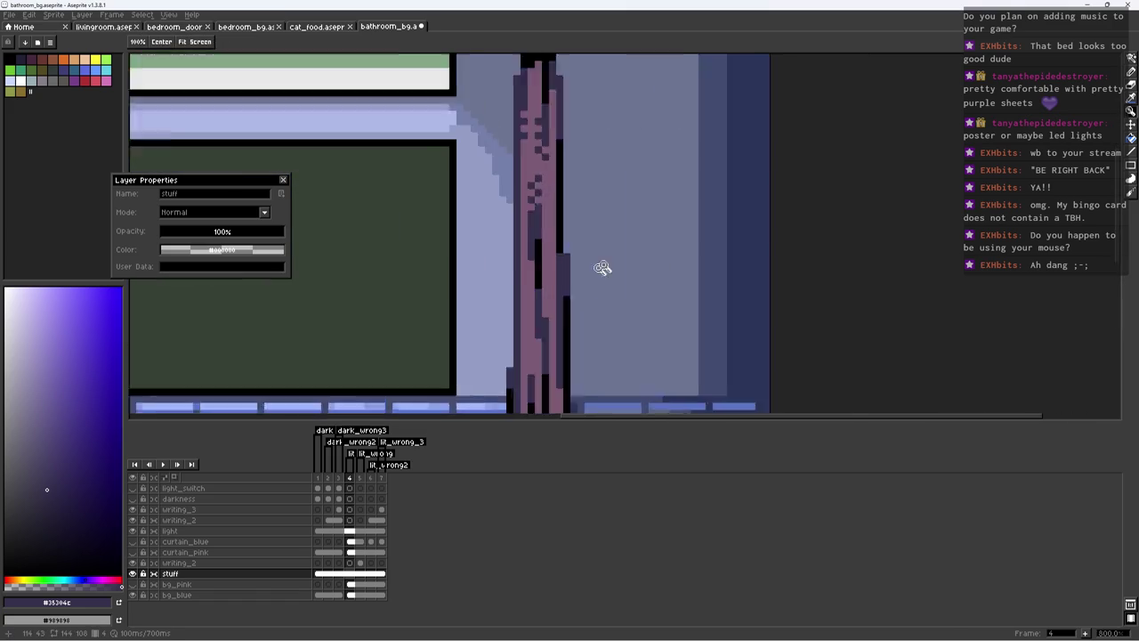
pyautogui.scroll(2, 603, 267)
pyautogui.press('b')
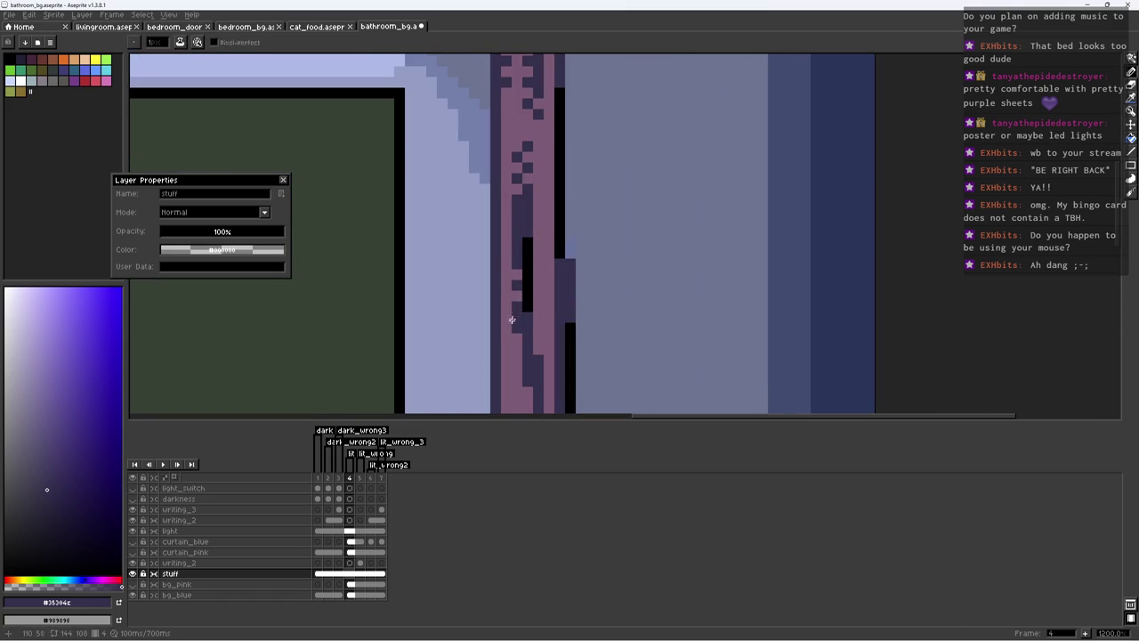
pyautogui.click(524, 296)
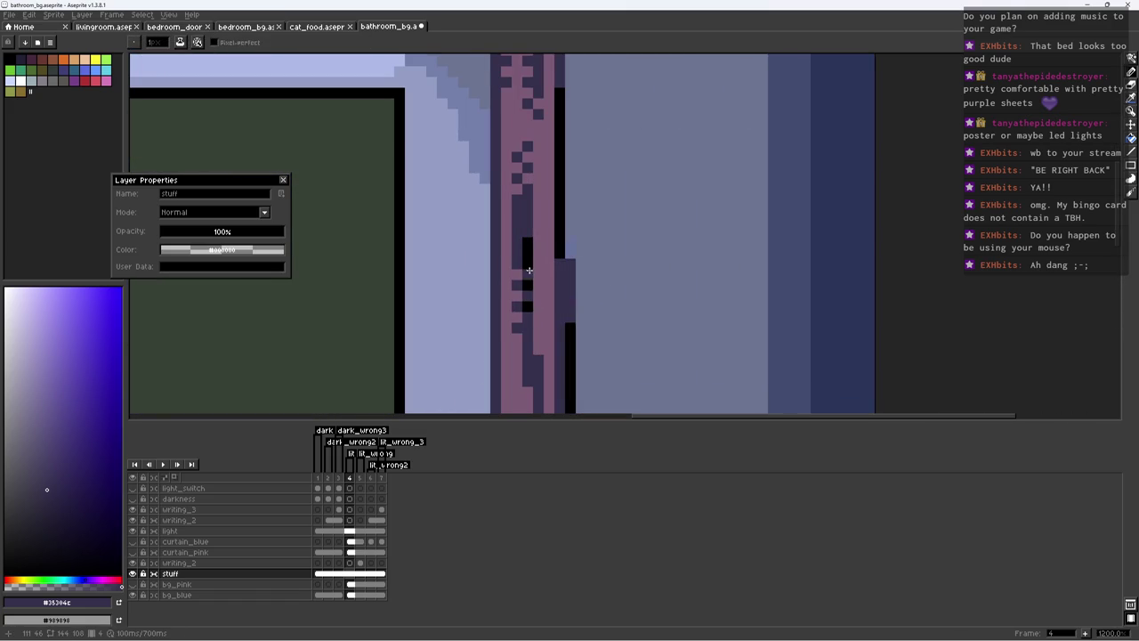
pyautogui.press('z')
pyautogui.scroll(-4, 527, 258)
pyautogui.scroll(-3, 528, 267)
pyautogui.scroll(1, 527, 283)
pyautogui.press('b')
pyautogui.hotkey('ctrl', 's')
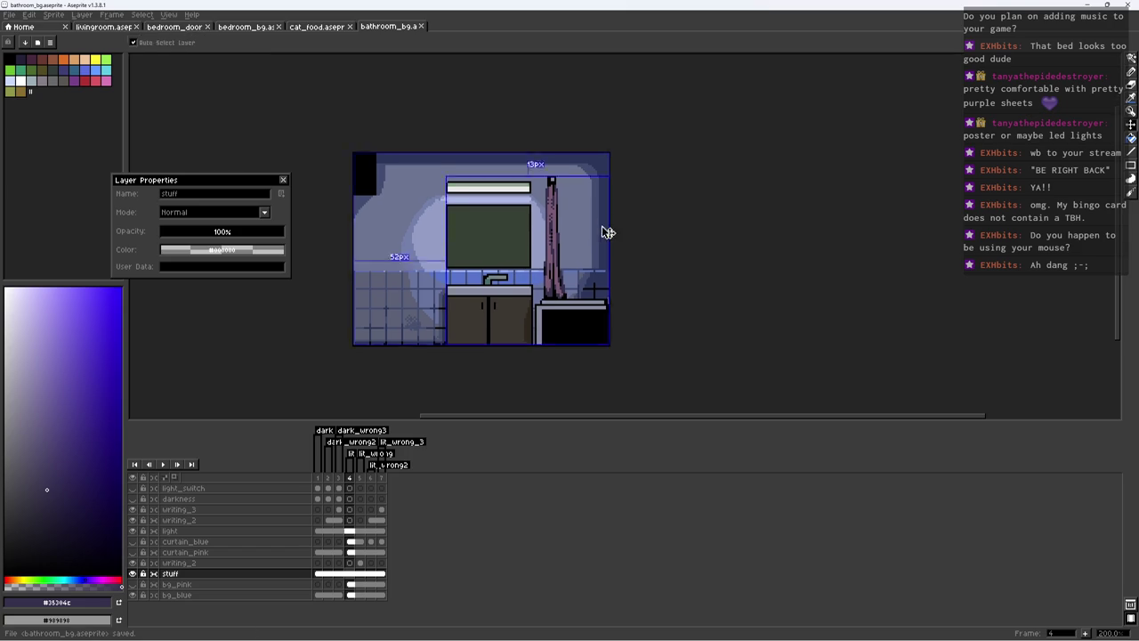
# Step: Add a black pixel at the curtain's base and save
pyautogui.scroll(7, 552, 267)
pyautogui.scroll(3, 515, 265)
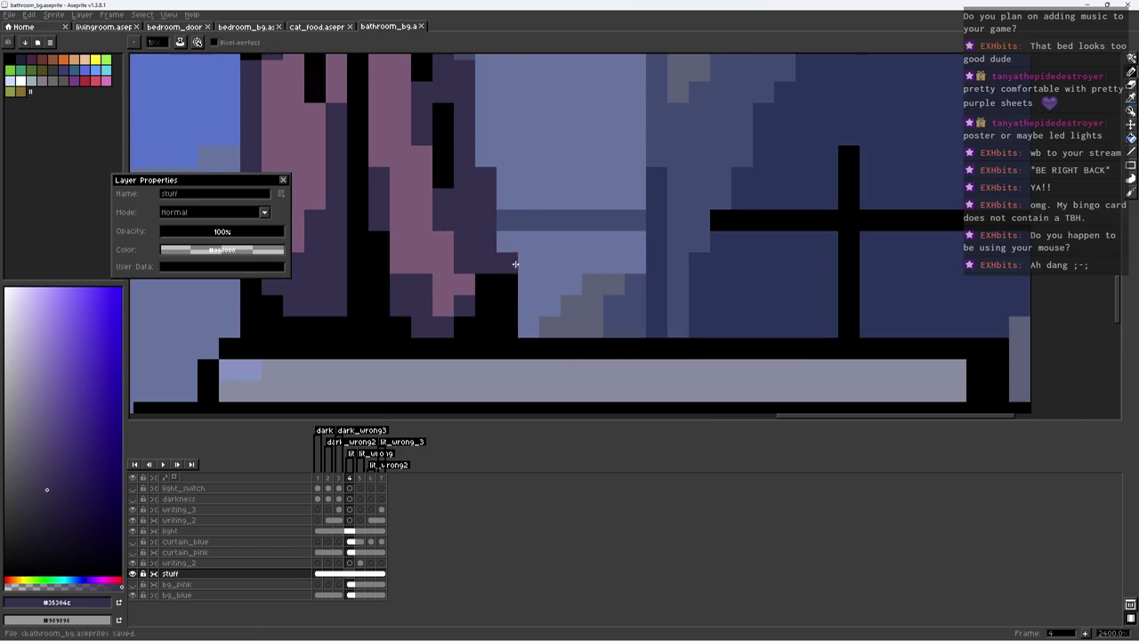
pyautogui.keyDown('alt'); pyautogui.click(478, 300); pyautogui.keyUp('alt')
pyautogui.click(483, 259)
pyautogui.hotkey('ctrl', 's')
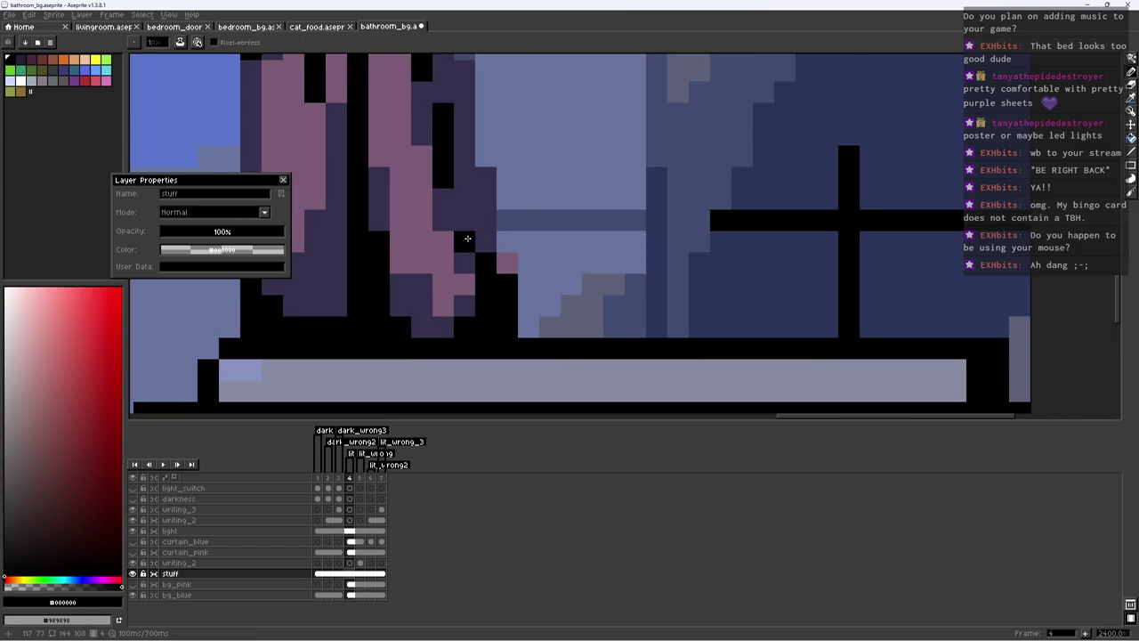
pyautogui.scroll(-8, 488, 222)
pyautogui.scroll(-1, 548, 227)
pyautogui.scroll(4, 548, 226)
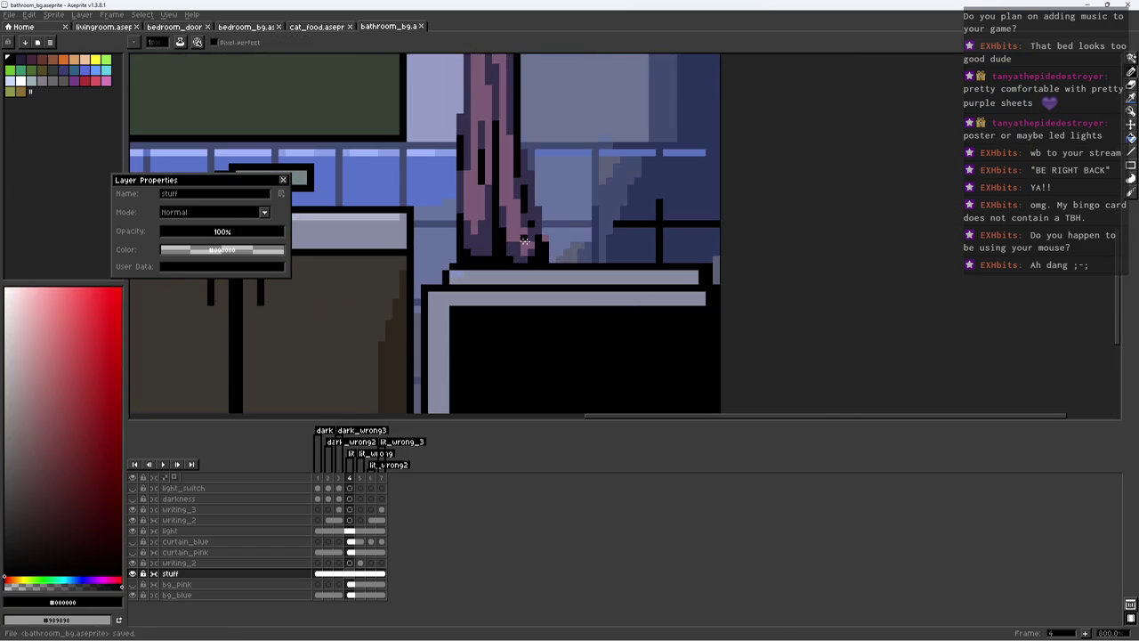
# Step: Pick the dark purple shade again and save the curtain touch-up
pyautogui.keyDown('alt'); pyautogui.click(525, 238); pyautogui.keyUp('alt')
pyautogui.scroll(-3, 556, 259)
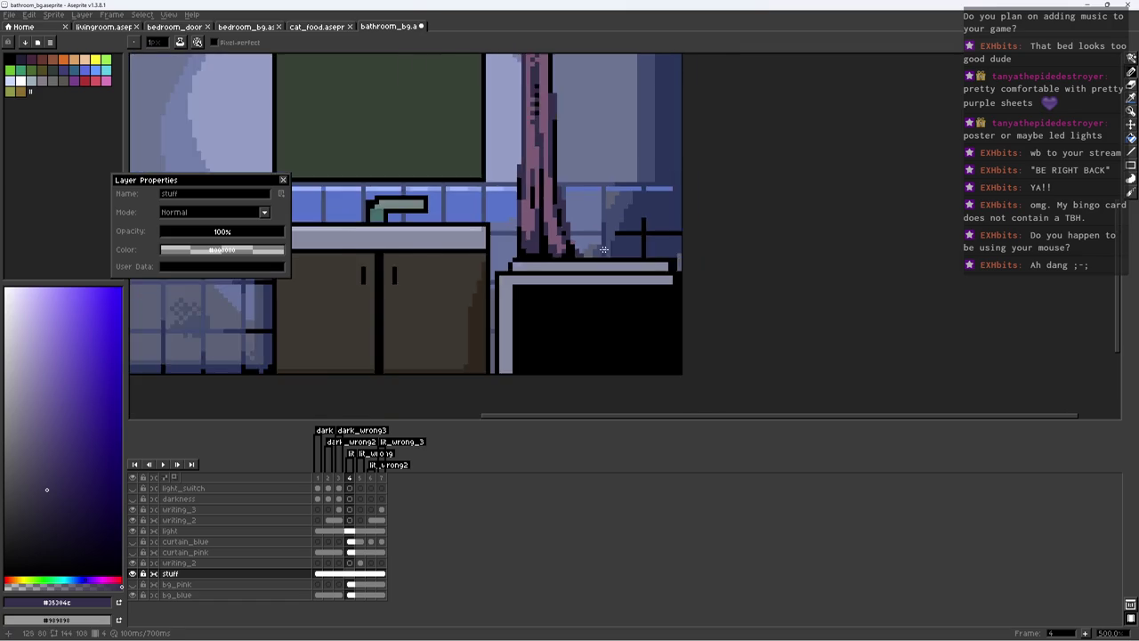
pyautogui.scroll(-2, 556, 259)
pyautogui.hotkey('ctrl', 's')
pyautogui.scroll(3, 579, 249)
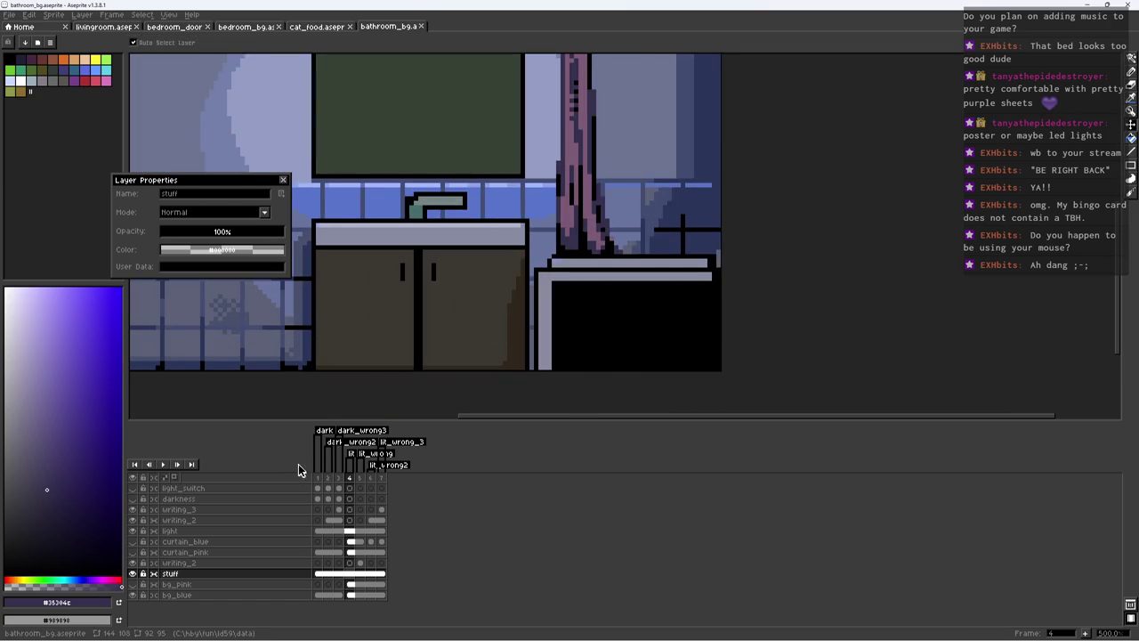
pyautogui.scroll(-1, 560, 271)
pyautogui.scroll(-1, 545, 298)
pyautogui.hotkey('ctrl', 's')
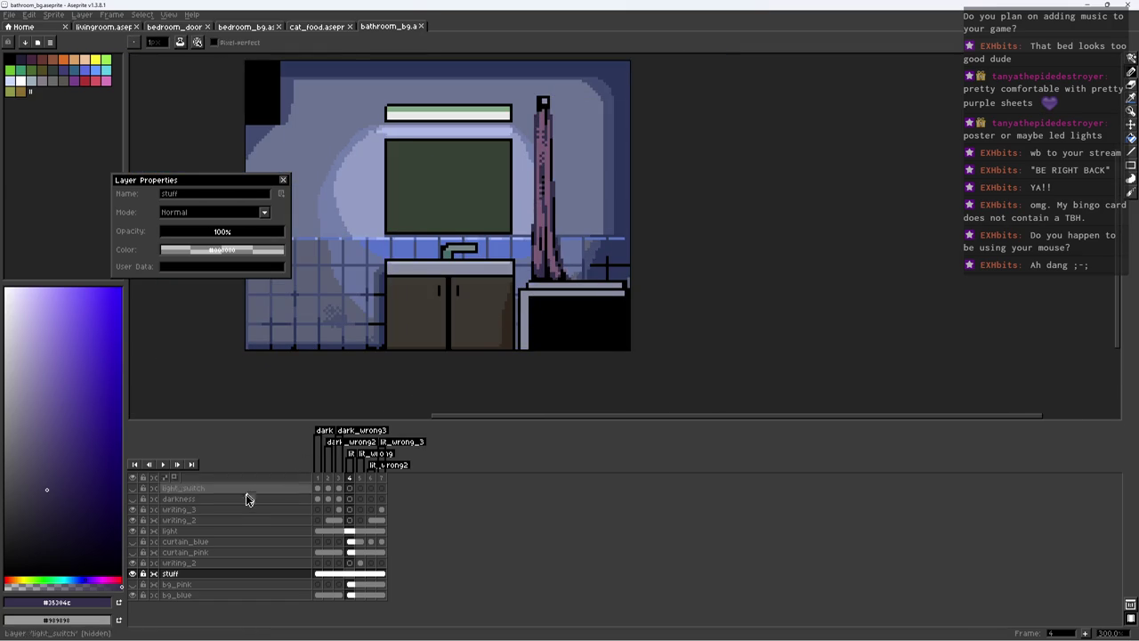
pyautogui.scroll(1, 649, 268)
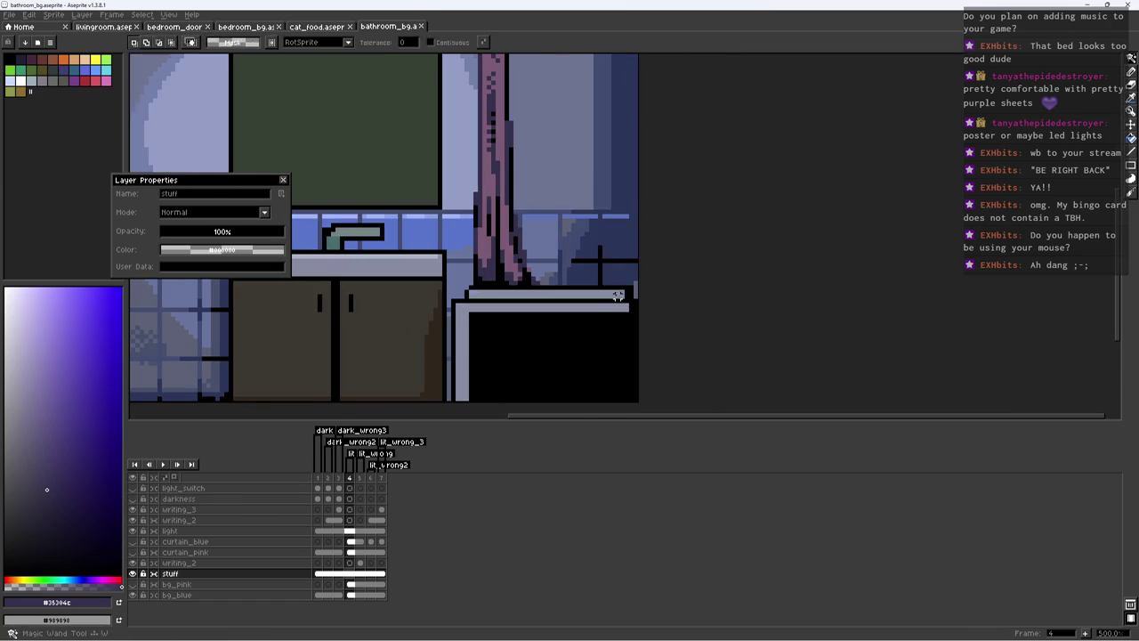
# Step: Repaint the tub-corner shading in a lighter grey
pyautogui.click(614, 307)
pyautogui.hotkey('ctrl', 'd')
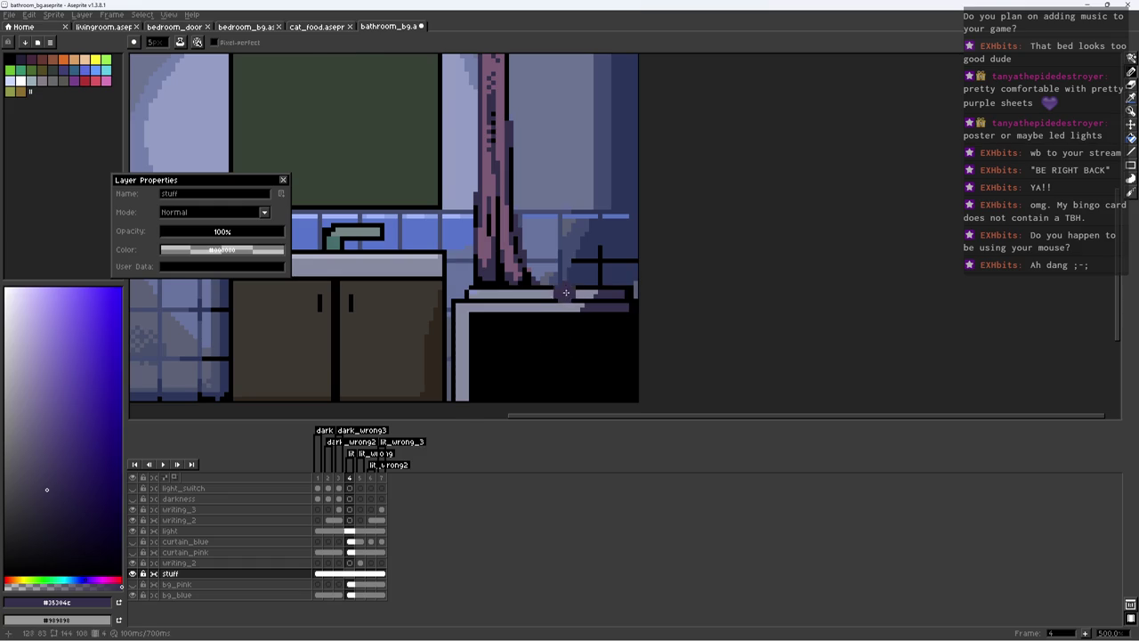
pyautogui.keyDown('alt'); pyautogui.click(445, 365); pyautogui.keyUp('alt')
pyautogui.click(25, 442)
pyautogui.press('m')
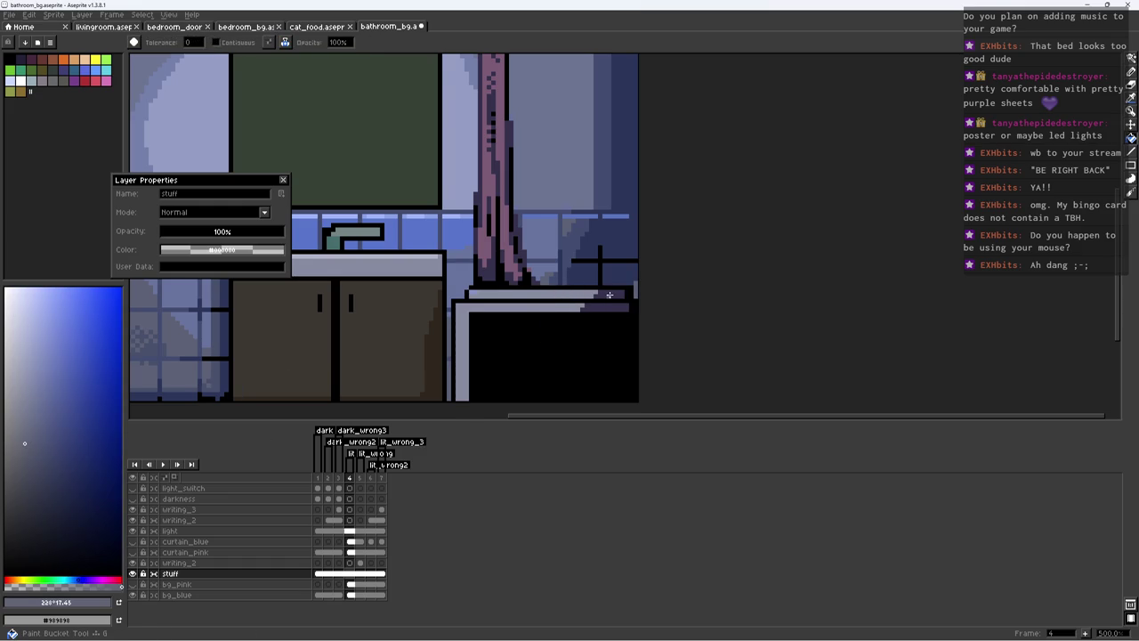
pyautogui.press('b')
pyautogui.moveTo(583, 307); pyautogui.dragTo(623, 308)
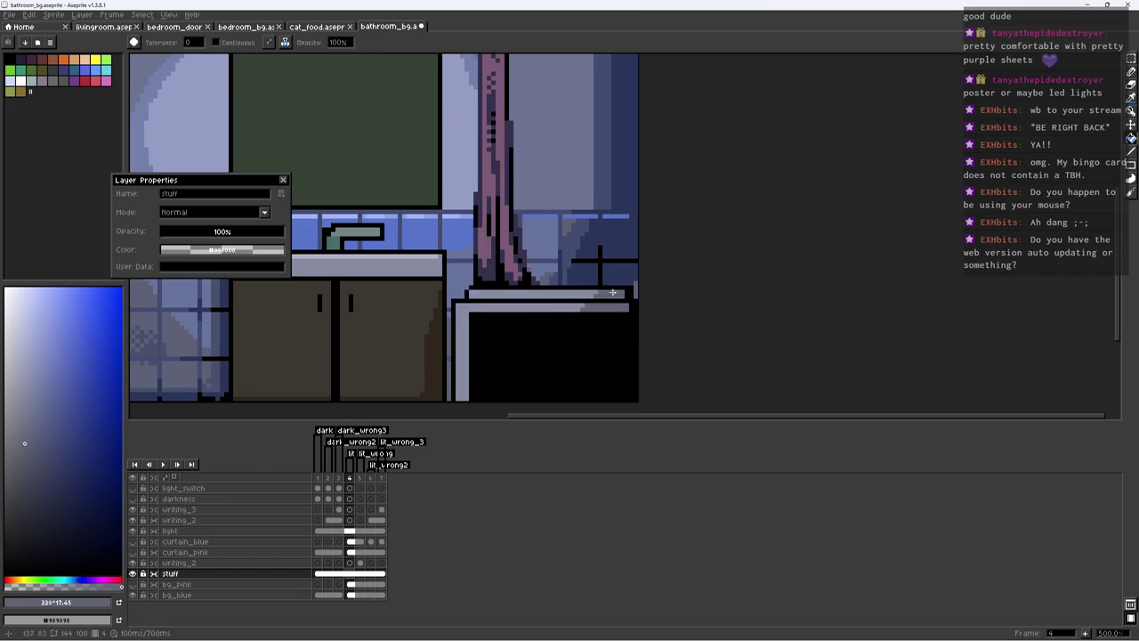
# Step: Zoom in on the tub rim and paint black pixels along its right end
pyautogui.keyDown('alt'); pyautogui.click(609, 313); pyautogui.keyUp('alt')
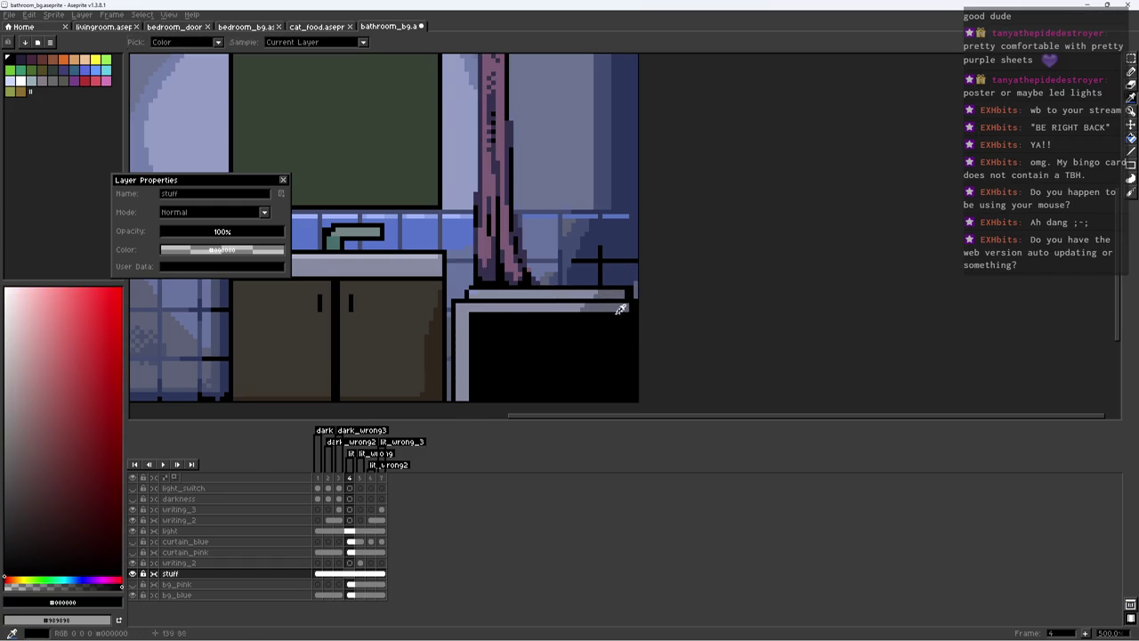
pyautogui.press('z')
pyautogui.click(624, 307)
pyautogui.press('b')
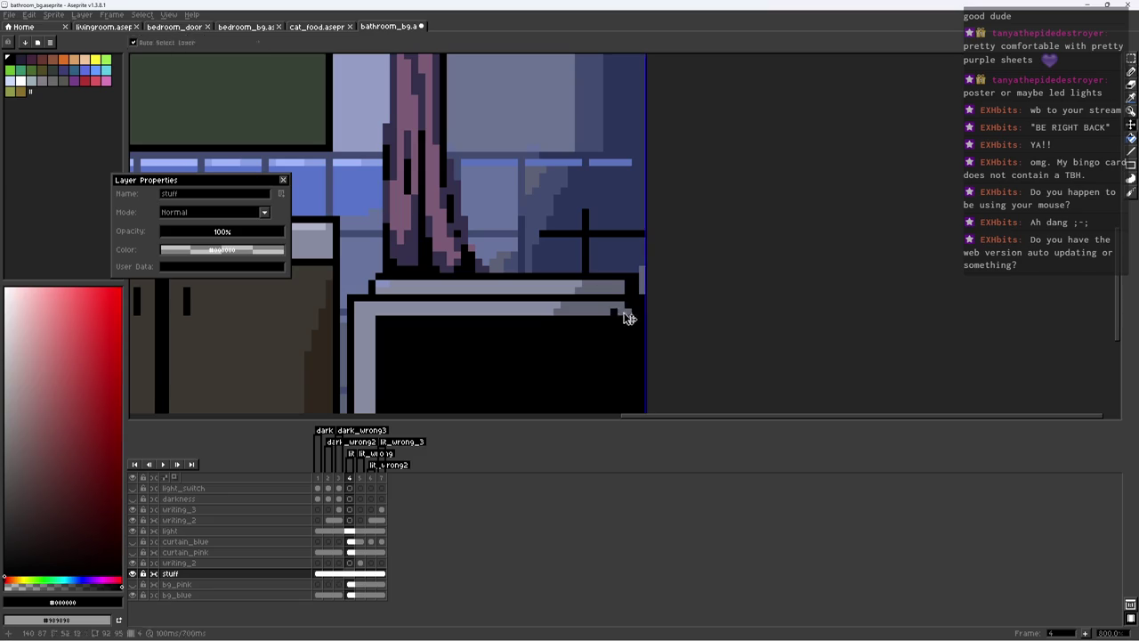
pyautogui.moveTo(626, 308); pyautogui.dragTo(598, 304)
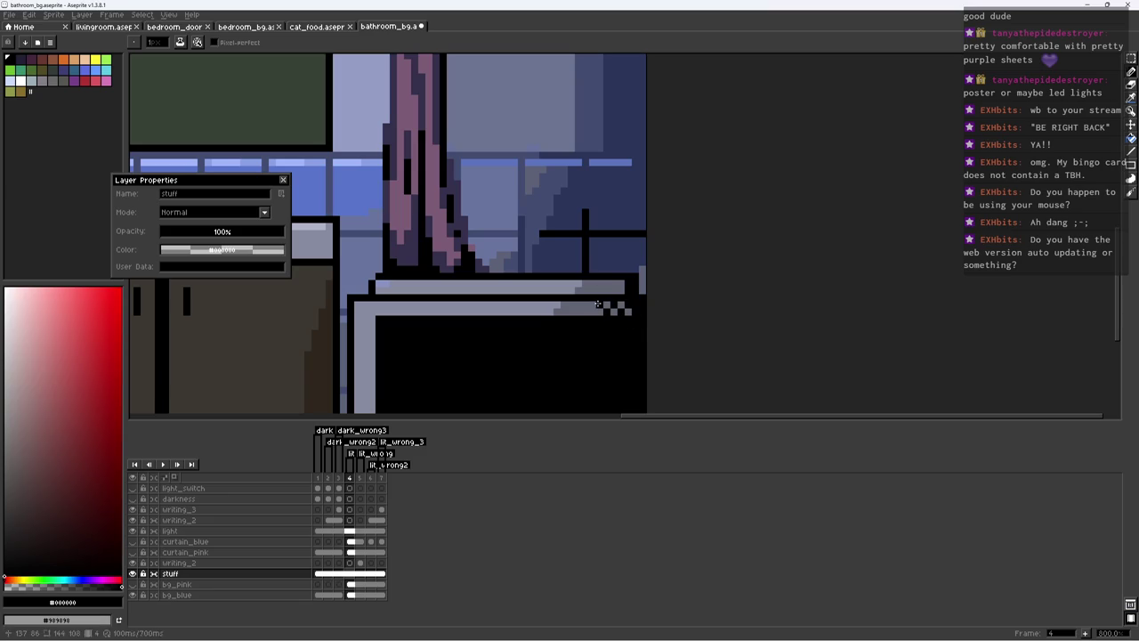
# Step: Dither a checkered black line along the tub rim and save the file
pyautogui.keyDown('alt'); pyautogui.click(549, 305); pyautogui.keyUp('alt')
pyautogui.press('z')
pyautogui.scroll(-4, 501, 400)
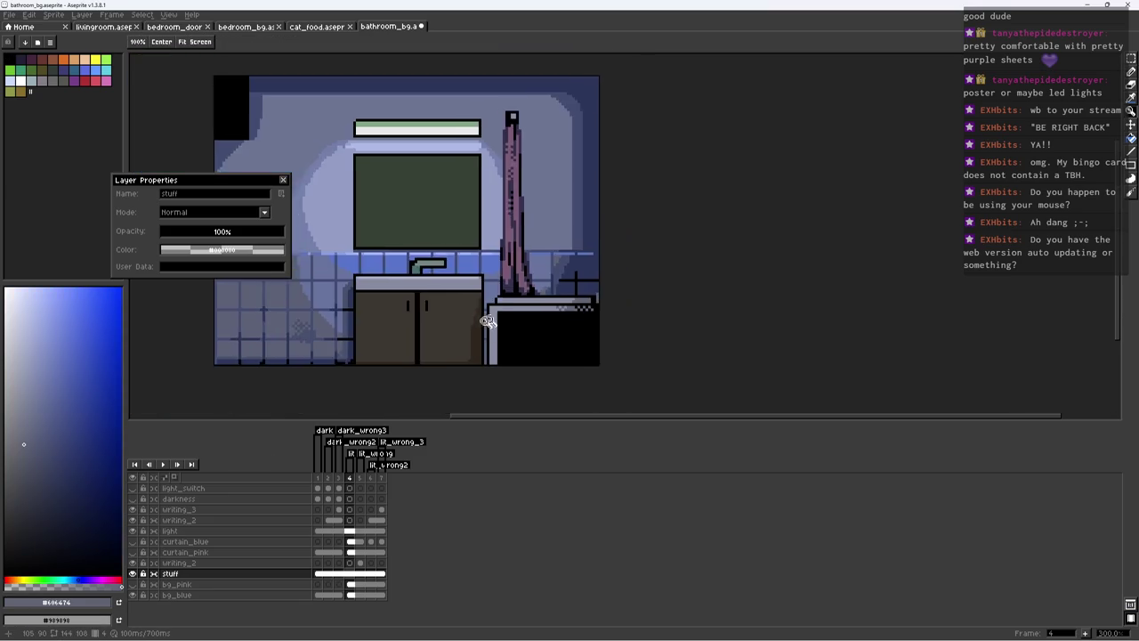
pyautogui.scroll(4, 516, 299)
pyautogui.press('b')
pyautogui.keyDown('alt'); pyautogui.click(507, 299); pyautogui.keyUp('alt')
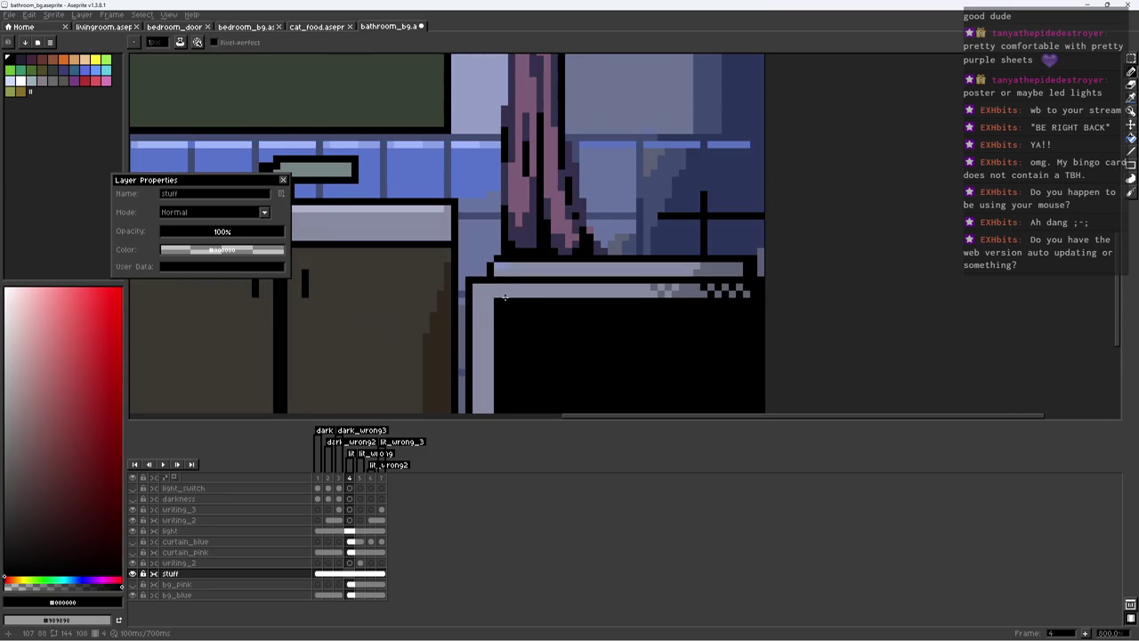
pyautogui.moveTo(503, 294)
pyautogui.mouseDown()
pyautogui.moveTo(708, 294)
pyautogui.moveTo(668, 289)
pyautogui.mouseUp()
pyautogui.press('z')
pyautogui.scroll(-2, 712, 294)
pyautogui.scroll(-2, 672, 316)
pyautogui.press('b')
pyautogui.hotkey('ctrl', 's')
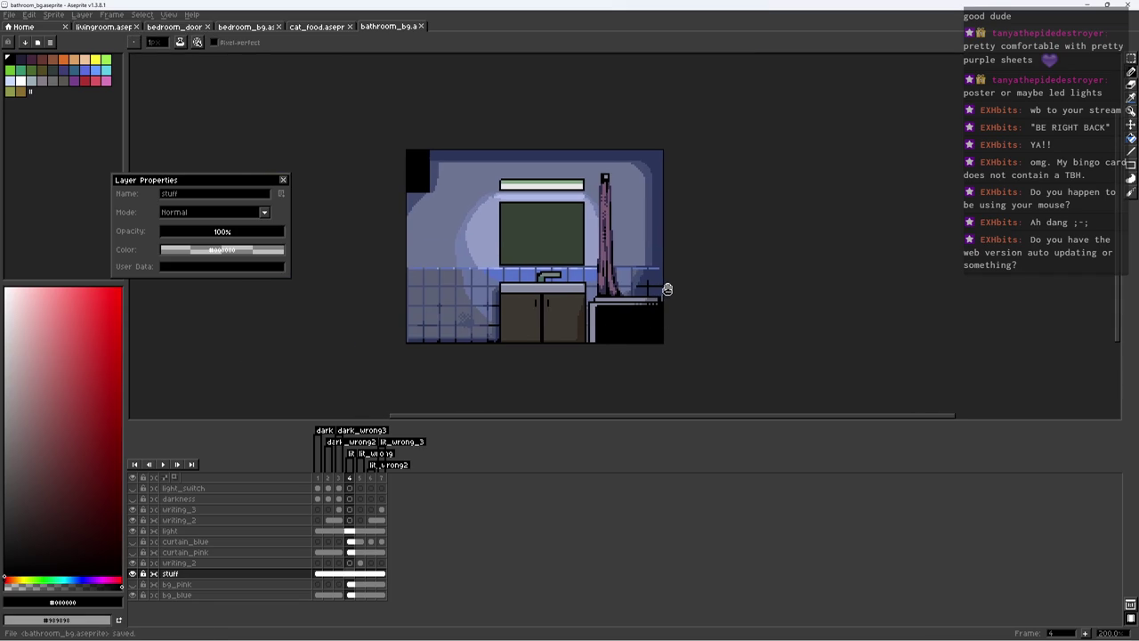
# Step: Step through the SAVE ME frames, show the darkness layer and play frames 1–3
pyautogui.click(360, 584)
pyautogui.press('Right')
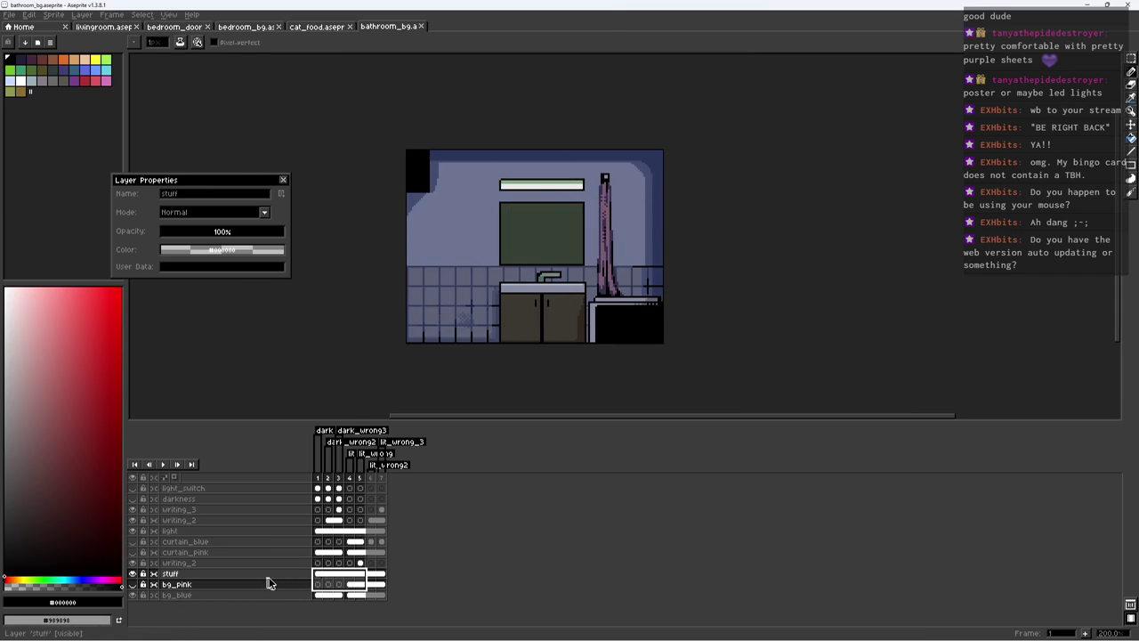
pyautogui.click(338, 585)
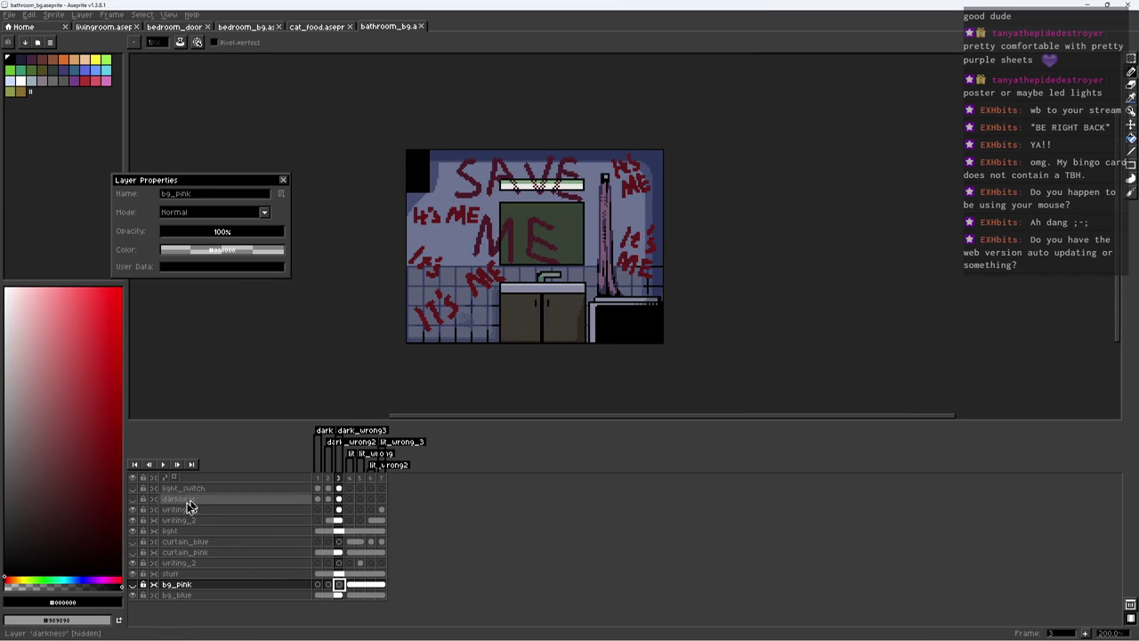
pyautogui.click(132, 498)
pyautogui.moveTo(338, 583); pyautogui.dragTo(317, 585)
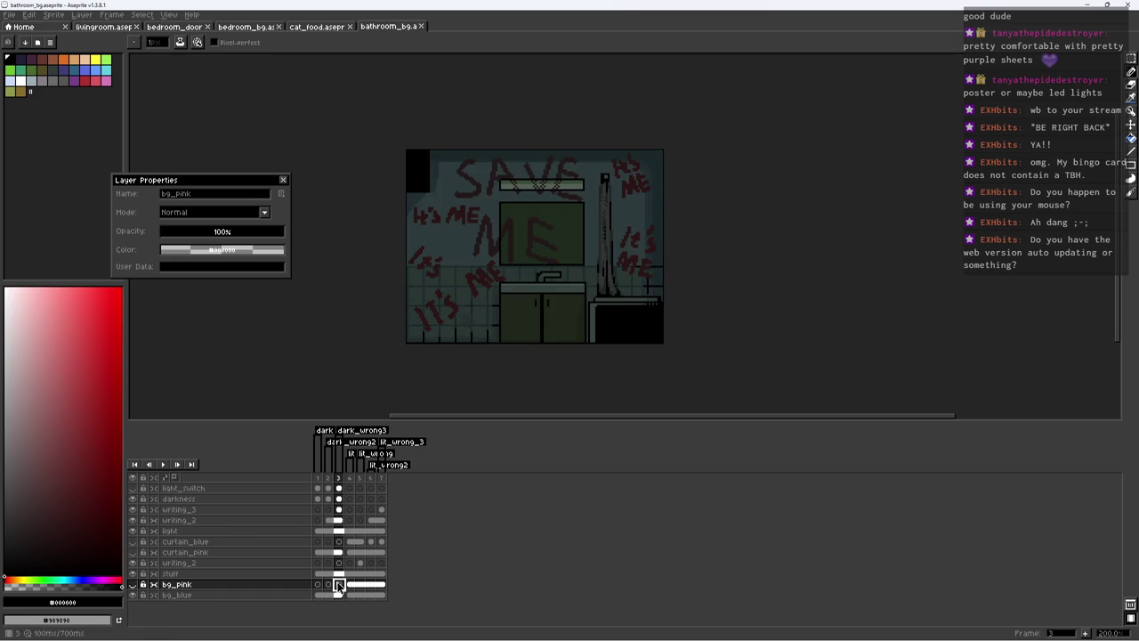
pyautogui.press('Return')
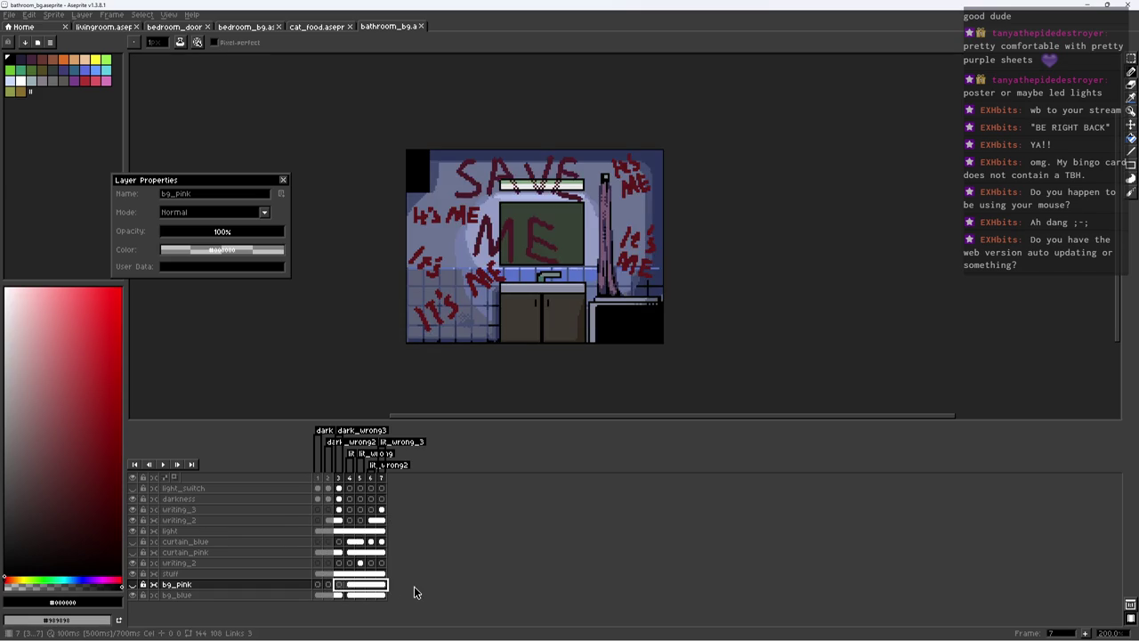
# Step: Select frames 3–7 and settle on frame 4 of the bg_blue layer
pyautogui.moveTo(338, 585)
pyautogui.mouseDown()
pyautogui.moveTo(401, 593)
pyautogui.moveTo(376, 589)
pyautogui.mouseUp()
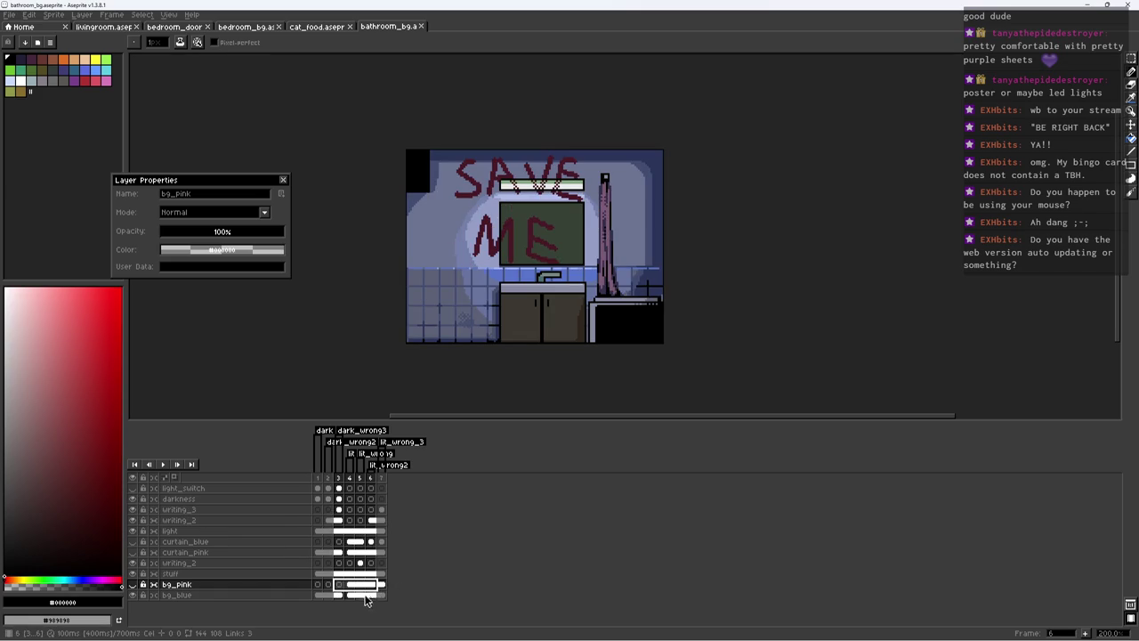
pyautogui.click(349, 583)
pyautogui.scroll(1, 440, 278)
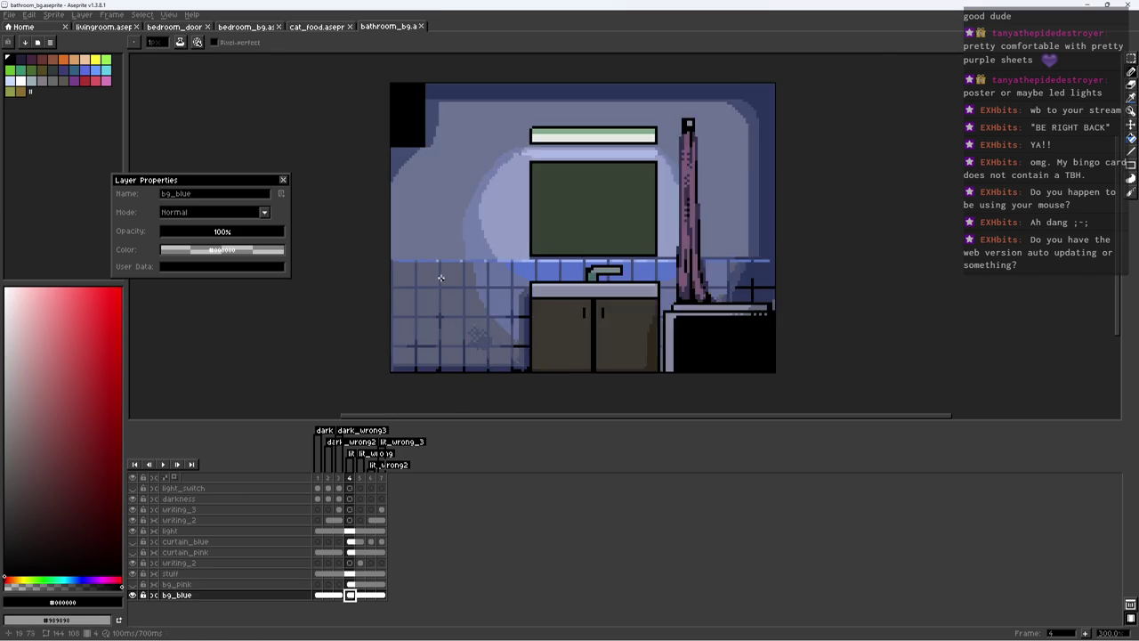
# Step: Sample the wall colour and bucket-fill around the mirror with a lighter, more saturated blue
pyautogui.scroll(1, 439, 278)
pyautogui.keyDown('alt'); pyautogui.click(507, 188); pyautogui.keyUp('alt')
pyautogui.keyDown('alt'); pyautogui.click(478, 216); pyautogui.keyUp('alt')
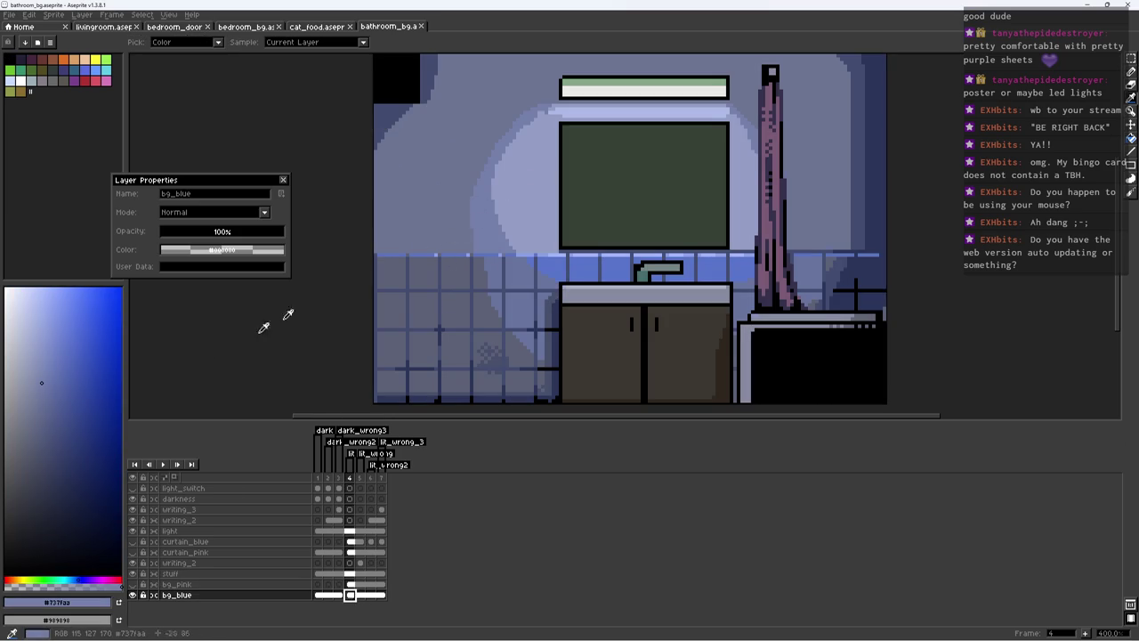
pyautogui.click(62, 380)
pyautogui.press('g')
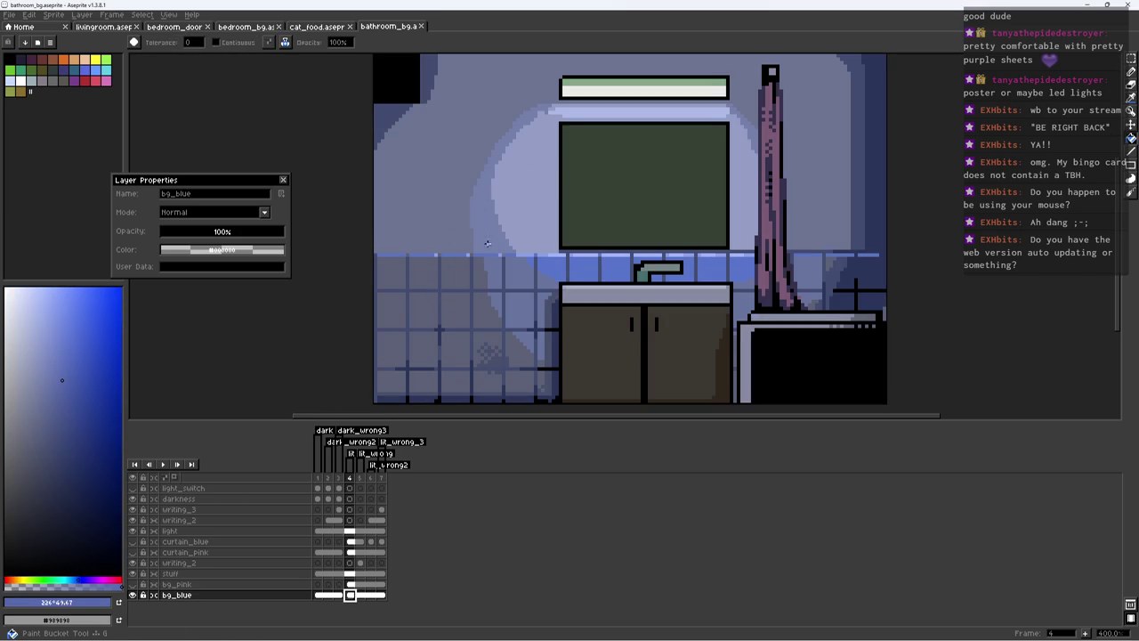
pyautogui.click(487, 242)
pyautogui.moveTo(99, 343); pyautogui.dragTo(68, 348)
pyautogui.click(481, 241)
pyautogui.click(81, 402)
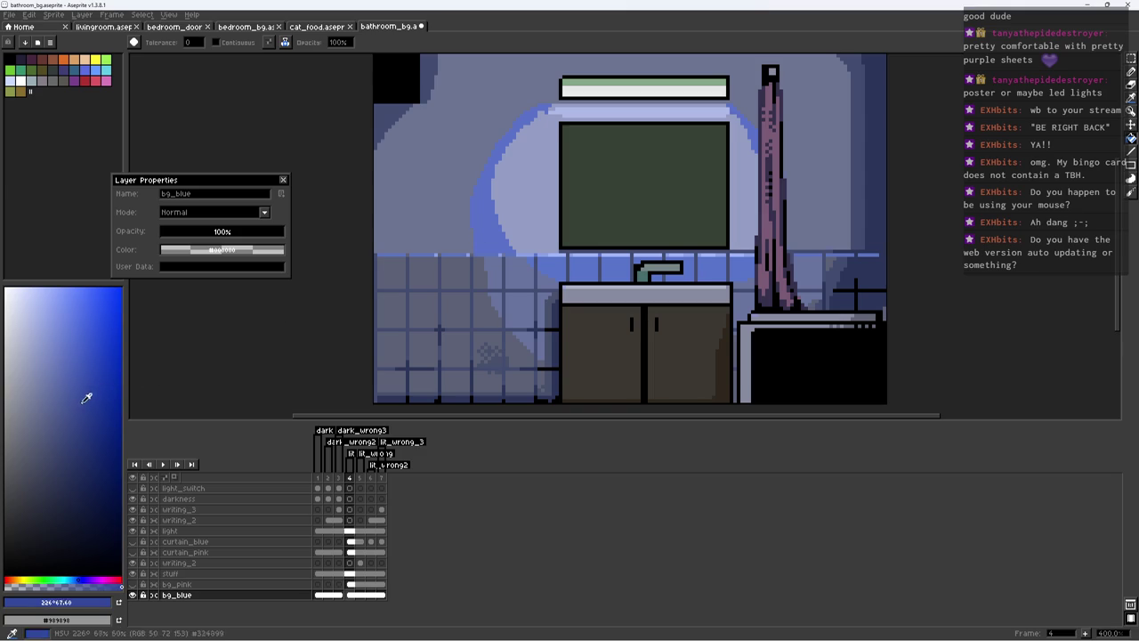
# Step: Refill the area around the mirror with a new blue shade and save
pyautogui.scroll(-2, 388, 169)
pyautogui.scroll(3, 388, 169)
pyautogui.click(74, 379)
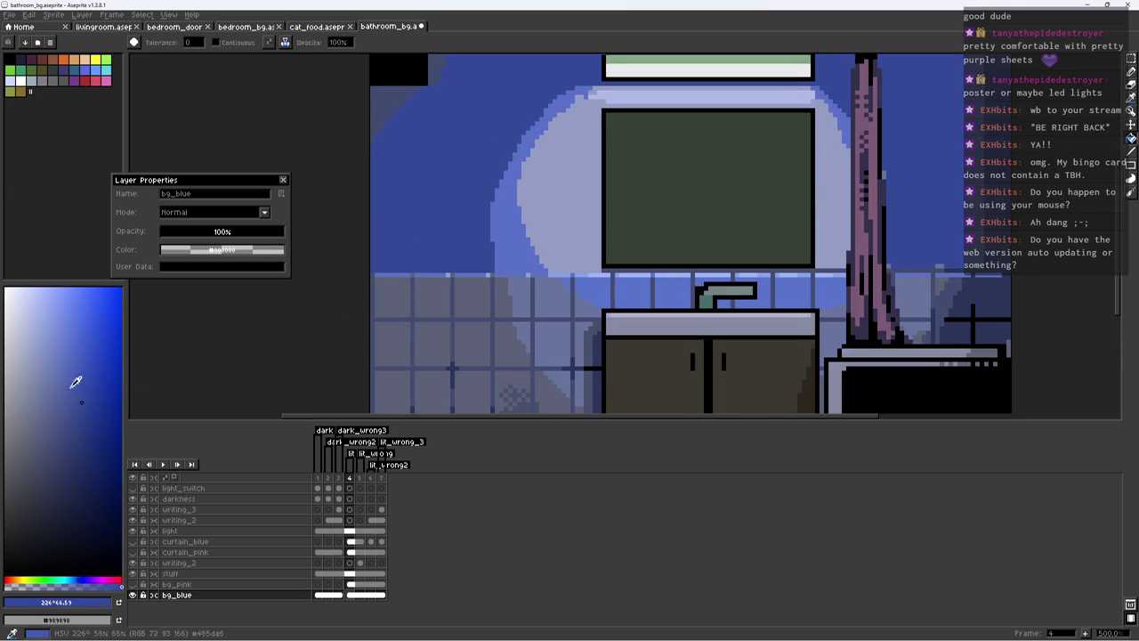
pyautogui.click(454, 212)
pyautogui.scroll(-2, 466, 193)
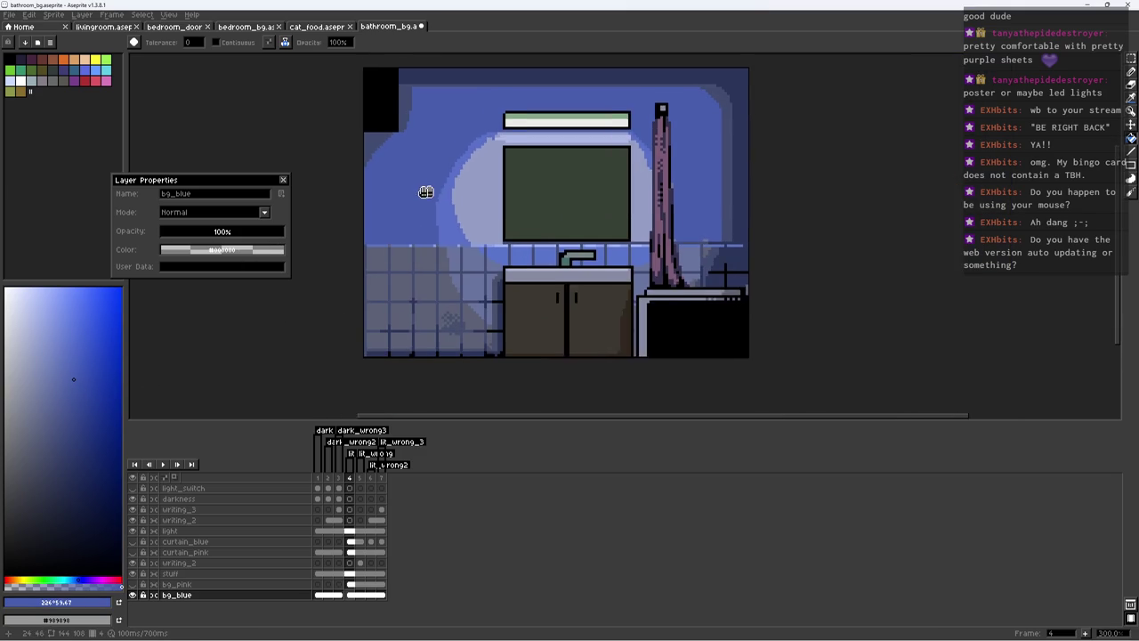
pyautogui.click(72, 390)
pyautogui.scroll(-2, 396, 265)
pyautogui.scroll(1, 416, 260)
pyautogui.hotkey('ctrl', 's')
# Step: Adjust the wall fill to a greyer, muted blue and save the file
pyautogui.scroll(1, 467, 260)
pyautogui.scroll(2, 471, 260)
pyautogui.click(58, 389)
pyautogui.scroll(-2, 355, 288)
pyautogui.hotkey('ctrl', 's')
pyautogui.scroll(-3, 400, 267)
pyautogui.scroll(1, 445, 258)
pyautogui.scroll(1, 457, 255)
pyautogui.scroll(2, 457, 255)
pyautogui.scroll(1, 445, 267)
pyautogui.moveTo(39, 331); pyautogui.dragTo(42, 346)
pyautogui.scroll(-4, 433, 277)
pyautogui.hotkey('ctrl', 's')
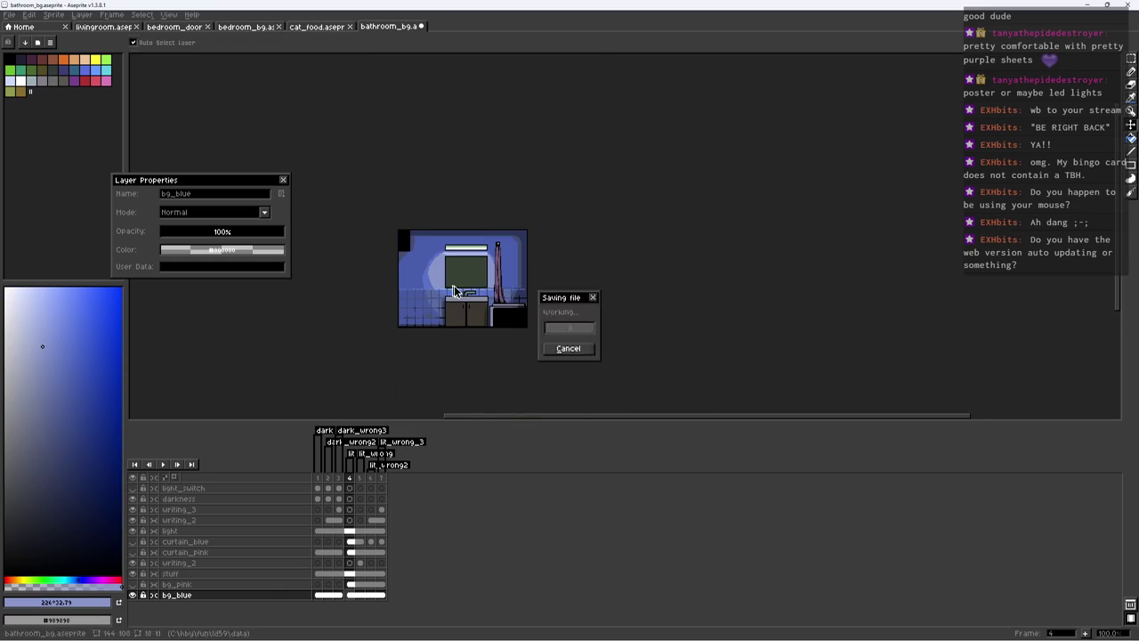
# Step: Select the stuff layer and bg_blue frames 3–7 to preview the writing, then save bathroom_bg
pyautogui.scroll(1, 467, 270)
pyautogui.scroll(1, 467, 269)
pyautogui.scroll(2, 462, 269)
pyautogui.scroll(-3, 445, 270)
pyautogui.scroll(2, 431, 269)
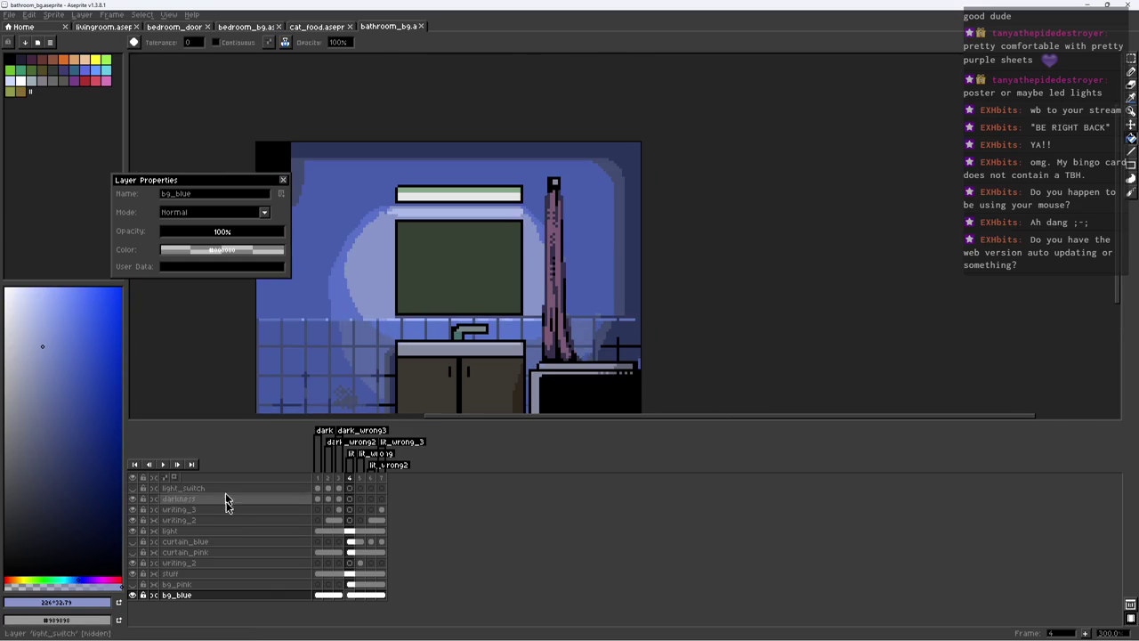
pyautogui.click(204, 573)
pyautogui.scroll(1, 424, 218)
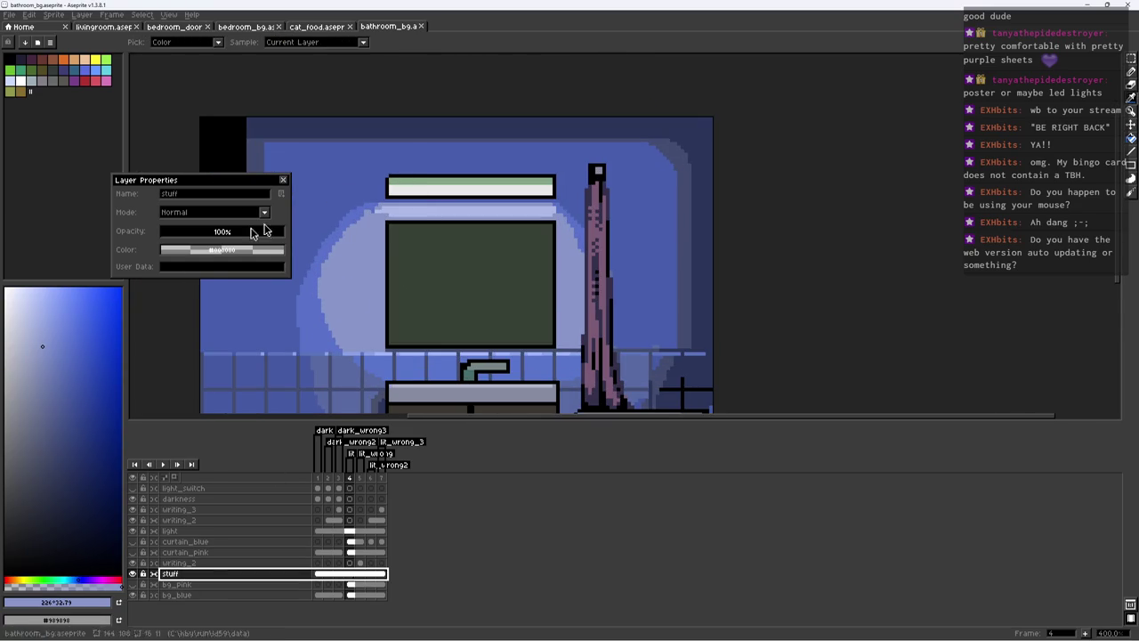
pyautogui.press('b')
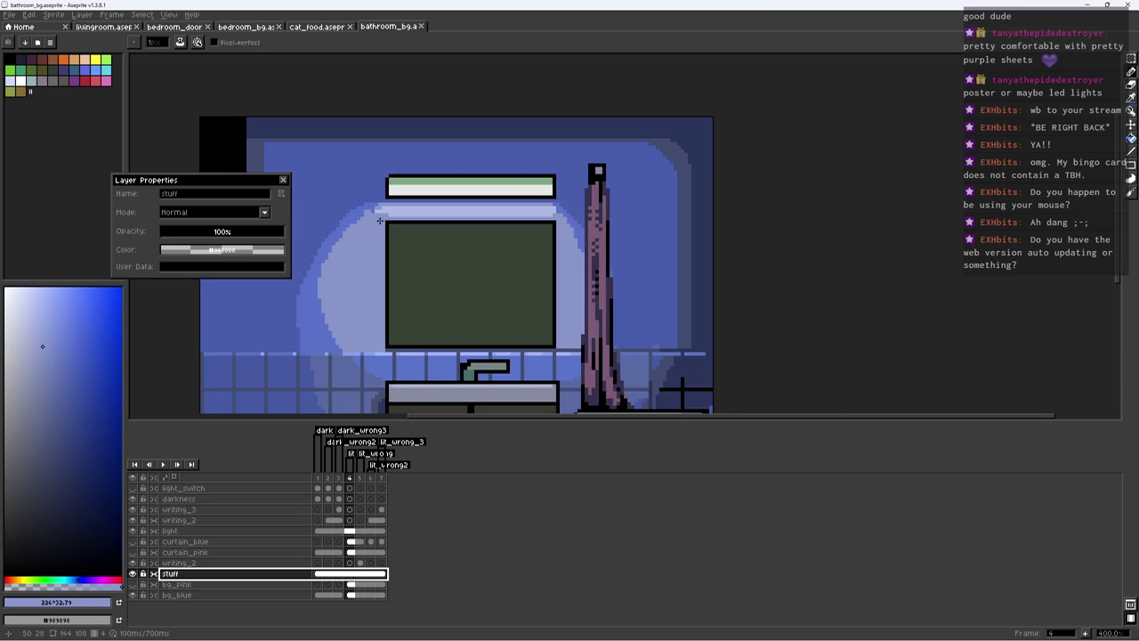
pyautogui.scroll(1, 380, 221)
pyautogui.scroll(-3, 272, 362)
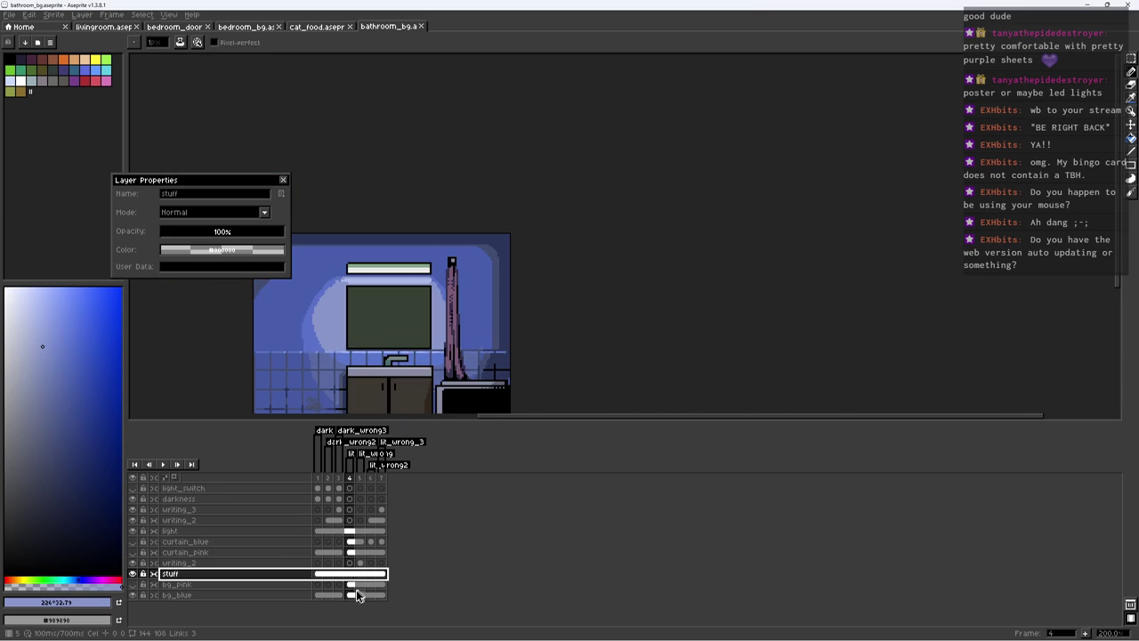
pyautogui.moveTo(338, 596); pyautogui.dragTo(381, 596)
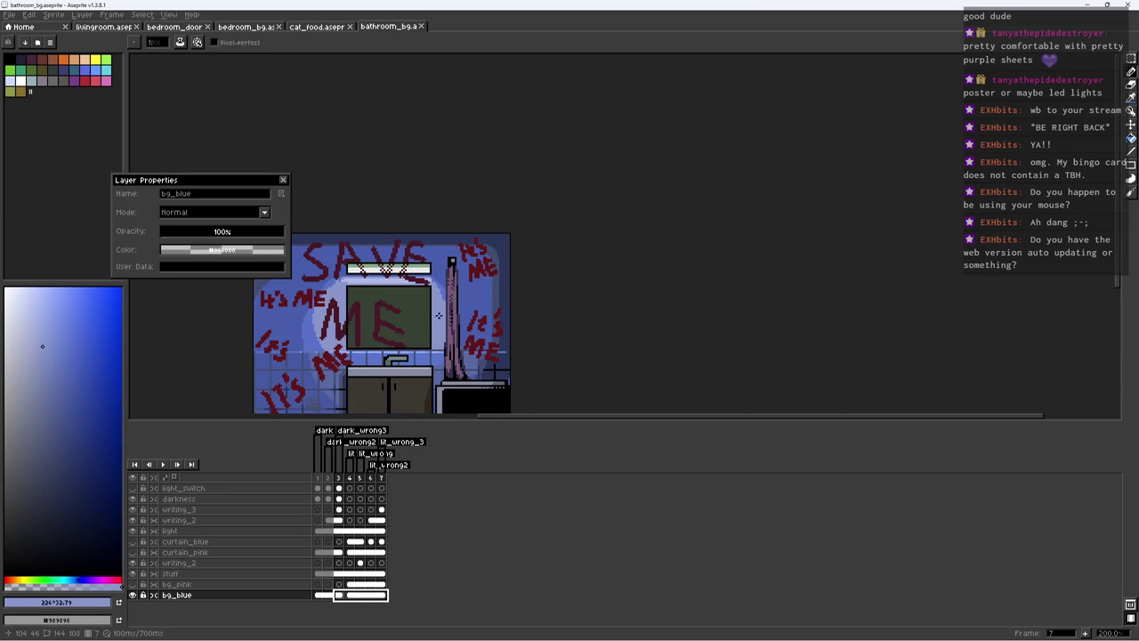
pyautogui.hotkey('ctrl', 's')
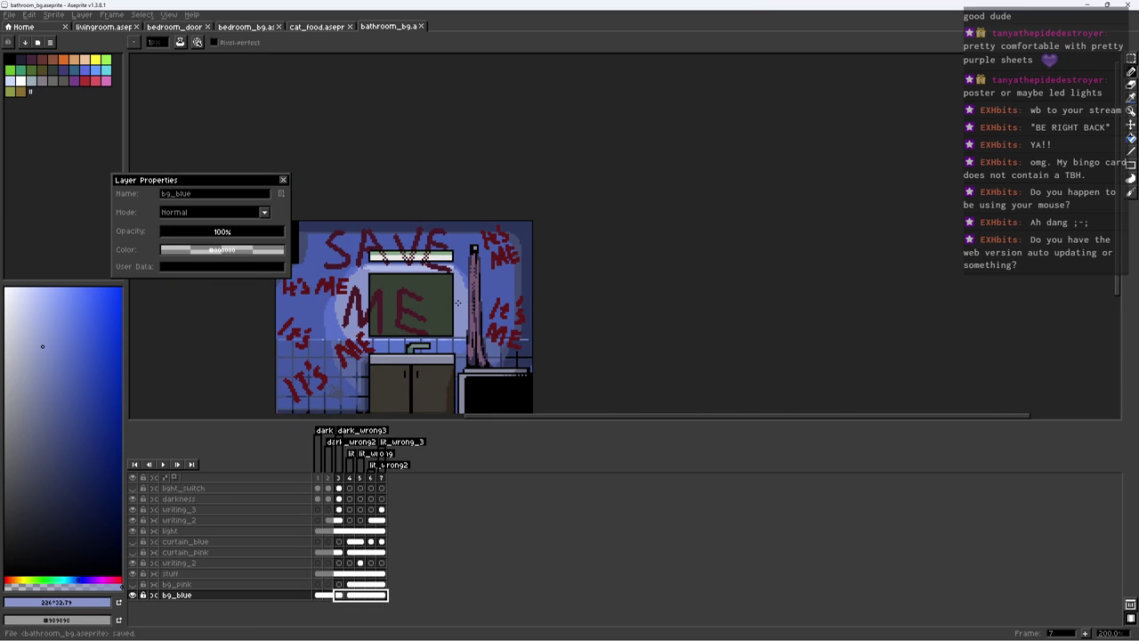
pyautogui.moveTo(471, 258); pyautogui.dragTo(534, 201)
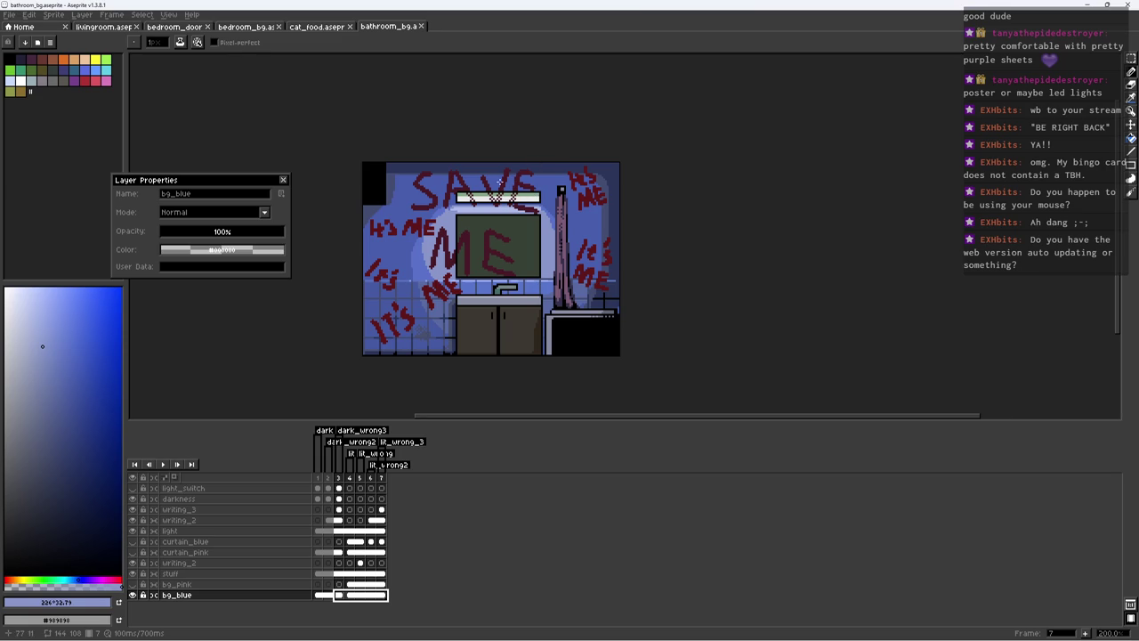
pyautogui.hotkey('ctrl', 'e')
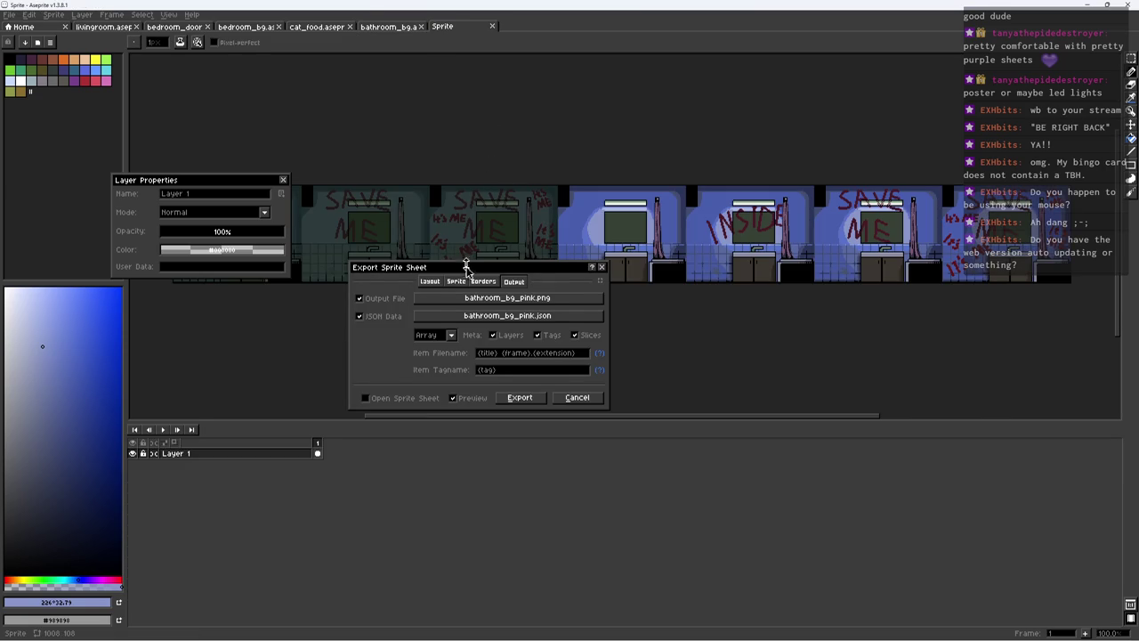
# Step: Show the bg_pink layer and export the bathroom_bg_pink sprite sheet, overwriting the existing files
pyautogui.moveTo(466, 267); pyautogui.dragTo(463, 263)
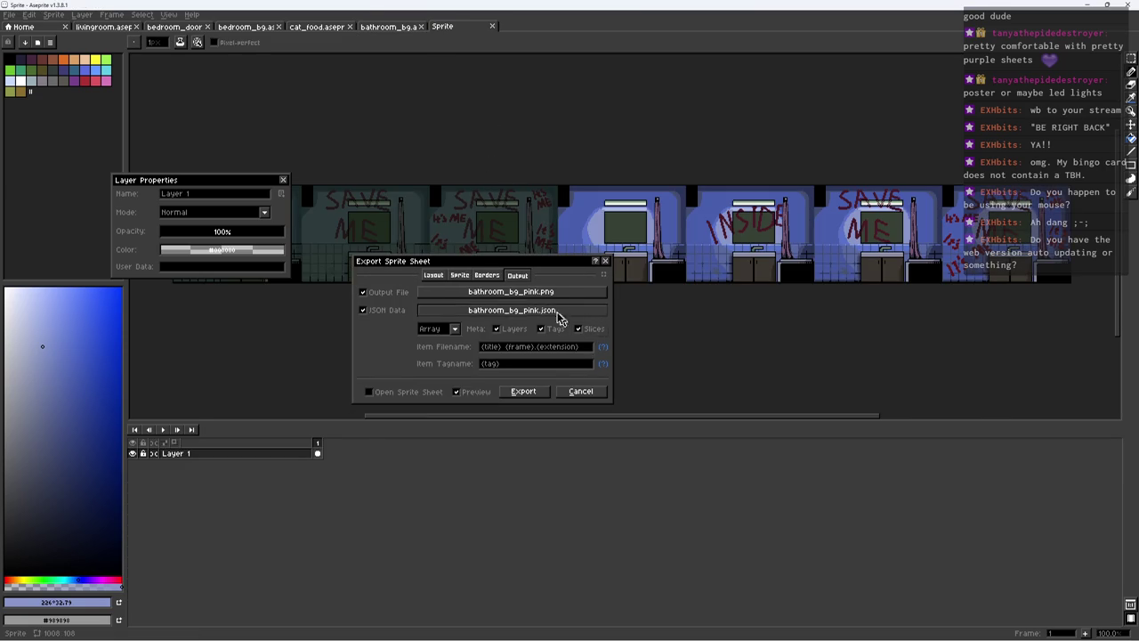
pyautogui.click(583, 393)
pyautogui.click(132, 584)
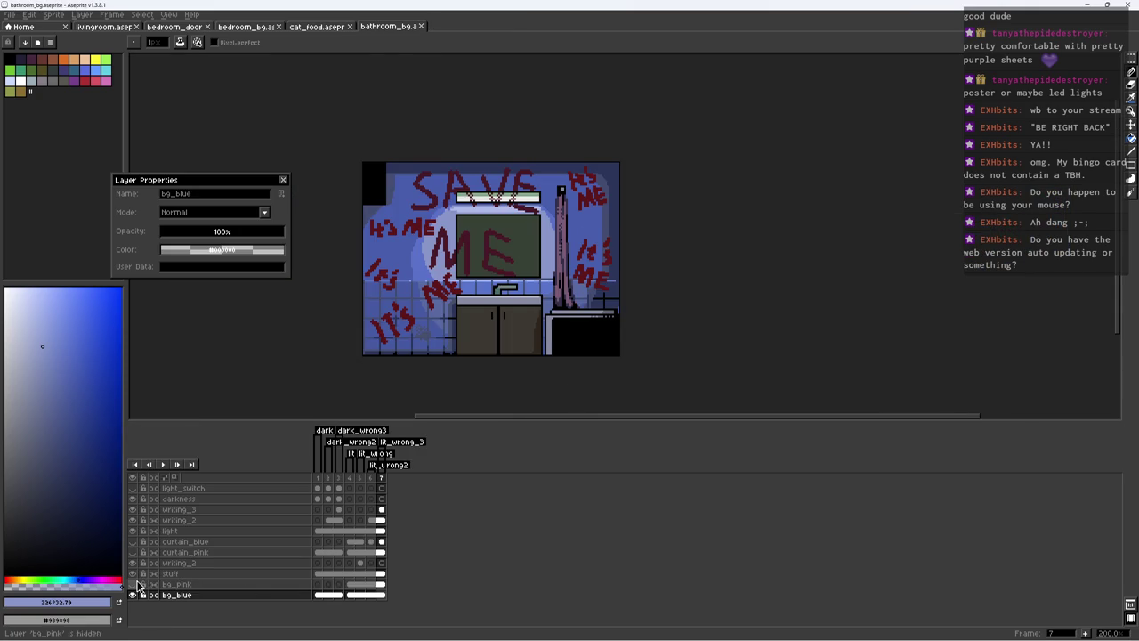
pyautogui.hotkey('ctrl', 'e')
pyautogui.click(527, 393)
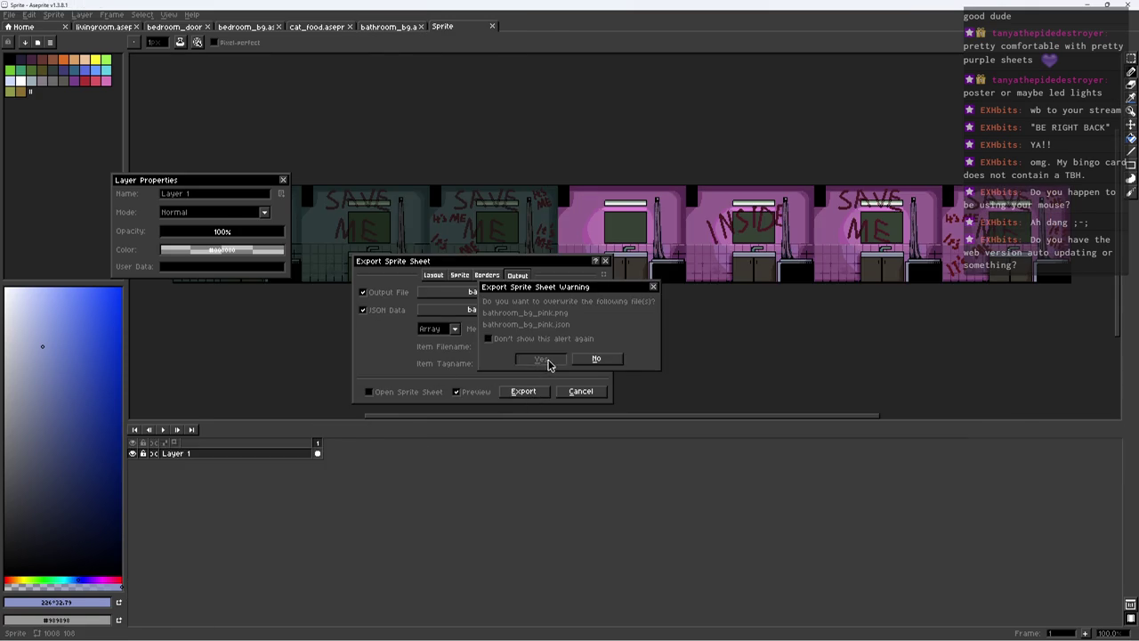
pyautogui.click(542, 359)
# Step: Hide bg_pink and set the sheet output to bathroom_bg_blue.png, replacing the old file
pyautogui.click(132, 584)
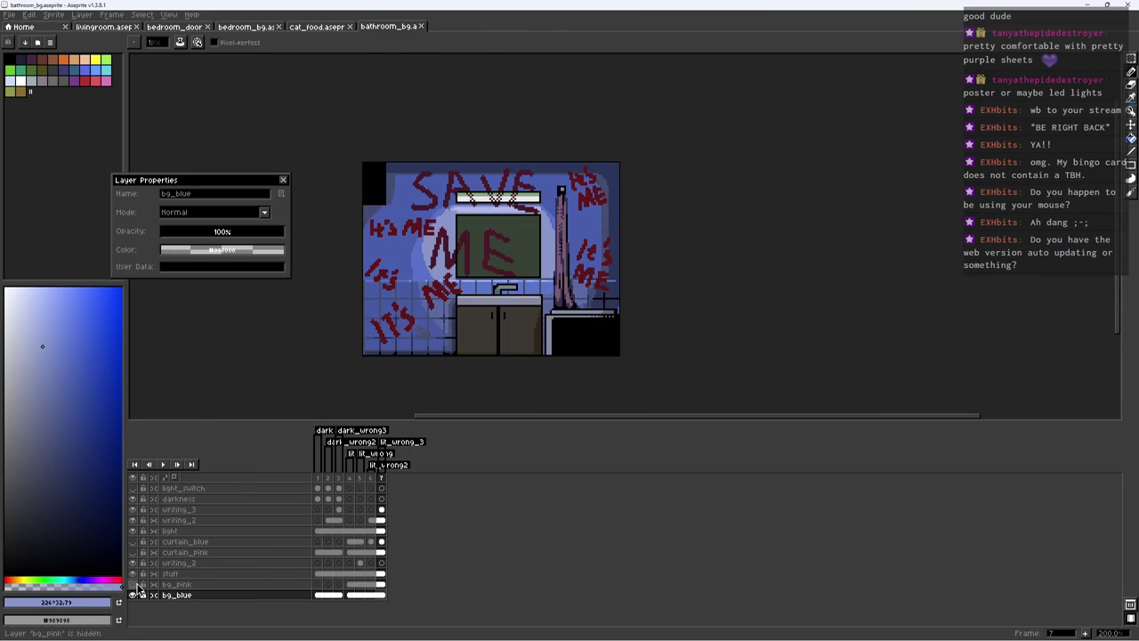
pyautogui.hotkey('ctrl', 'e')
pyautogui.click(524, 298)
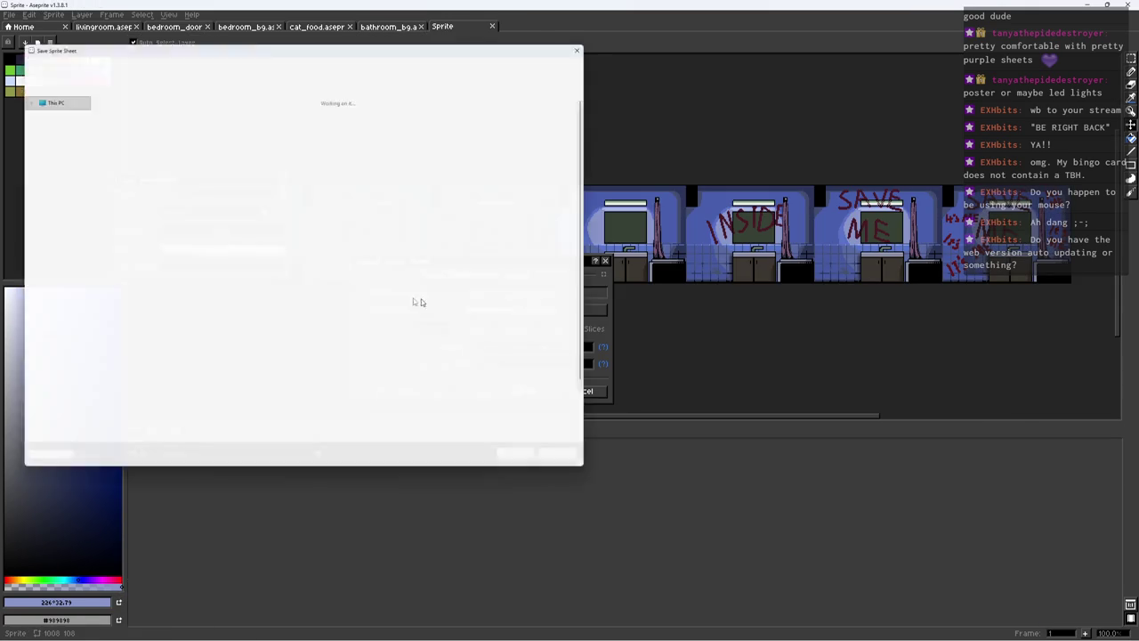
pyautogui.press('BackSpace')
pyautogui.press('BackSpace')
pyautogui.press('BackSpace')
pyautogui.write('blue')
pyautogui.press('Return')
pyautogui.press('Left')
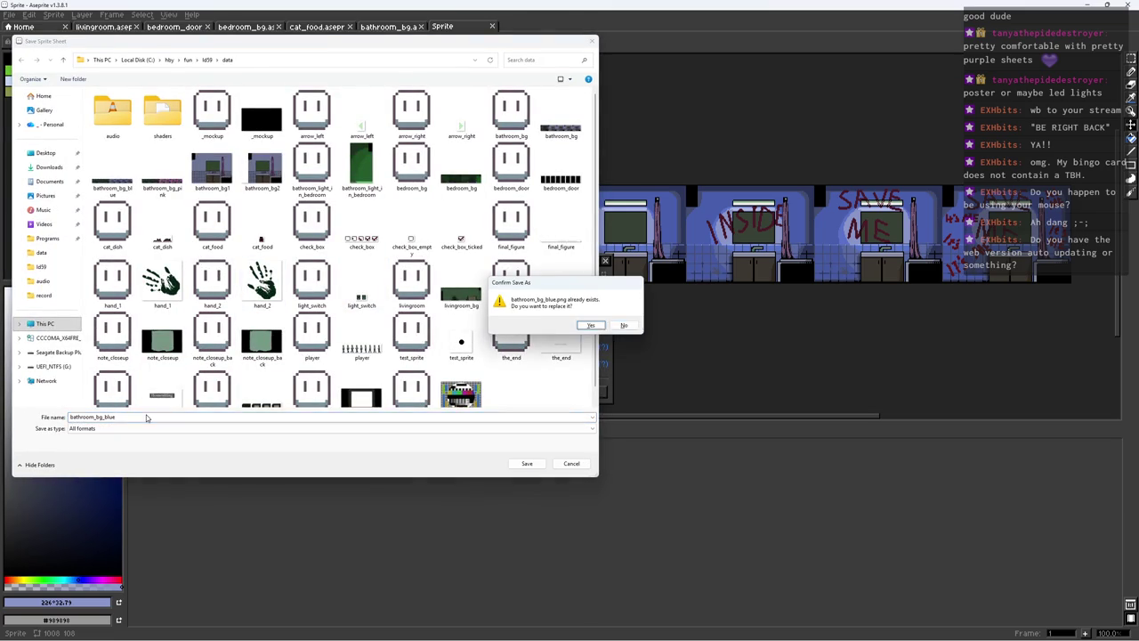
pyautogui.press('Return')
# Step: Set the JSON data file to bathroom_bg_blue.json and export the blue sprite sheet
pyautogui.click(504, 312)
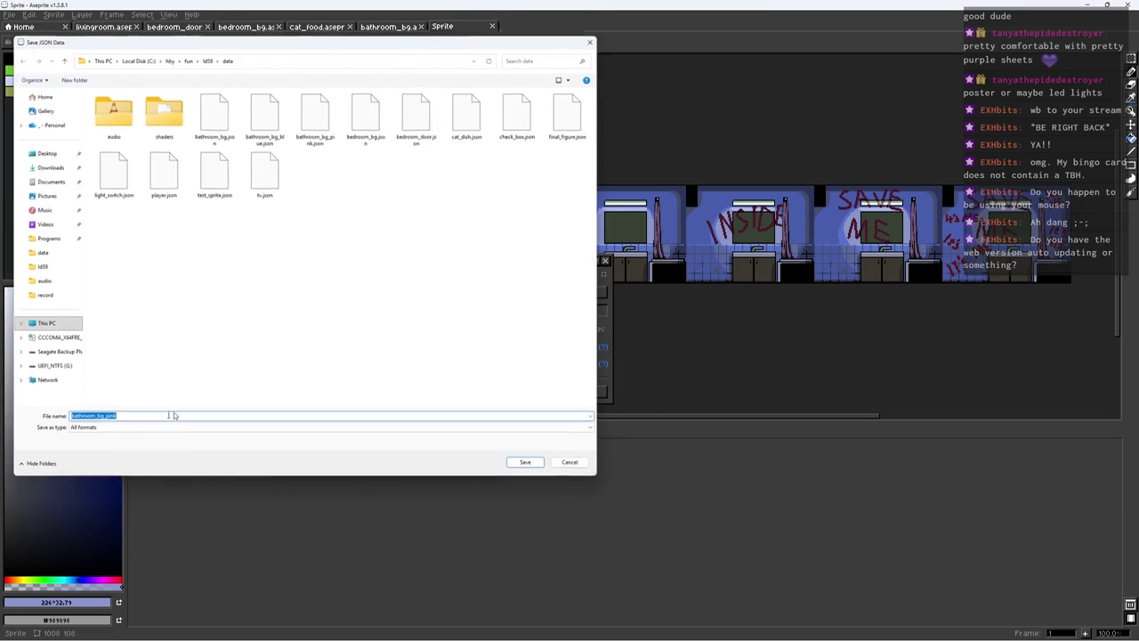
pyautogui.press('BackSpace')
pyautogui.press('BackSpace')
pyautogui.press('BackSpace')
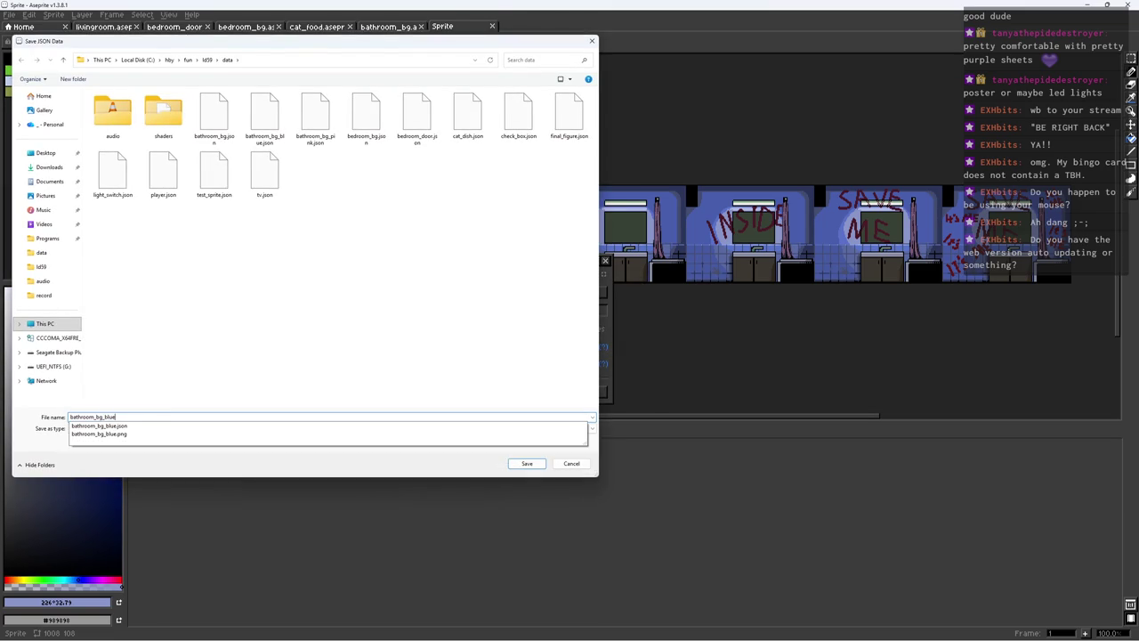
pyautogui.press('Return')
pyautogui.click(582, 327)
pyautogui.click(527, 391)
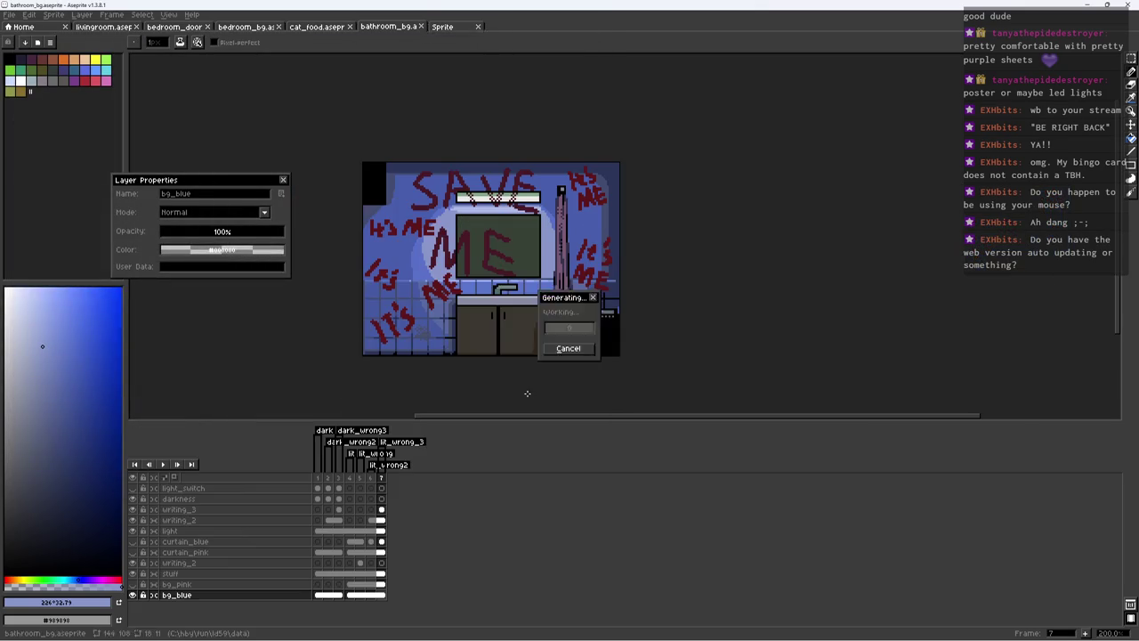
# Step: Close FL Studio, saving its project when prompted
pyautogui.press('alt')
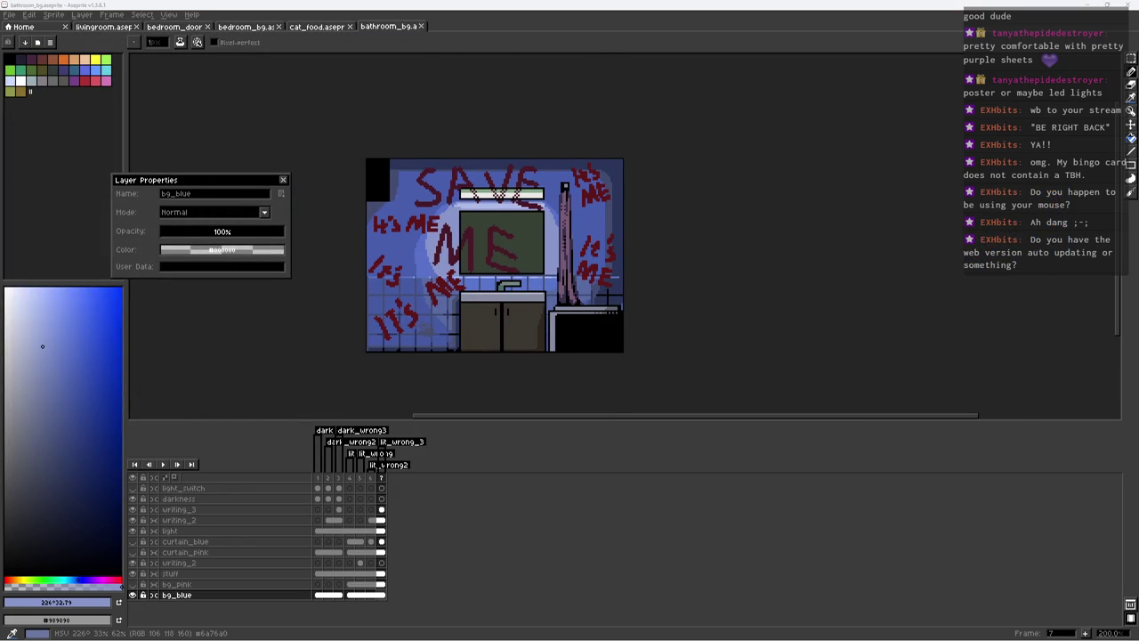
pyautogui.hotkey('alt', 'Tab')
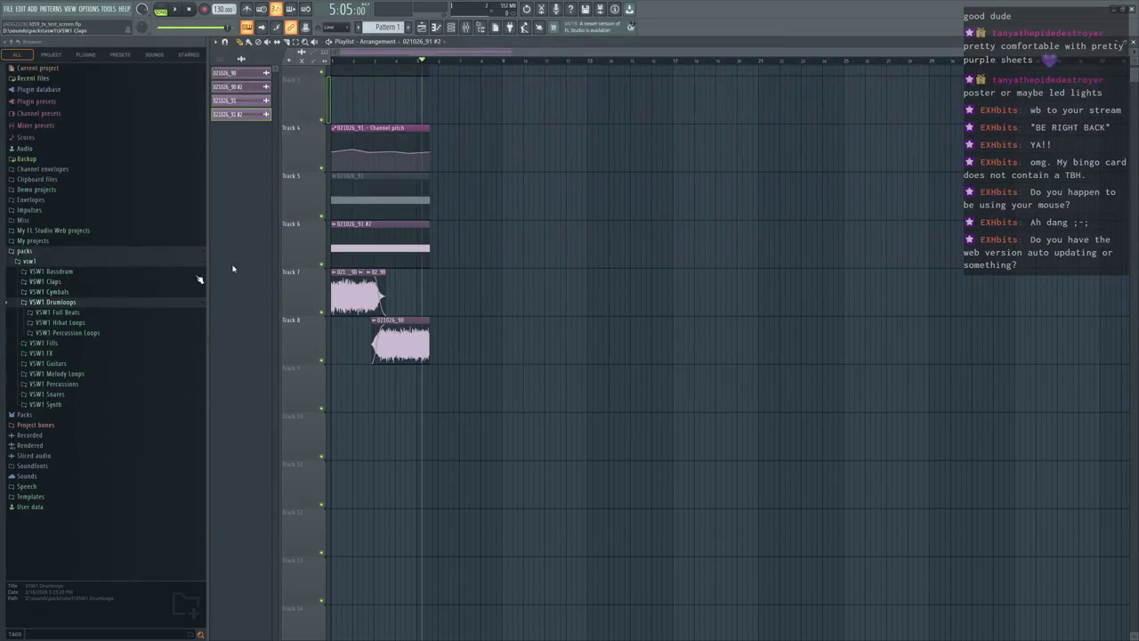
pyautogui.click(1132, 9)
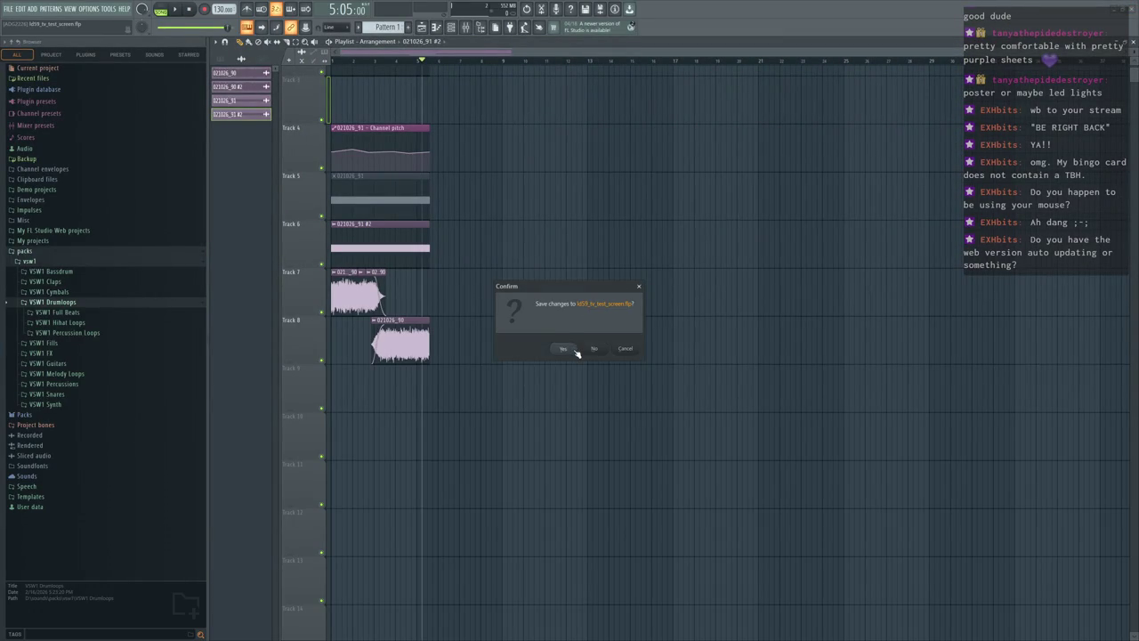
pyautogui.click(574, 350)
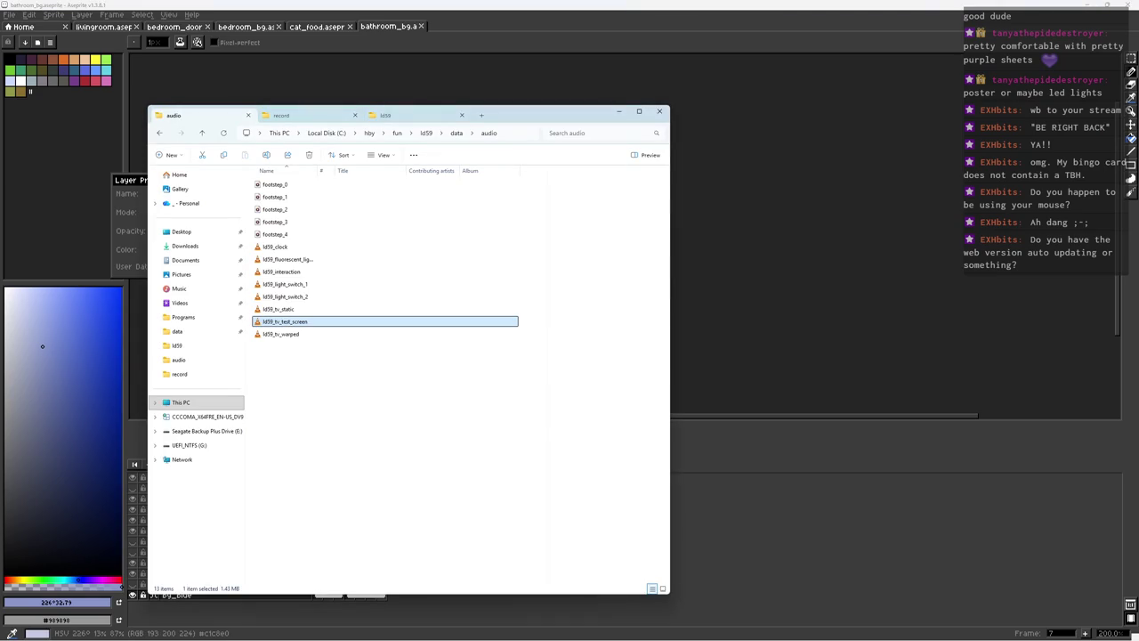
# Step: Close the File Explorer window showing the ld59 audio folder
pyautogui.click(620, 111)
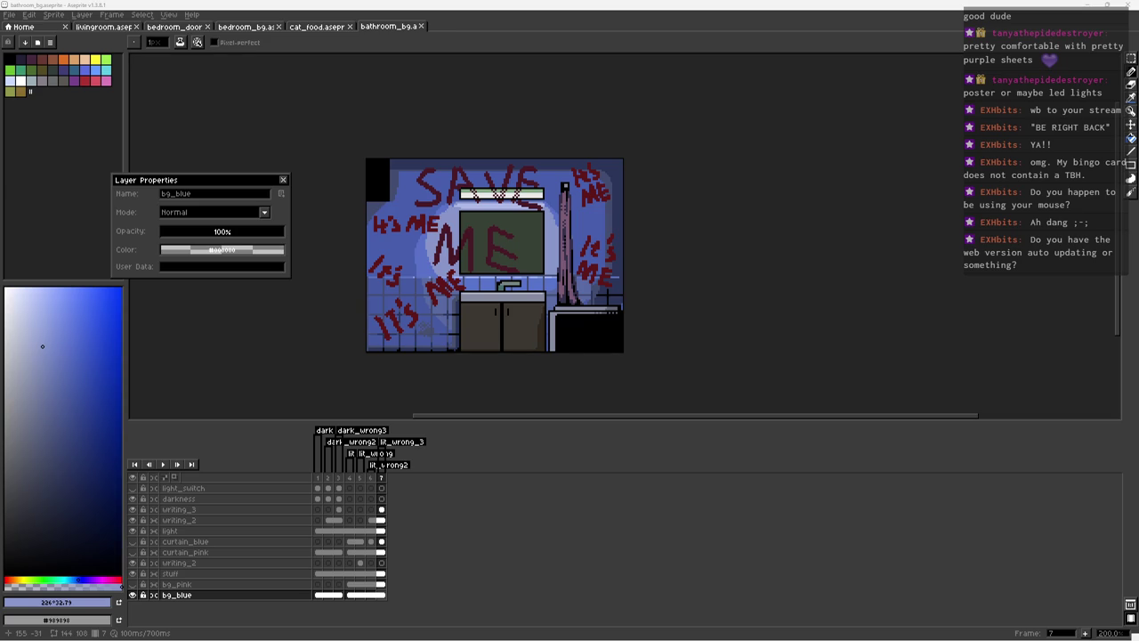
# Step: Reposition the Command Prompt window, close Layer Properties and save the bathroom sprite
pyautogui.hotkey('alt', 'Tab')
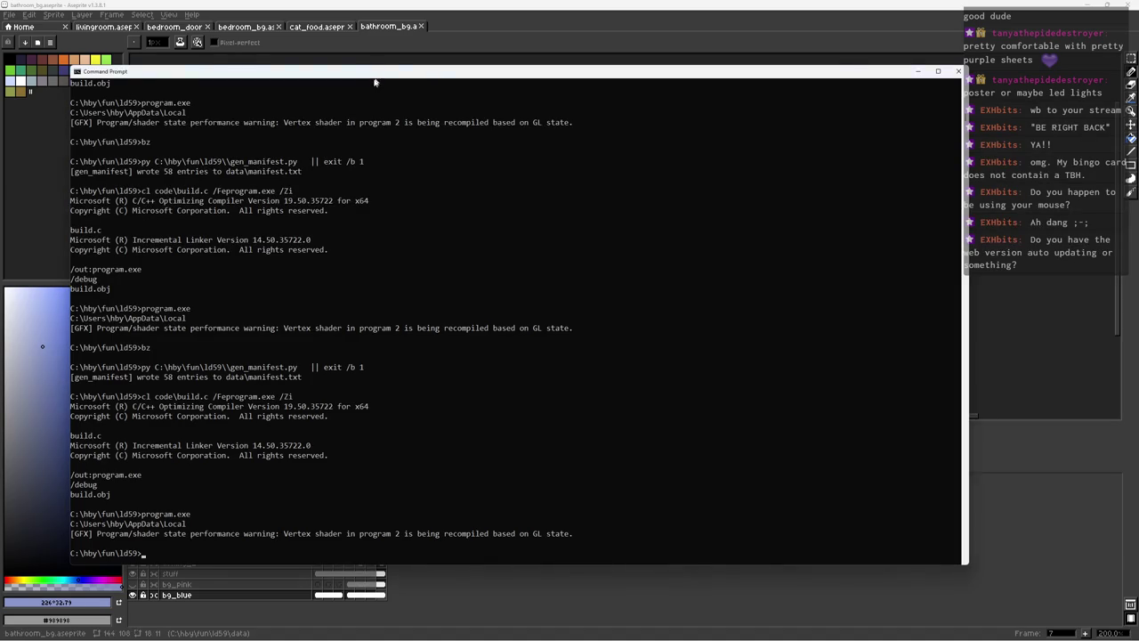
pyautogui.moveTo(350, 75); pyautogui.dragTo(402, 89)
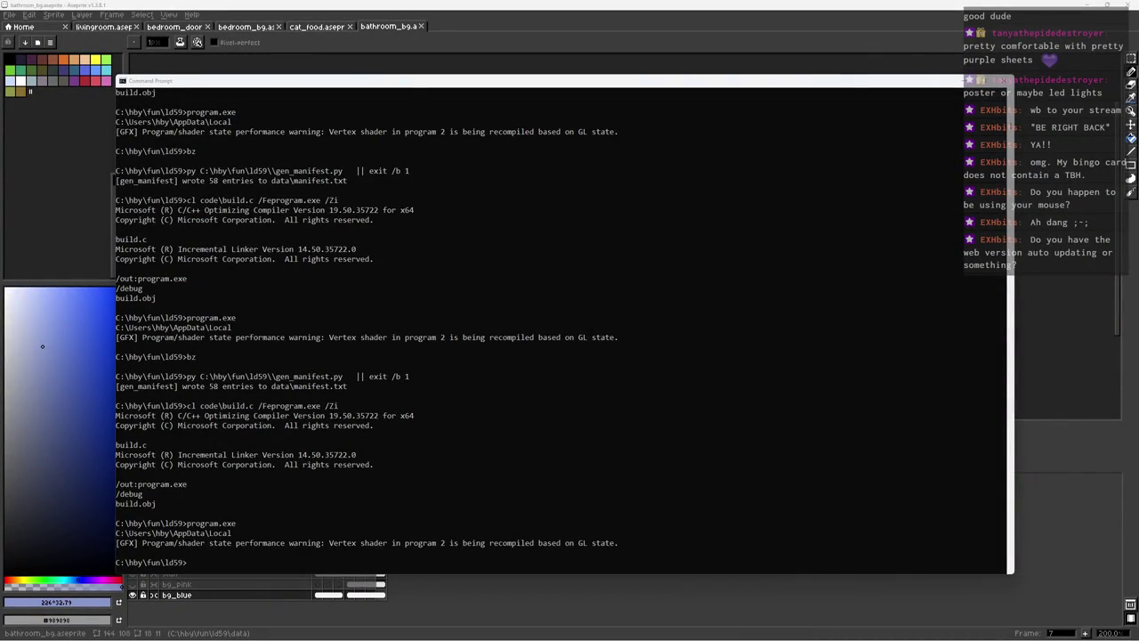
pyautogui.moveTo(879, 89); pyautogui.dragTo(874, 88)
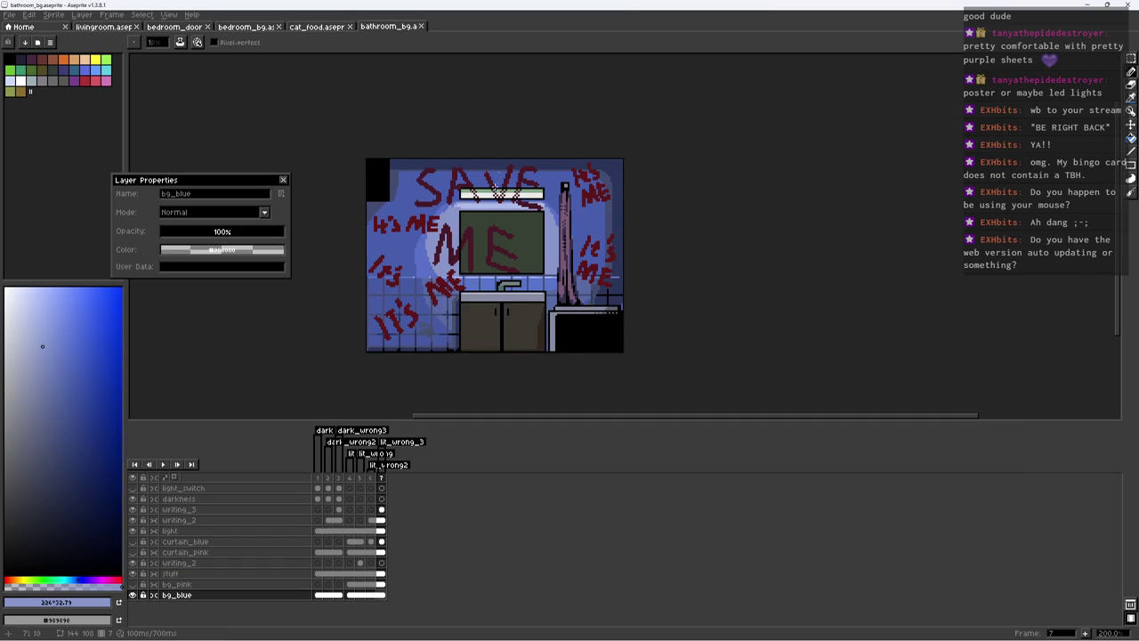
pyautogui.moveTo(496, 185); pyautogui.dragTo(509, 183)
pyautogui.click(283, 180)
pyautogui.hotkey('ctrl', 's')
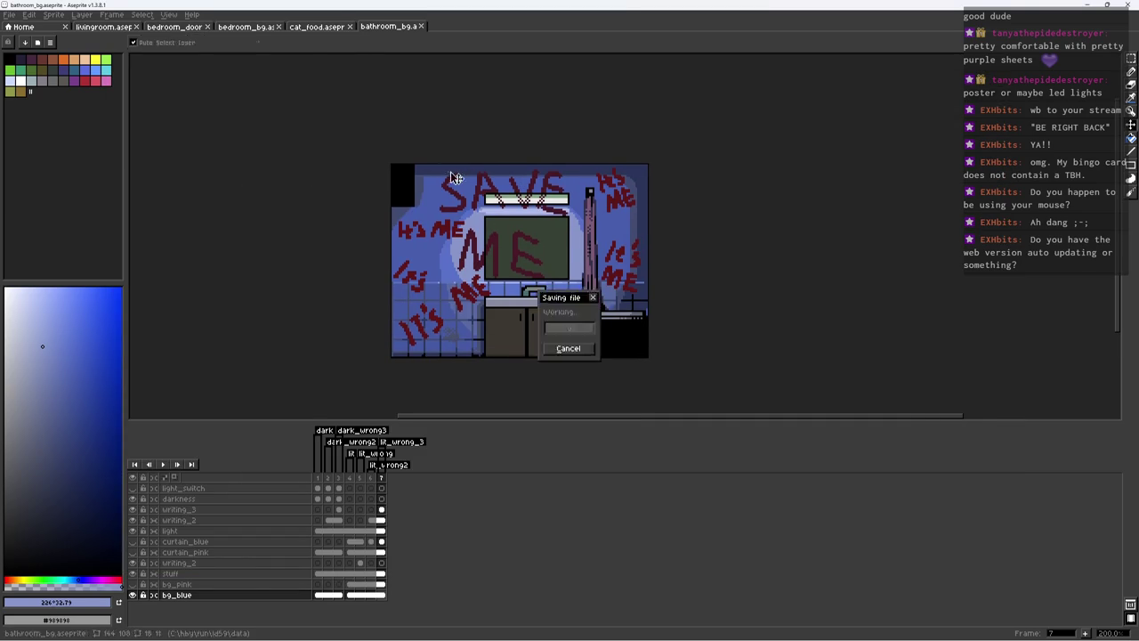
# Step: Run bz in Command Prompt to regenerate the manifest and compile the game
pyautogui.hotkey('alt', 'Tab')
pyautogui.write('bz')
pyautogui.press('Return')
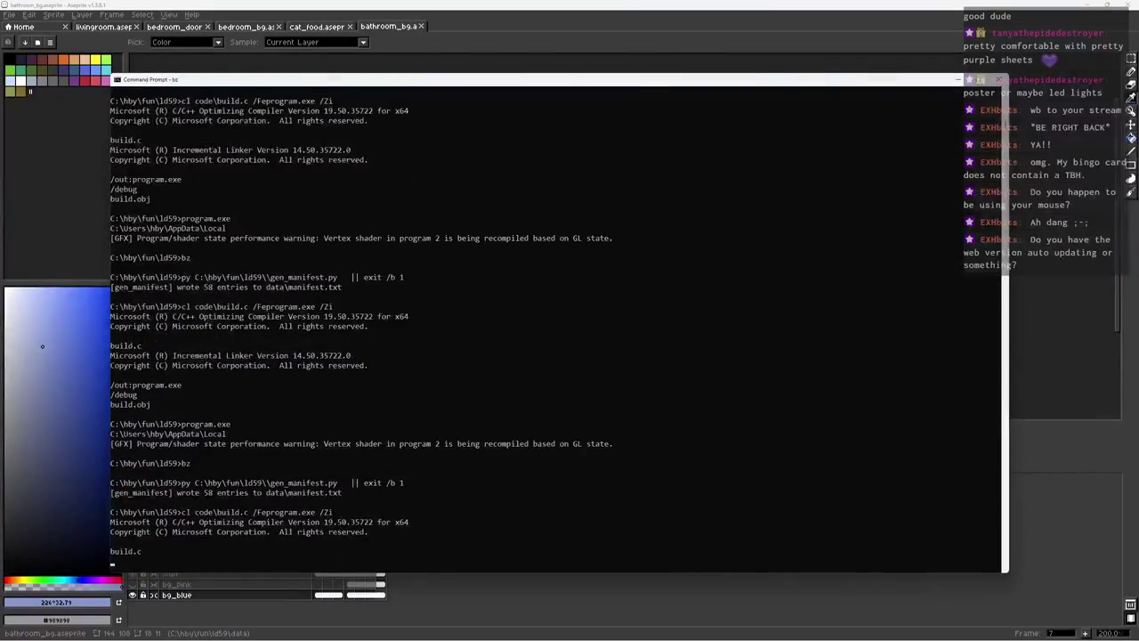
# Step: Launch program.exe, start Day 1 and toggle the bathroom light to check the pink background
pyautogui.write('ogram.exe')
pyautogui.press('Return')
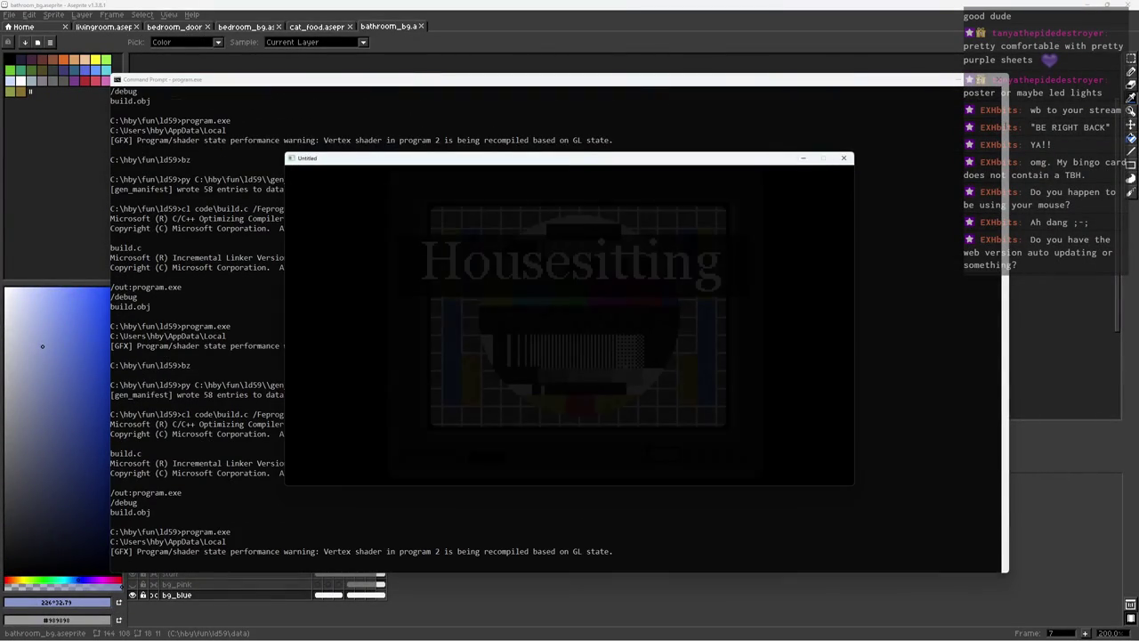
pyautogui.press('x')
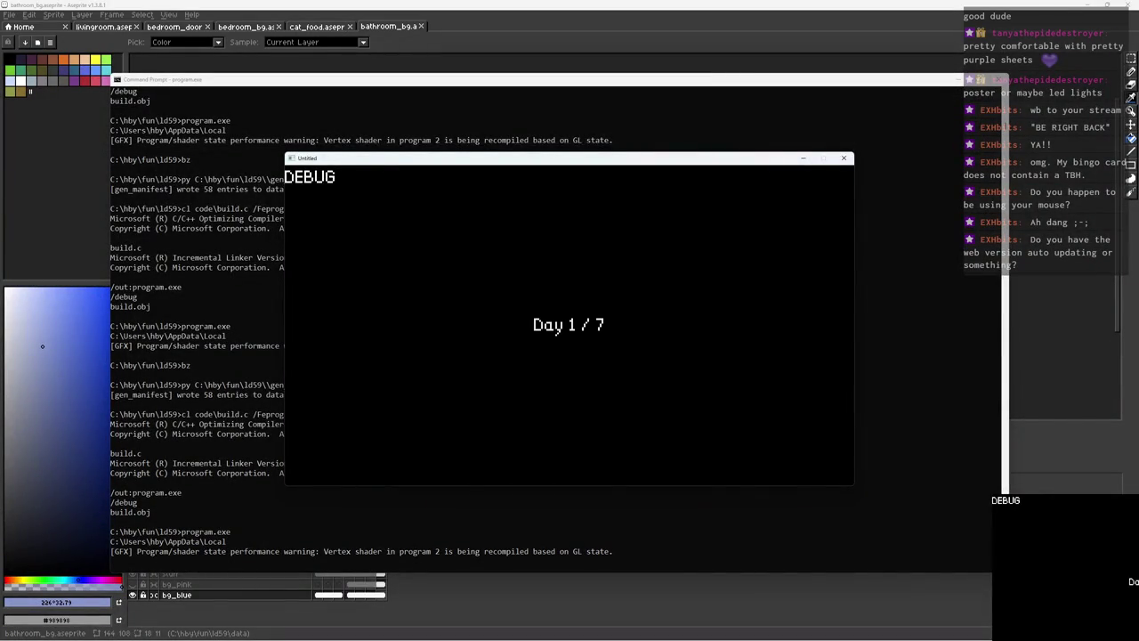
pyautogui.press('Left')
pyautogui.press('Left')
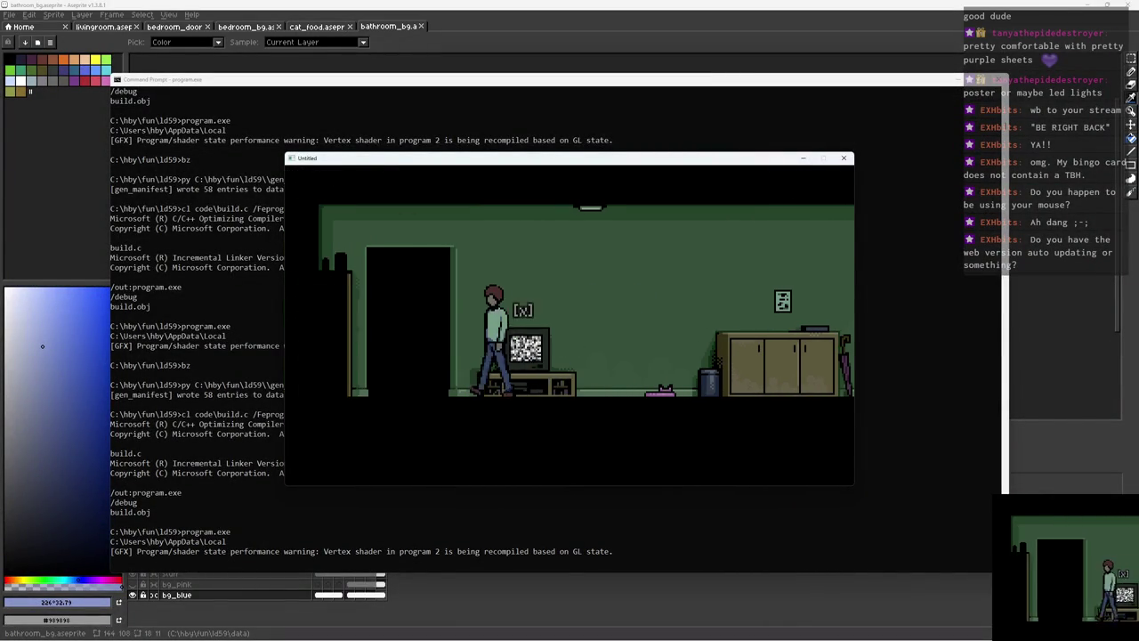
pyautogui.press('Right')
pyautogui.press('Right')
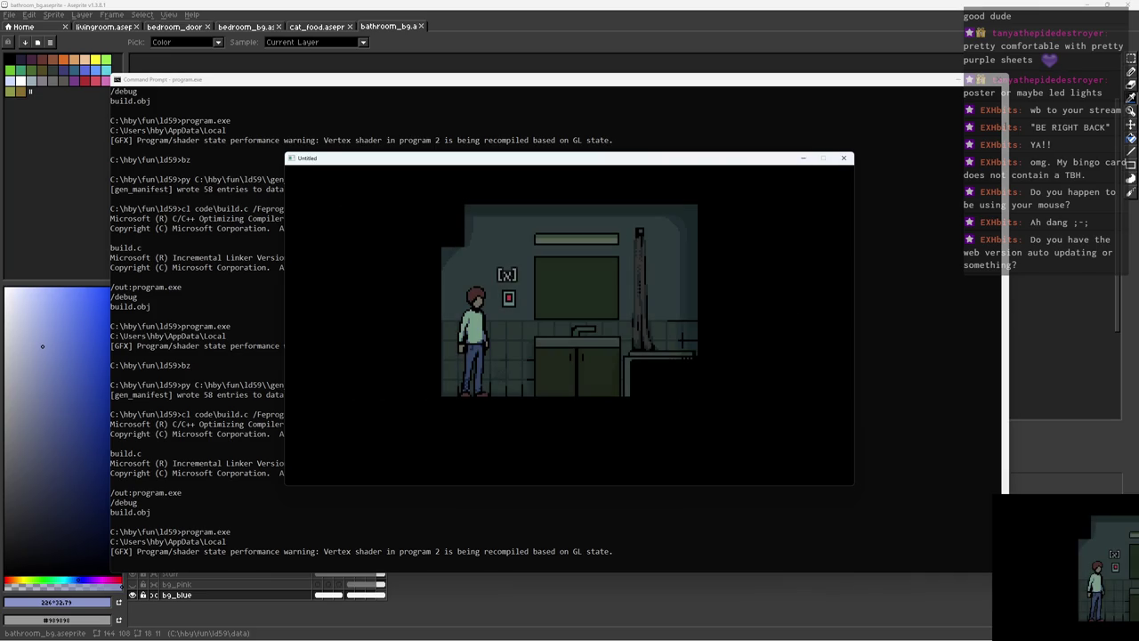
pyautogui.press('x')
pyautogui.press('x')
pyautogui.press('x')
pyautogui.press('x')
pyautogui.press('x')
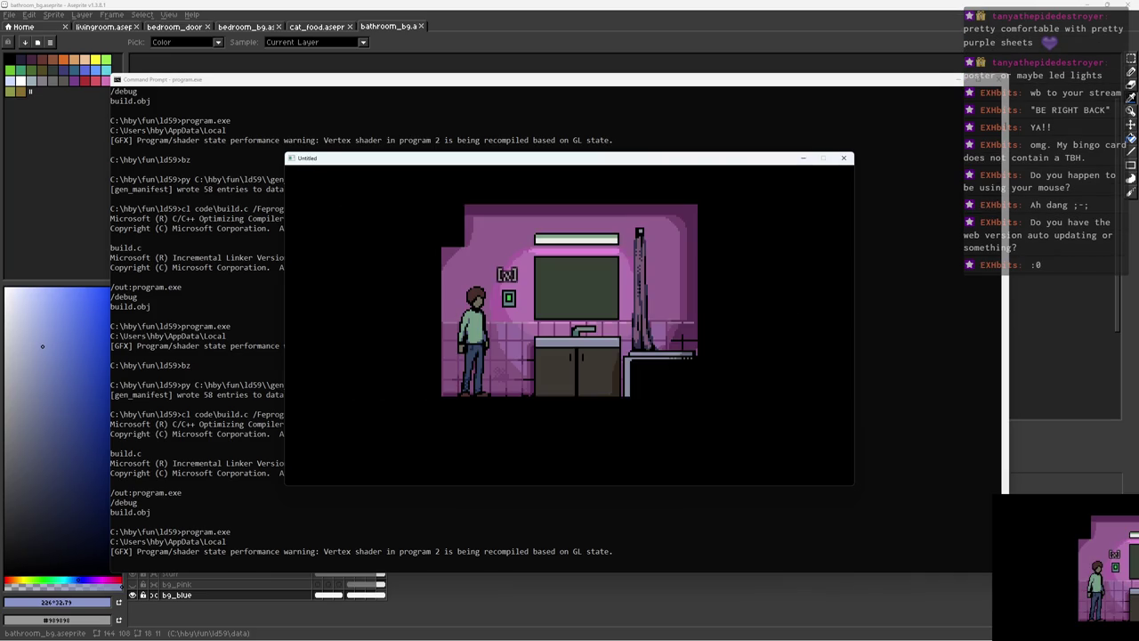
pyautogui.press('Right')
pyautogui.press('x')
pyautogui.press('Left')
pyautogui.press('Left')
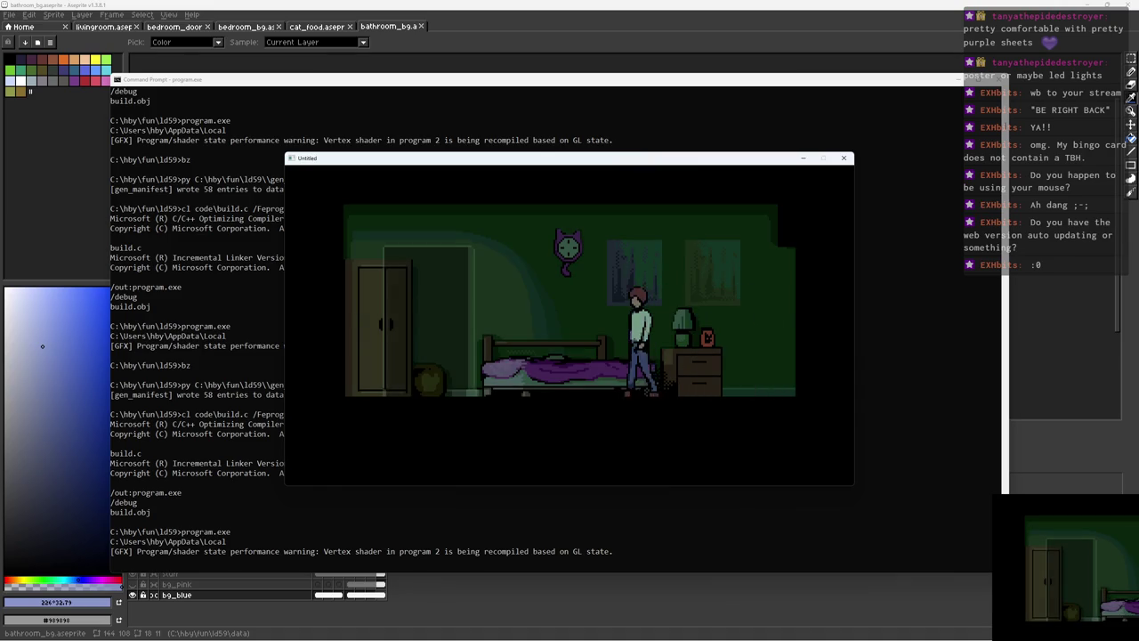
# Step: Return to the living room, inspect the TV static and read the 'Feed the cat.' note
pyautogui.press('x')
pyautogui.press('Right')
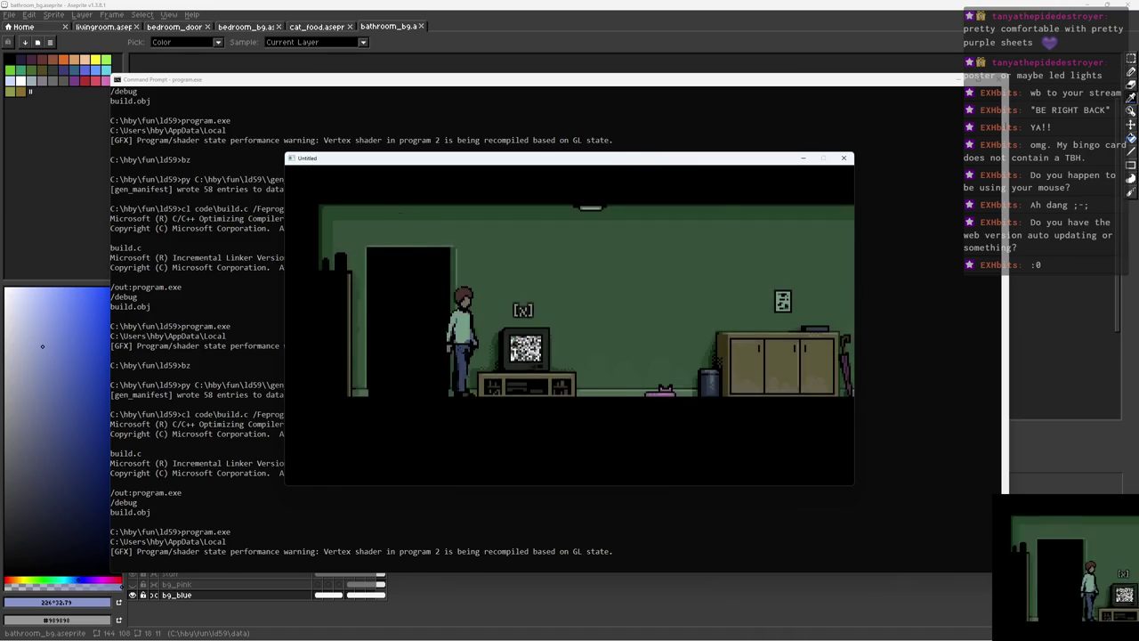
pyautogui.press('x')
pyautogui.press('x')
pyautogui.press('Right')
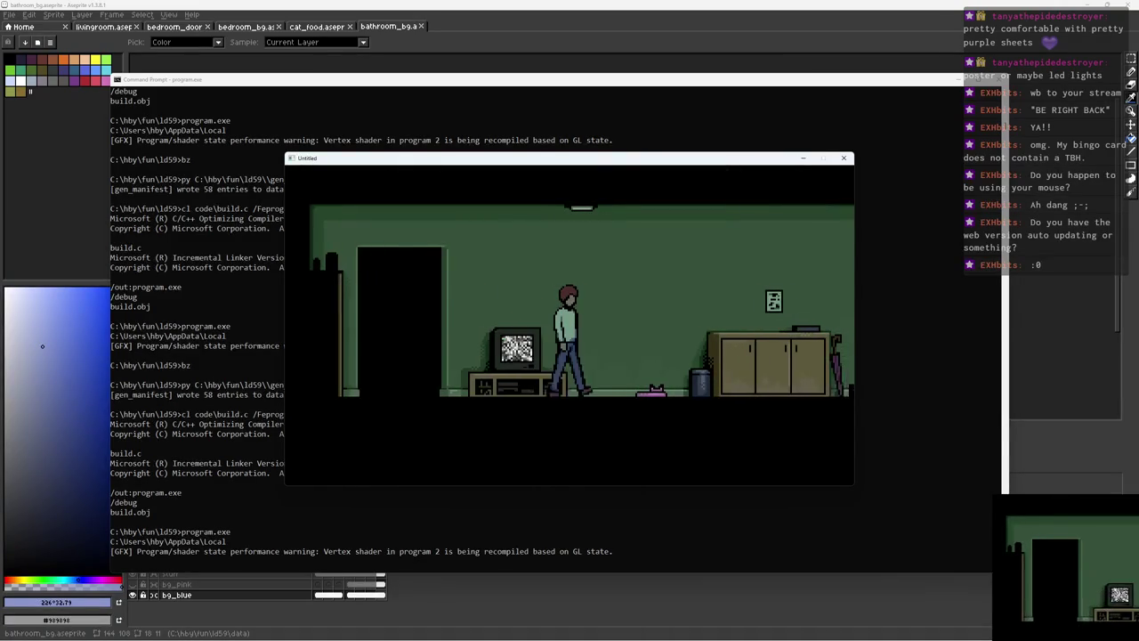
pyautogui.press('x')
pyautogui.press('Right')
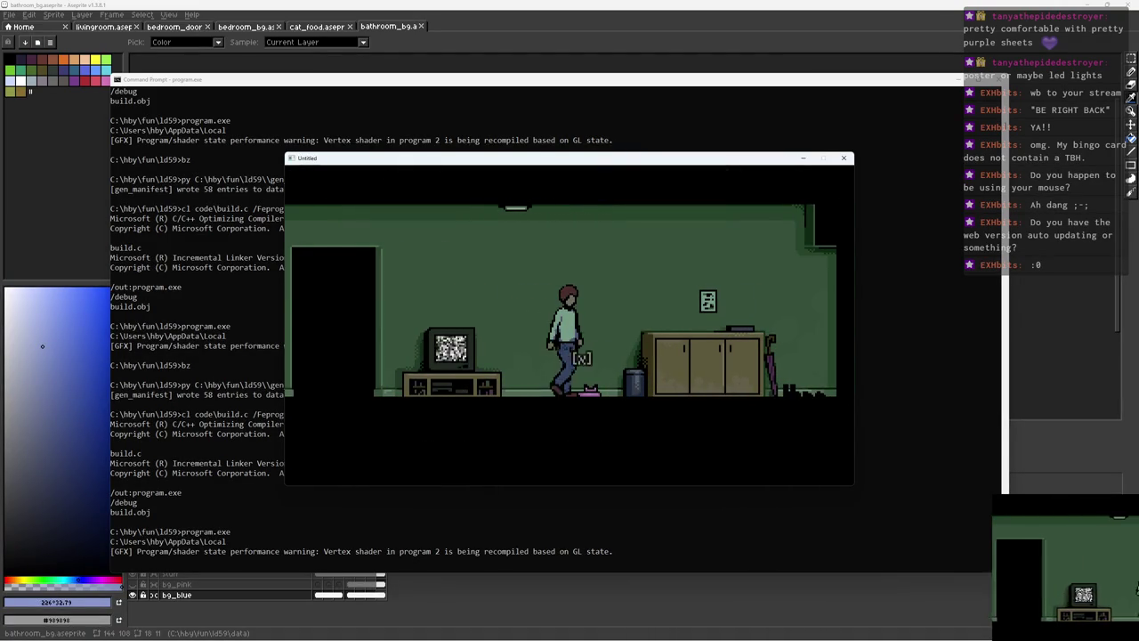
pyautogui.press('x')
pyautogui.press('x')
pyautogui.press('Left')
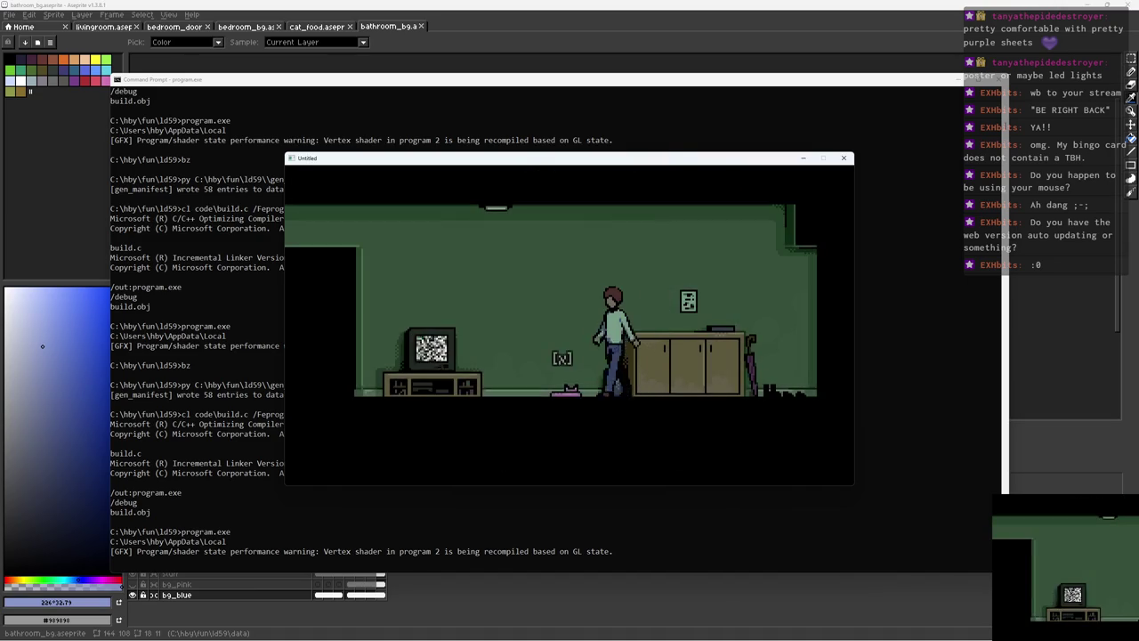
# Step: Find cat food in the bedroom nightstand, feed the cat at its bowl, and quit
pyautogui.press('x')
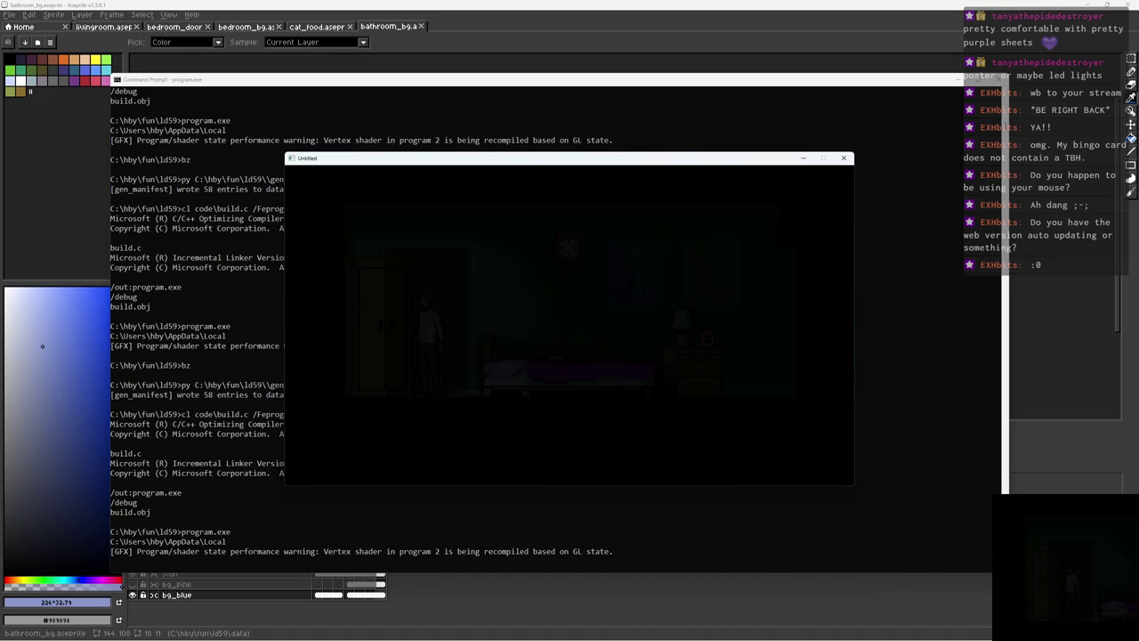
pyautogui.press('Right')
pyautogui.press('x')
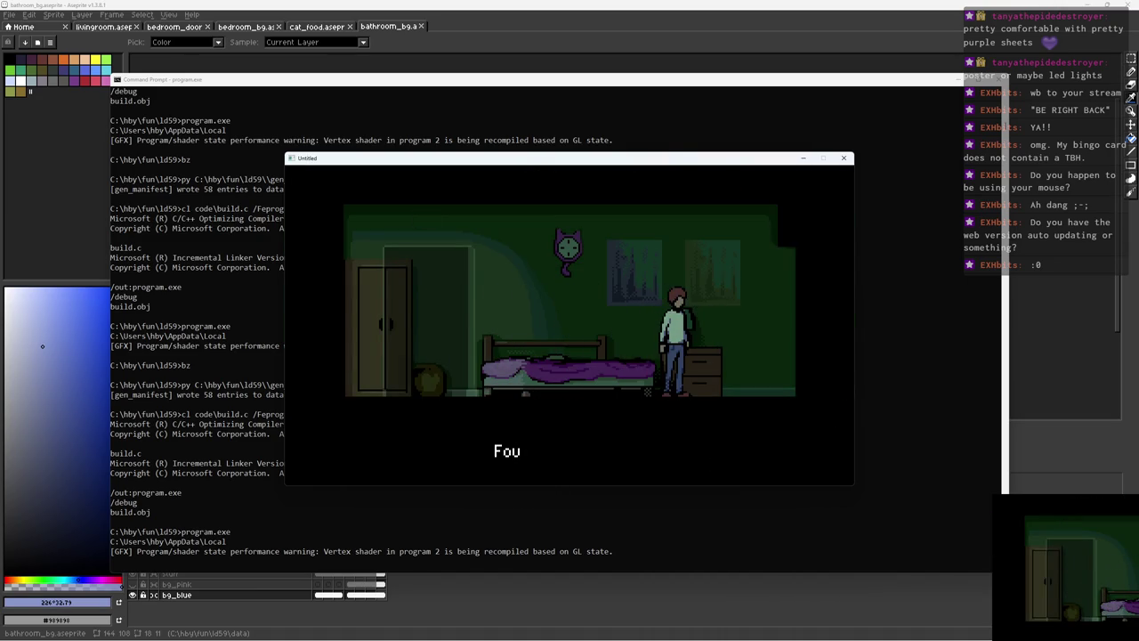
pyautogui.press('x')
pyautogui.press('Left')
pyautogui.press('x')
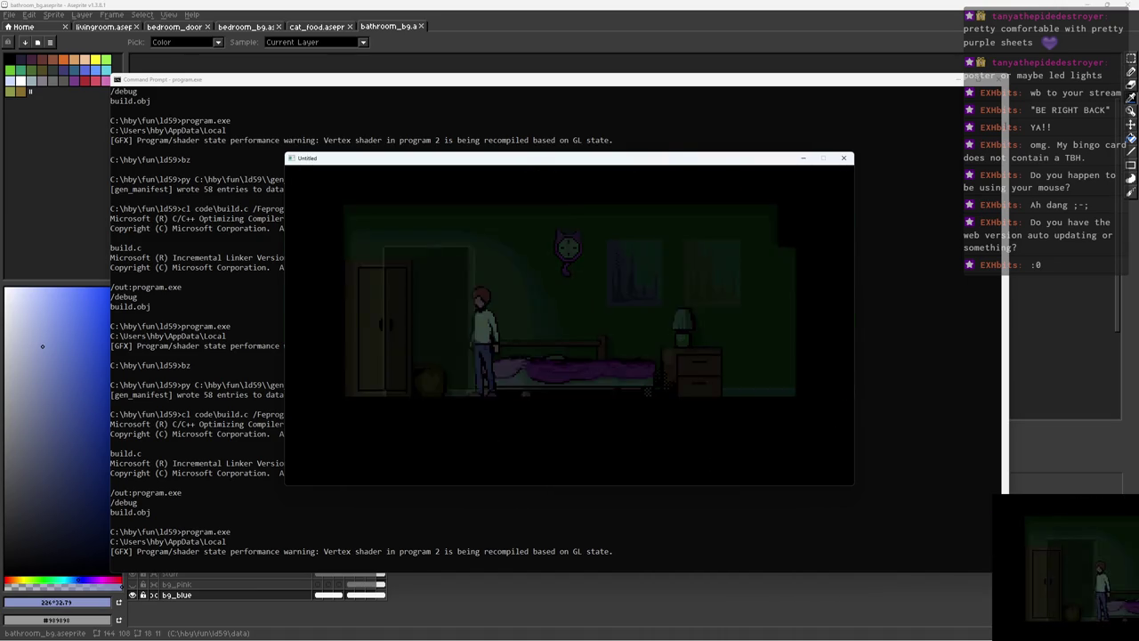
pyautogui.press('Right')
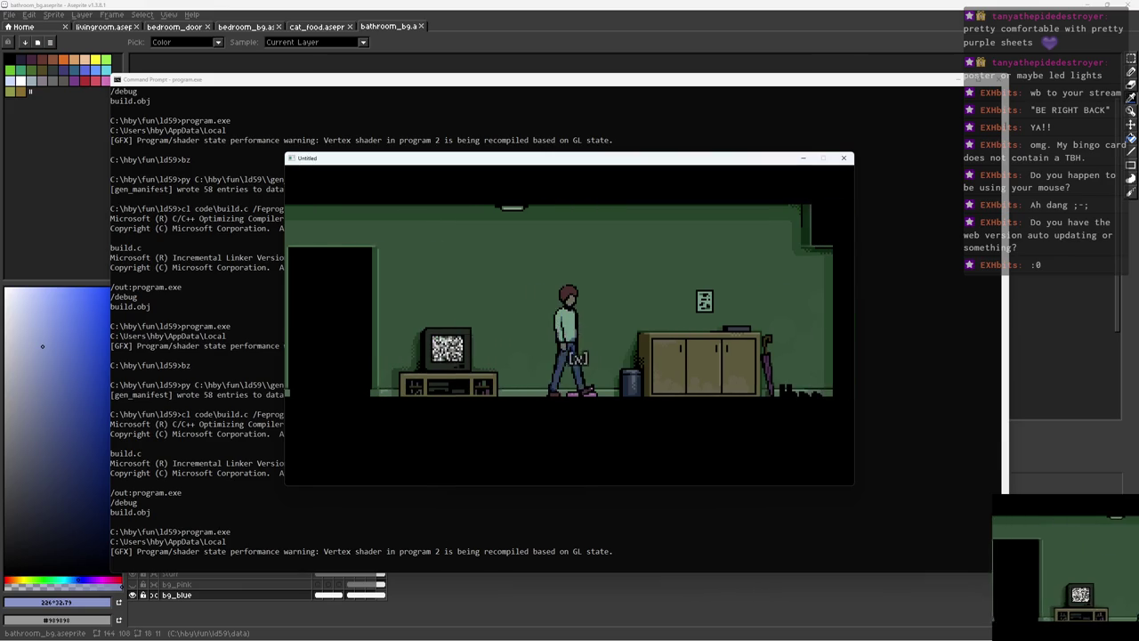
pyautogui.press('Left')
pyautogui.press('x')
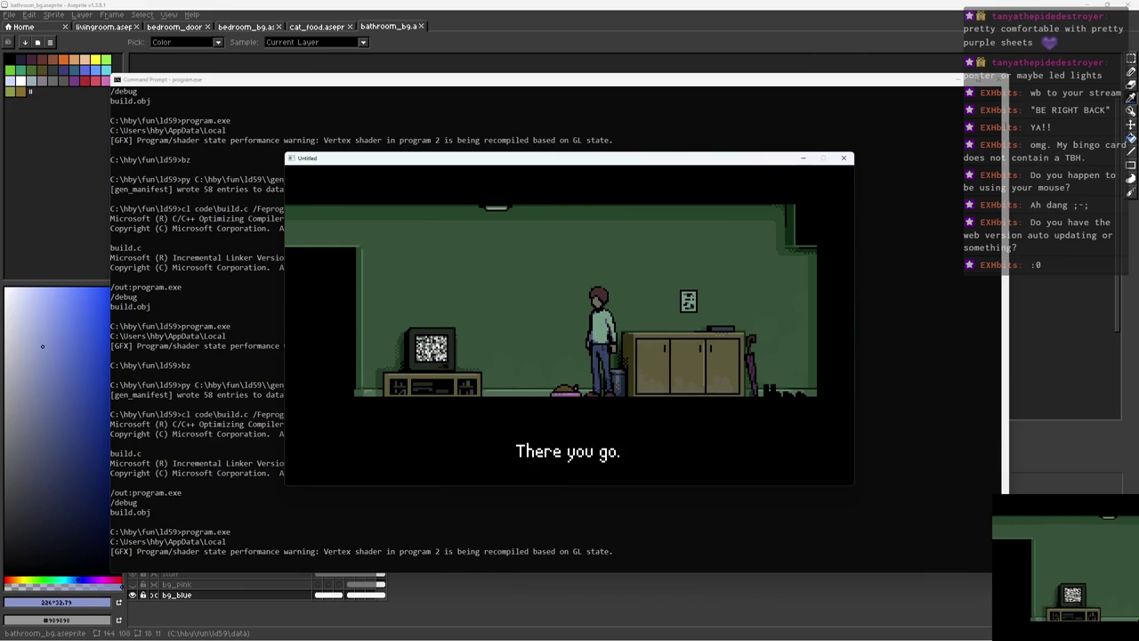
pyautogui.press('Escape')
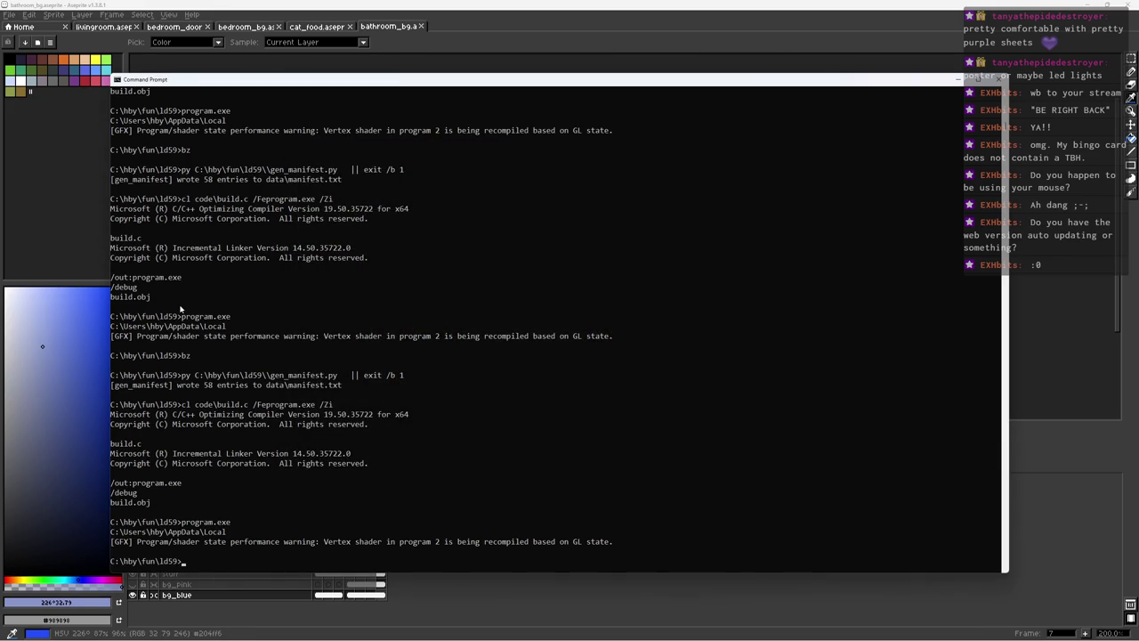
pyautogui.write('git status')
# Step: Run git status to list modified and untracked files, then move the console aside
pyautogui.press('Return')
pyautogui.moveTo(231, 78)
pyautogui.mouseDown()
pyautogui.moveTo(229, 132)
pyautogui.moveTo(36, 134)
pyautogui.mouseUp()
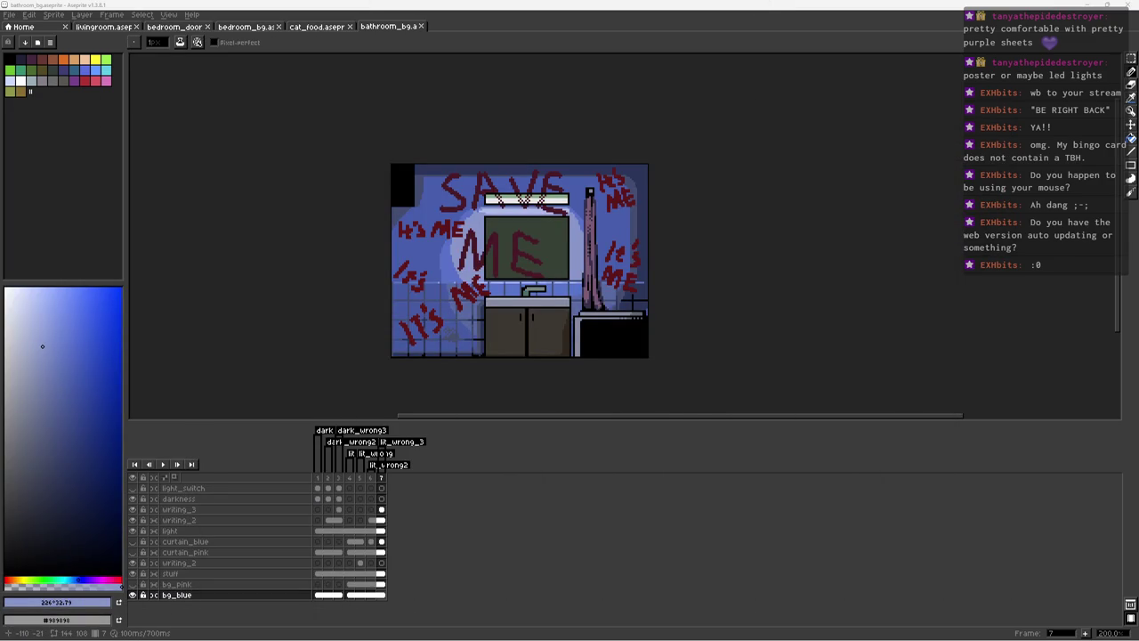
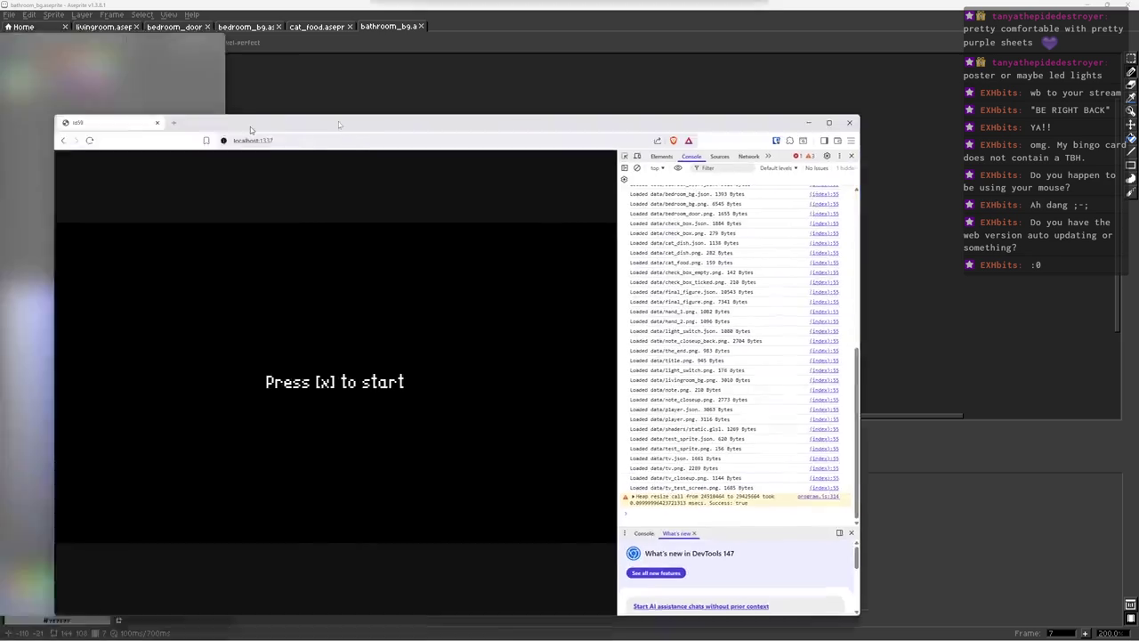
# Step: Start a new game from the title screen and read the Feed the cat note
pyautogui.press('x')
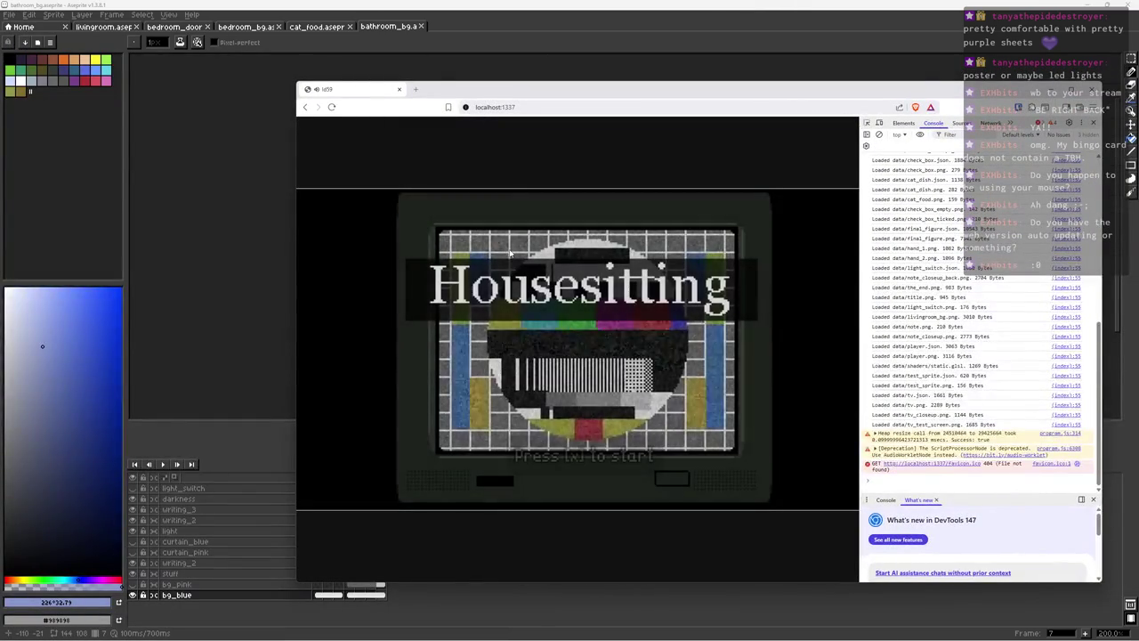
pyautogui.press('x')
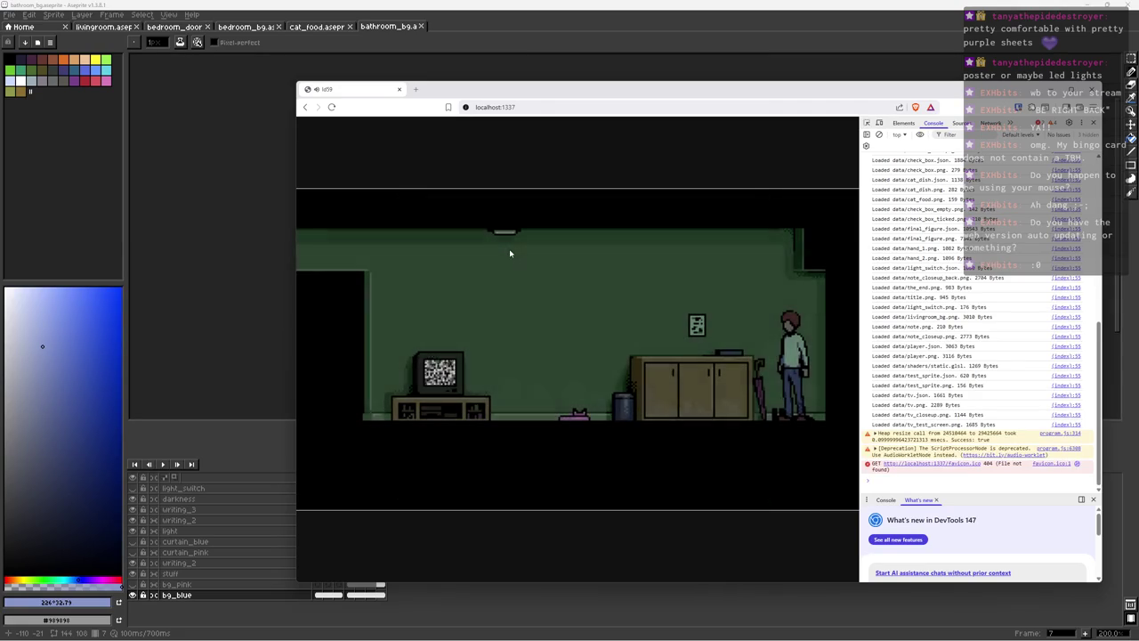
pyautogui.press('Left')
pyautogui.press('x')
pyautogui.press('x')
pyautogui.press('Left')
# Step: Inspect the static-filled TV, then go through the doorway into the bedroom
pyautogui.press('x')
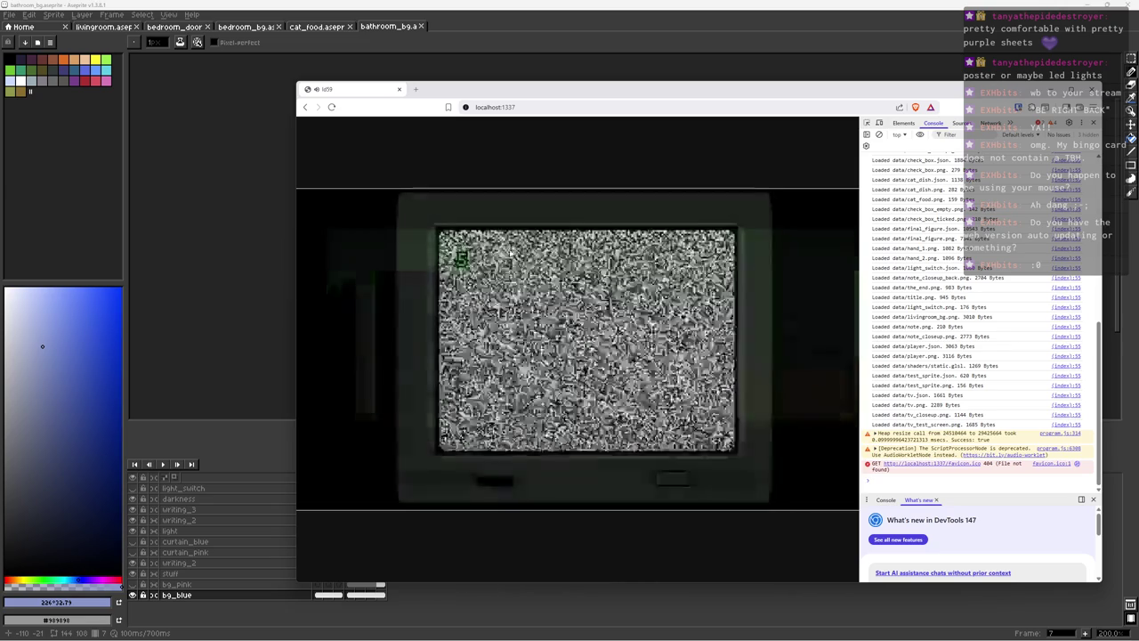
pyautogui.press('x')
pyautogui.press('Left')
pyautogui.press('x')
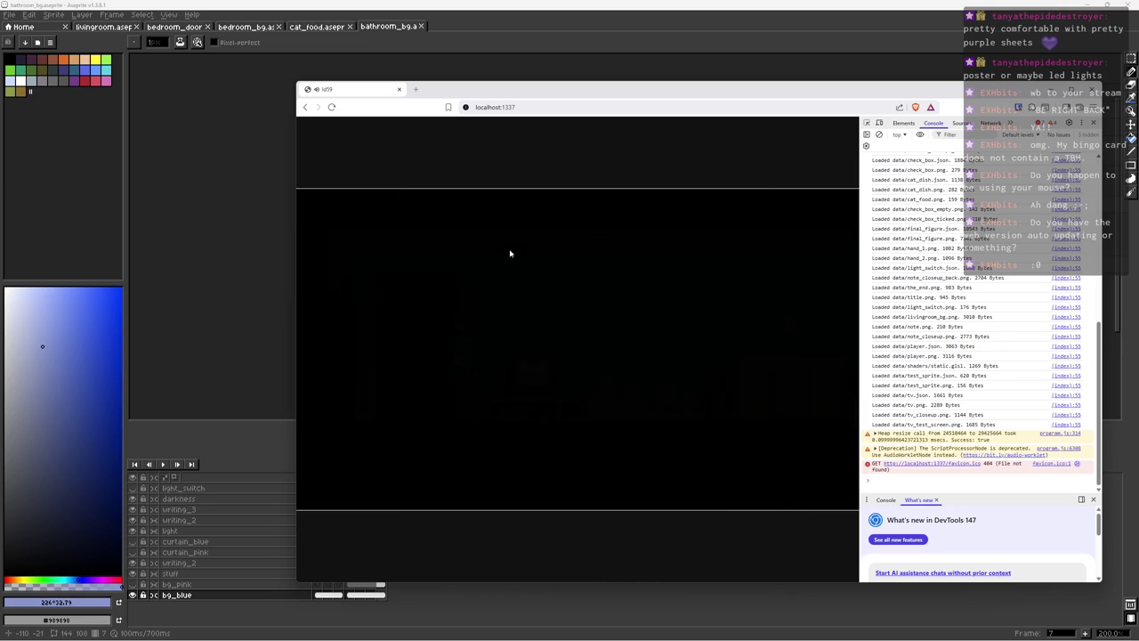
pyautogui.press('x')
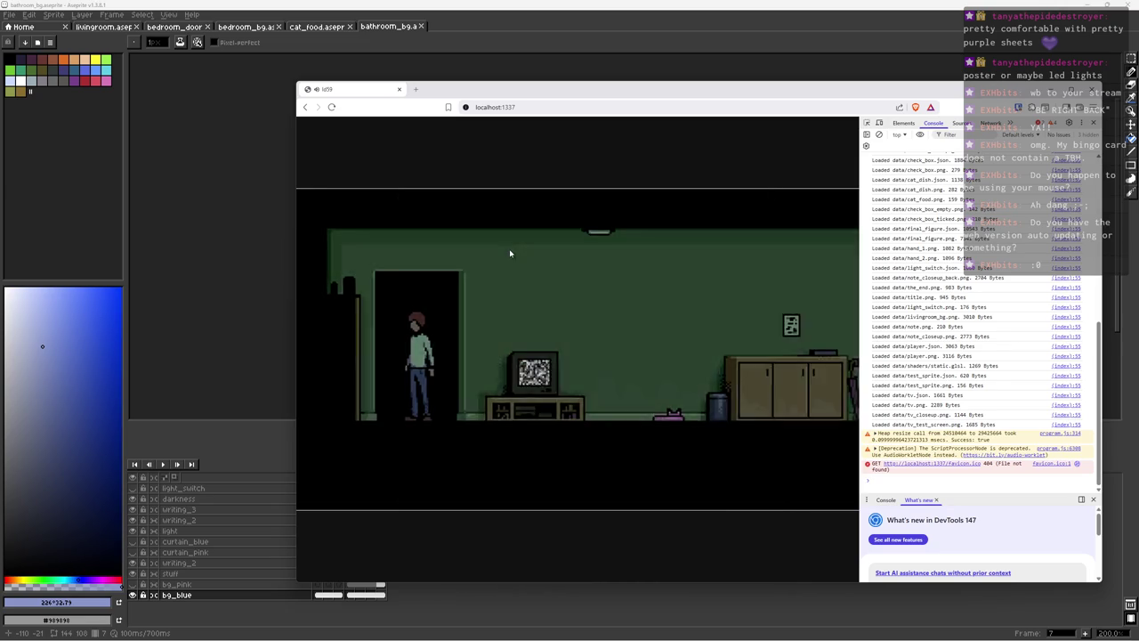
# Step: Walk back and forth between the bedroom and the bathroom
pyautogui.press('x')
pyautogui.press('Left')
pyautogui.press('Right')
pyautogui.press('x')
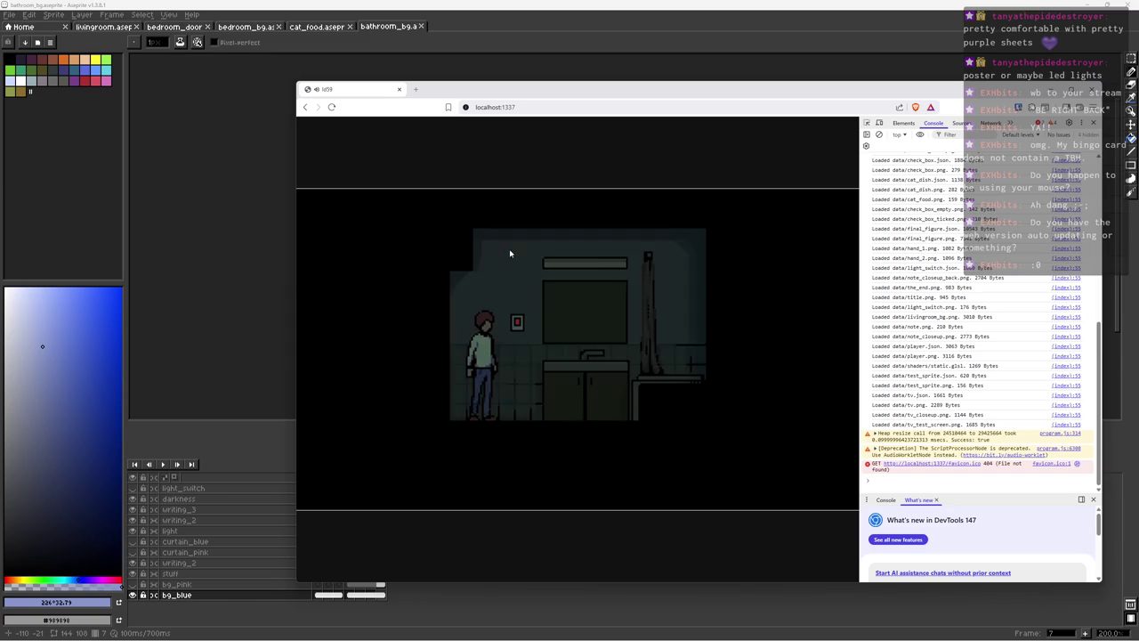
pyautogui.press('Left')
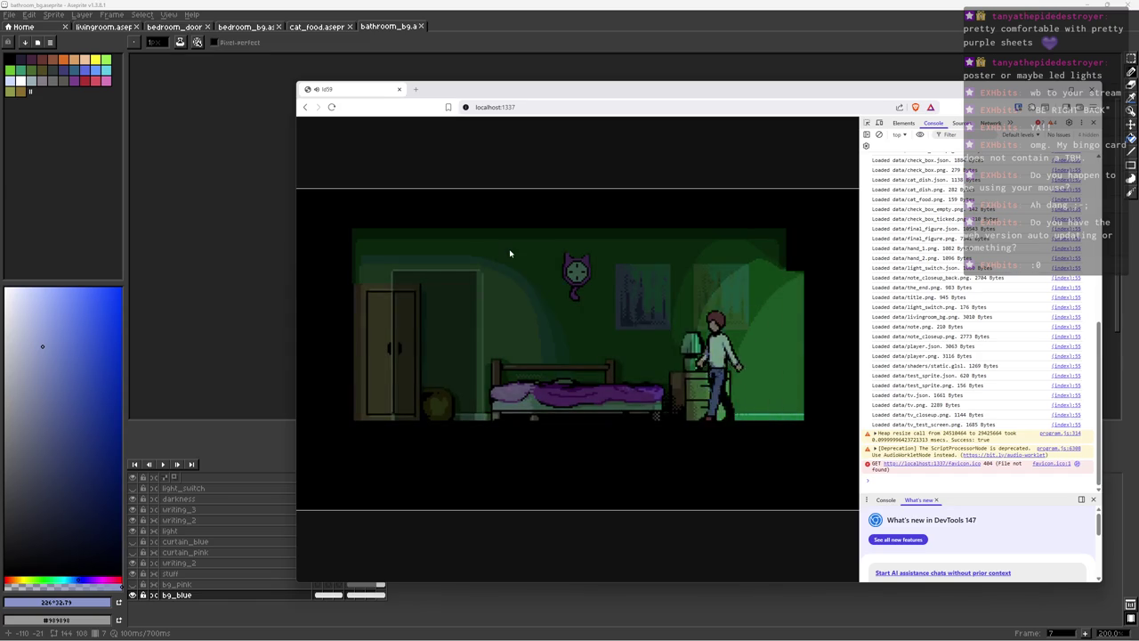
pyautogui.press('Right')
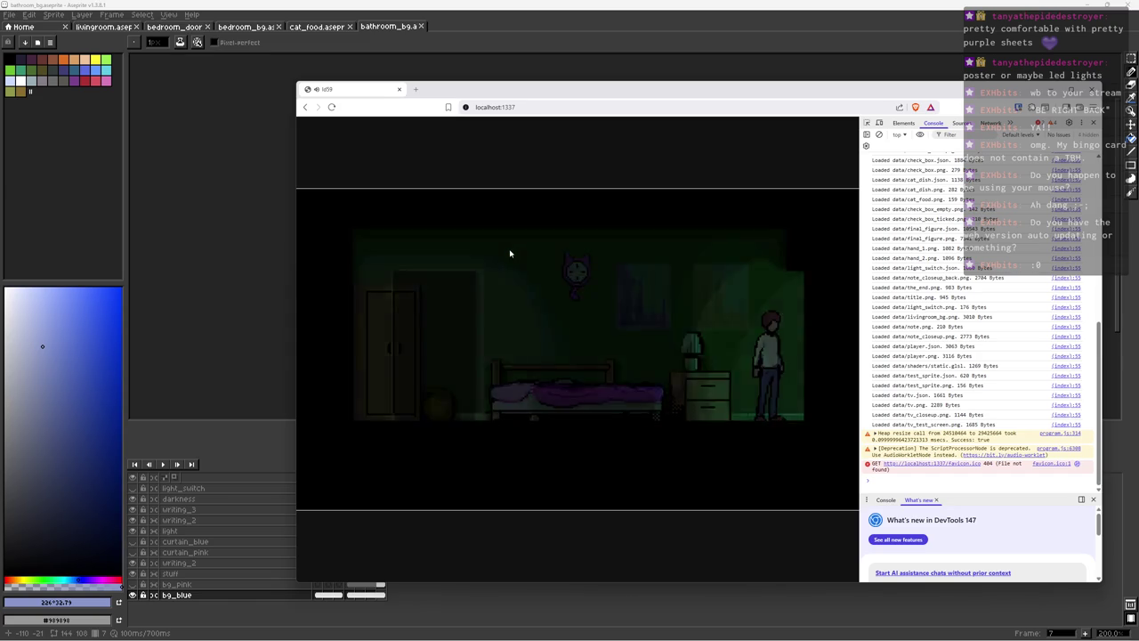
pyautogui.press('Left')
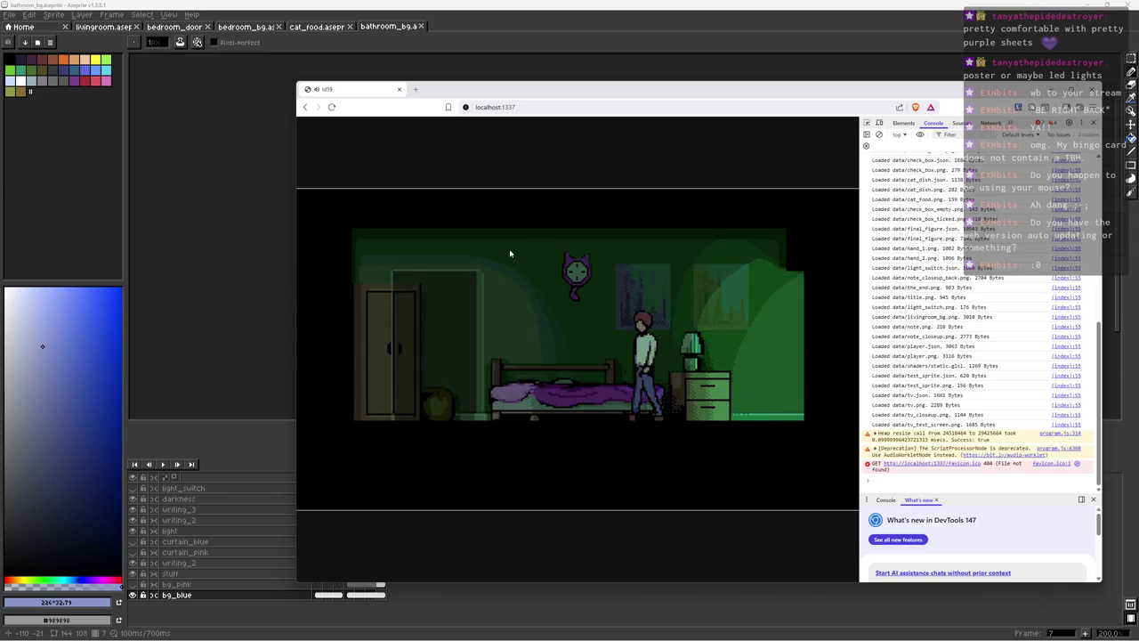
# Step: Return to the living-room note and tick off feeding the cat to end day one
pyautogui.press('x')
pyautogui.press('Right')
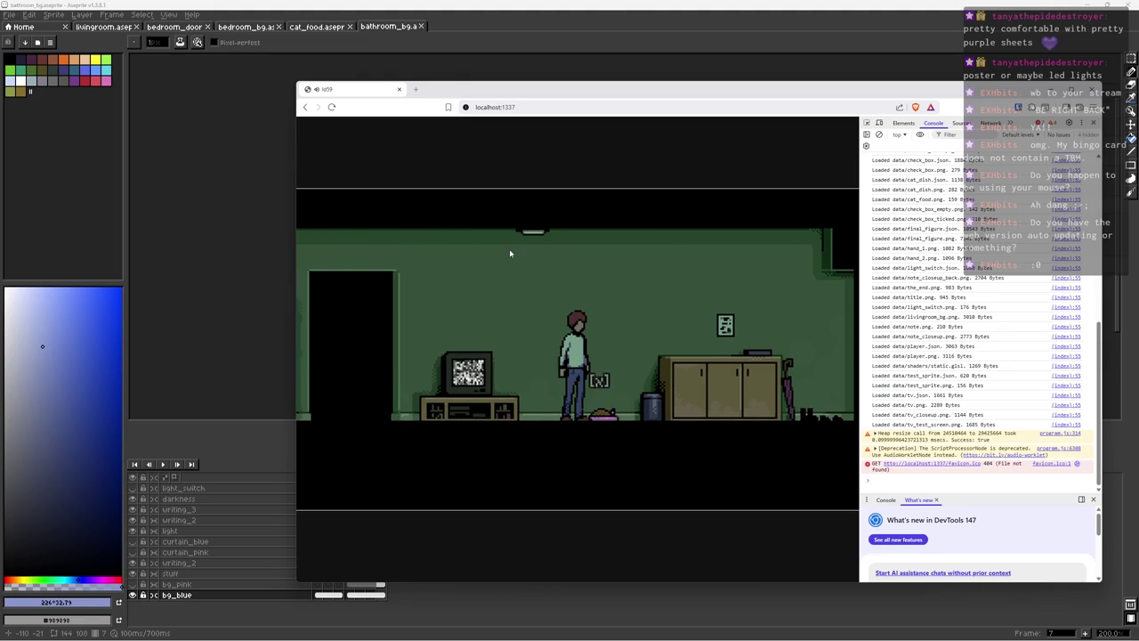
pyautogui.press('Right')
pyautogui.press('x')
pyautogui.press('x')
pyautogui.press('Right')
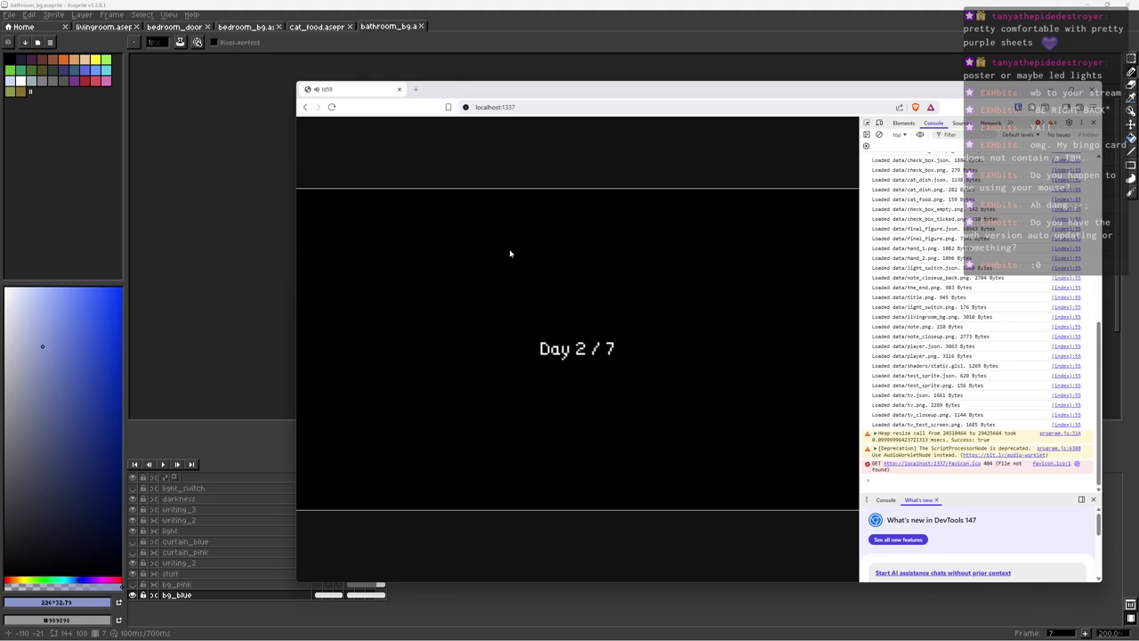
# Step: Read the day two chore note, then enter the bedroom
pyautogui.press('Left')
pyautogui.press('x')
pyautogui.press('x')
pyautogui.press('x')
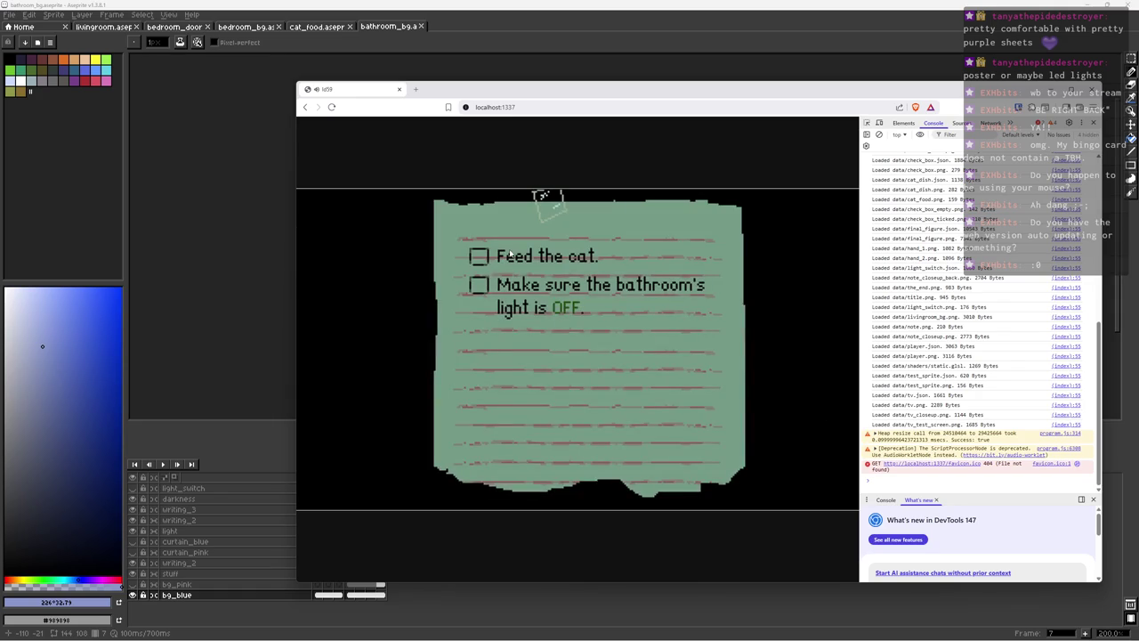
pyautogui.press('x')
pyautogui.press('Left')
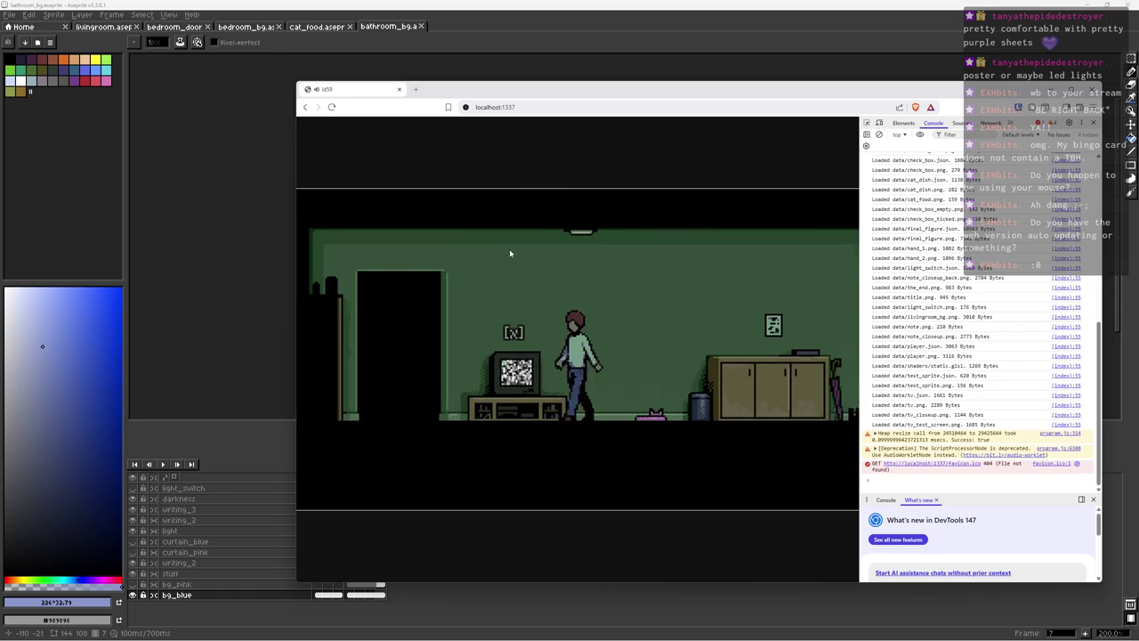
pyautogui.press('x')
# Step: Pick up the cat food by the nightstand, visit the bathroom, and return to the living room
pyautogui.press('Right')
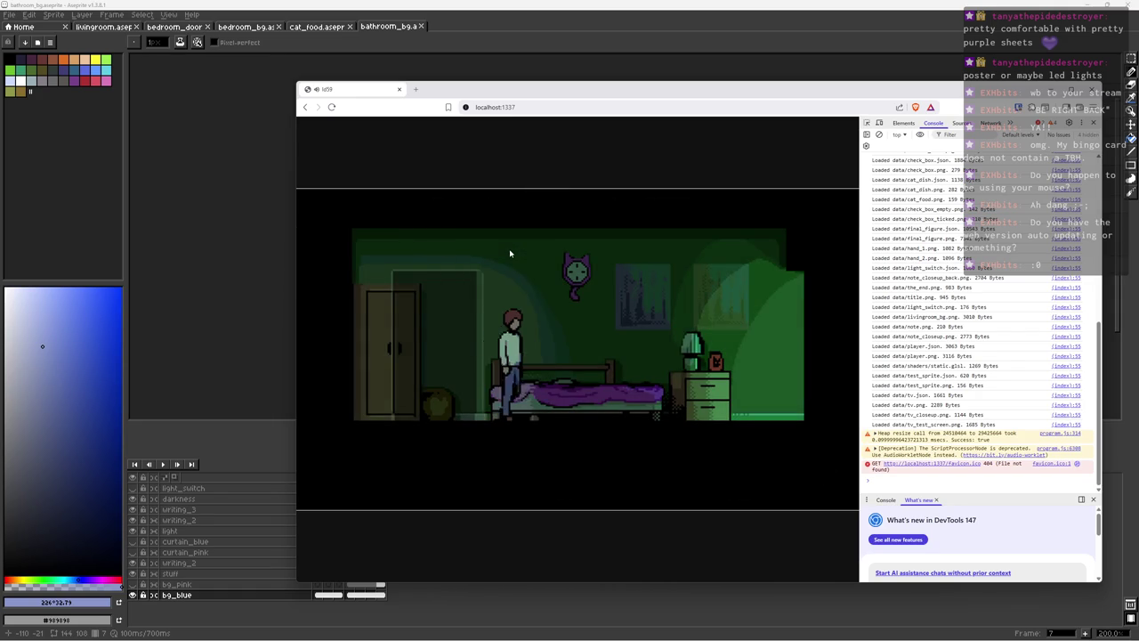
pyautogui.press('x')
pyautogui.press('Right')
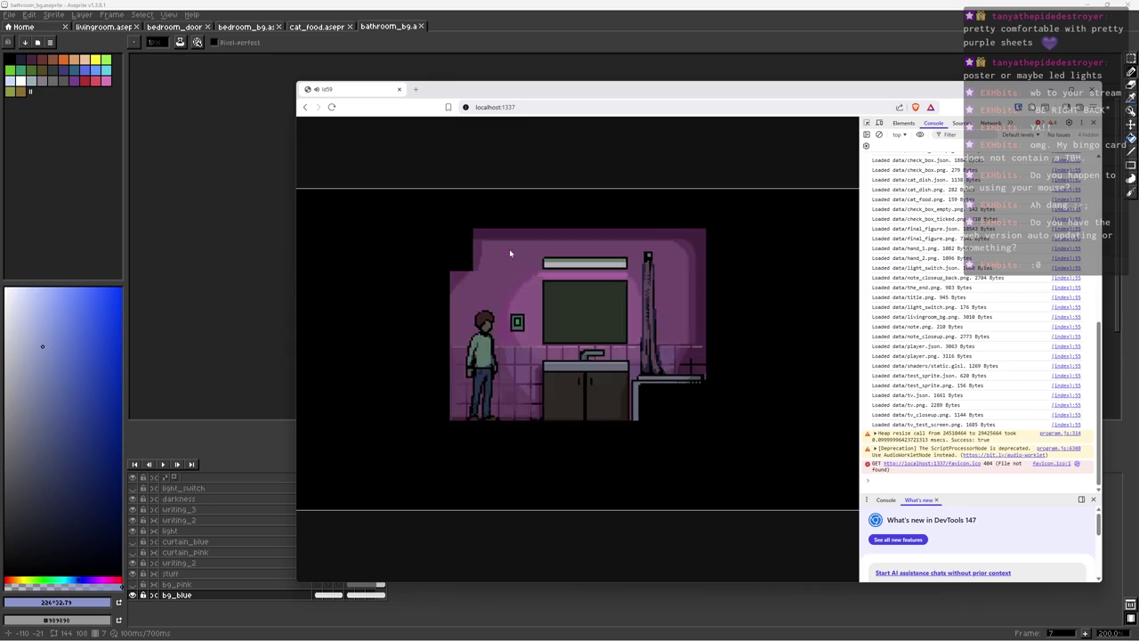
pyautogui.press('Left')
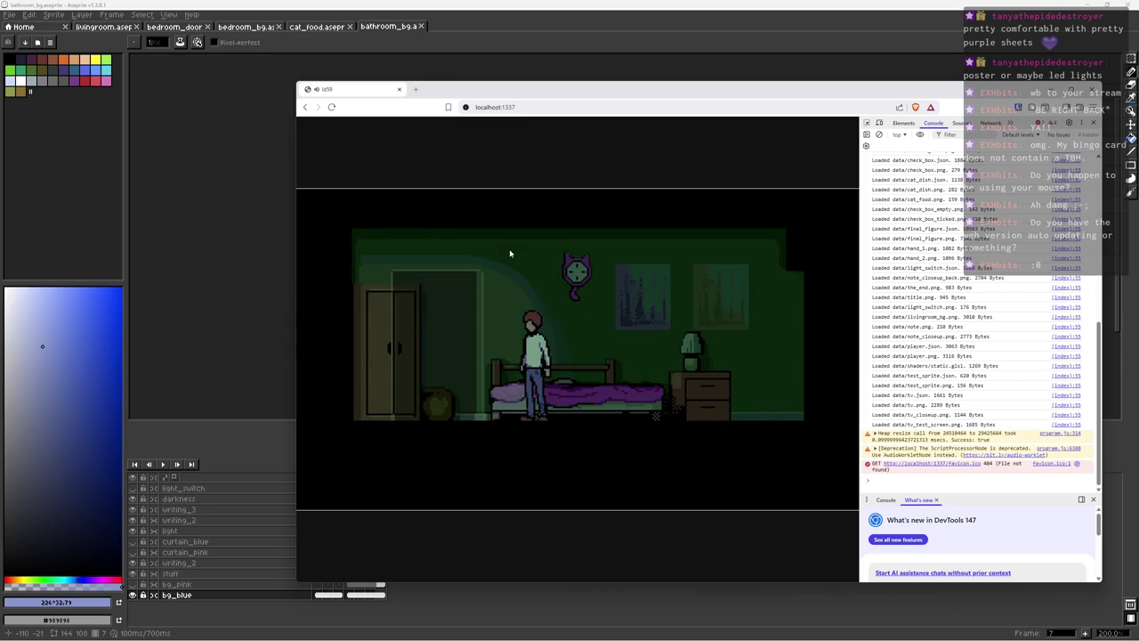
pyautogui.press('x')
pyautogui.press('Right')
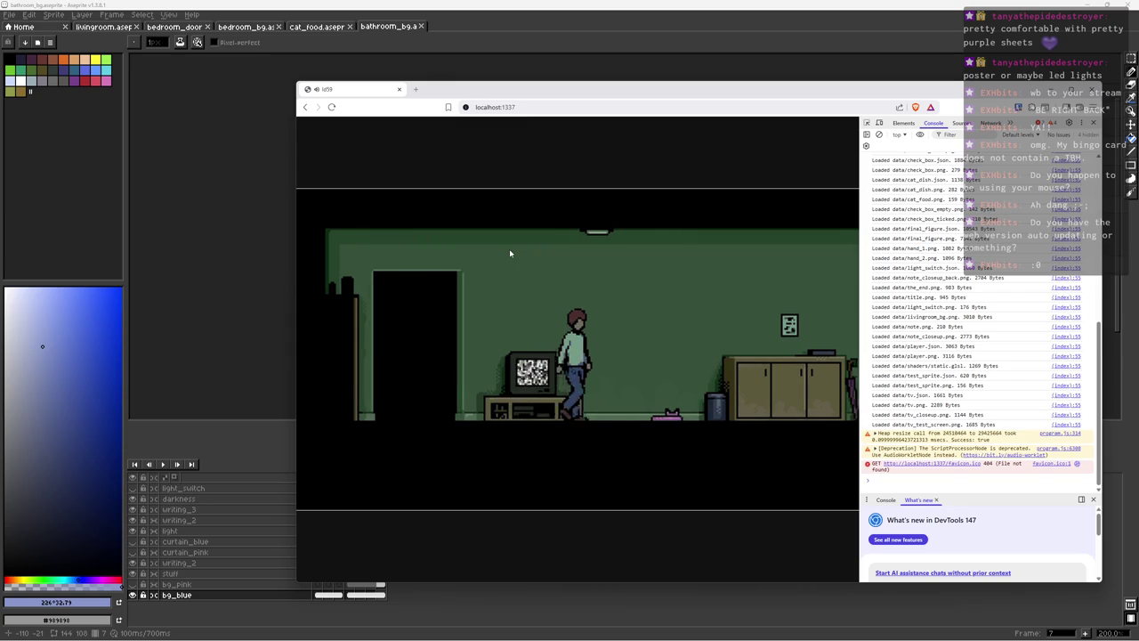
# Step: Walk right to the chore note and check it to finish day two
pyautogui.press('x')
pyautogui.press('Right')
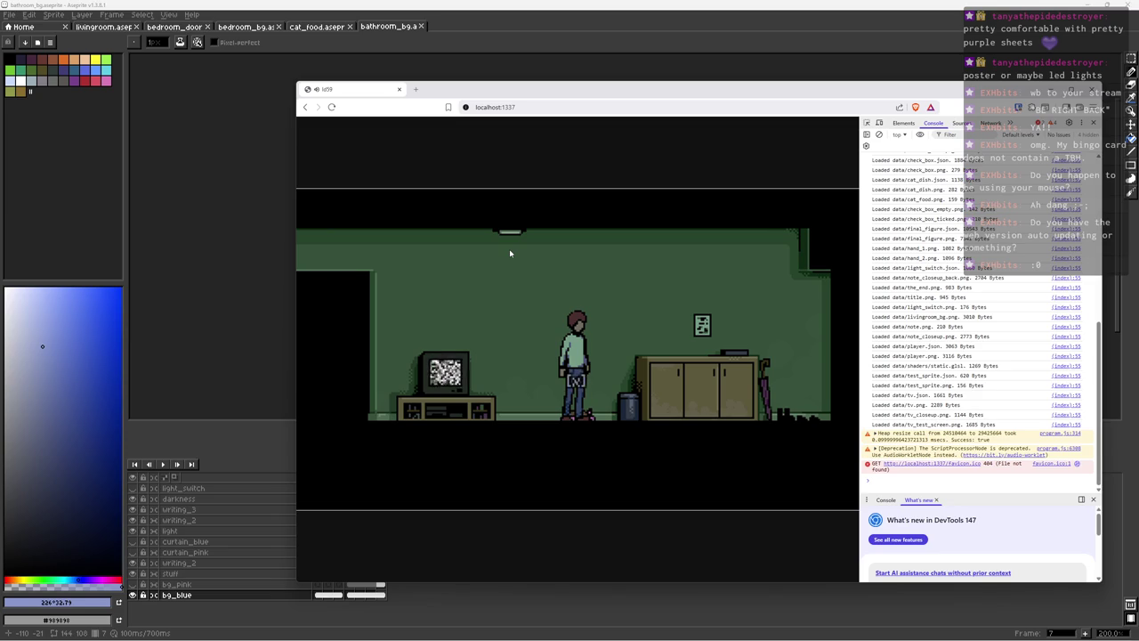
pyautogui.press('x')
pyautogui.press('x')
pyautogui.press('Right')
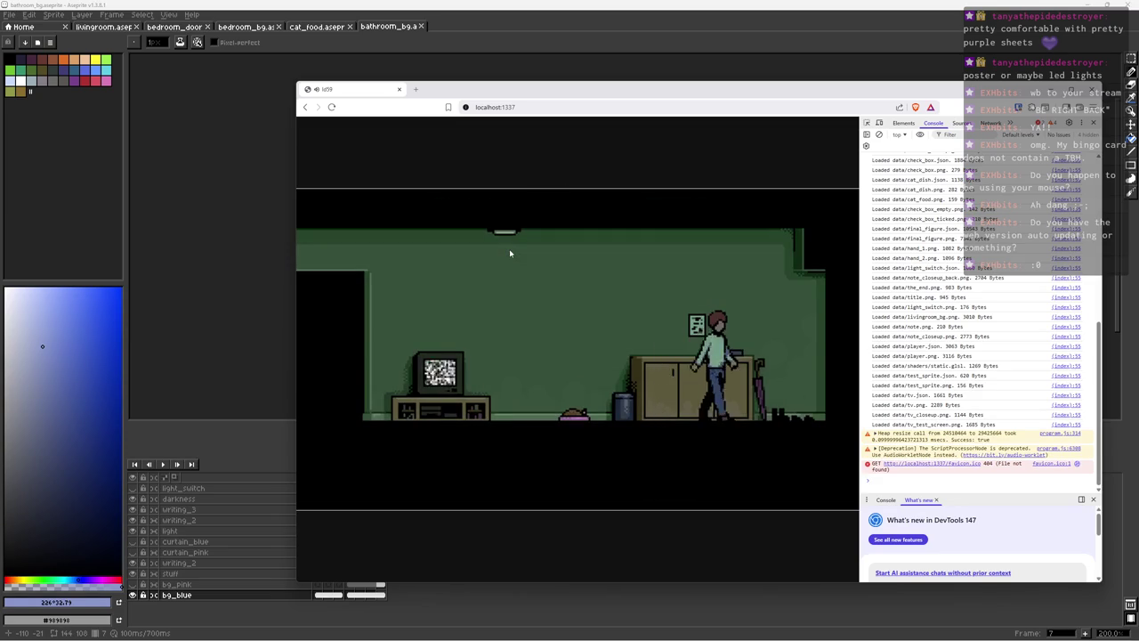
pyautogui.press('x')
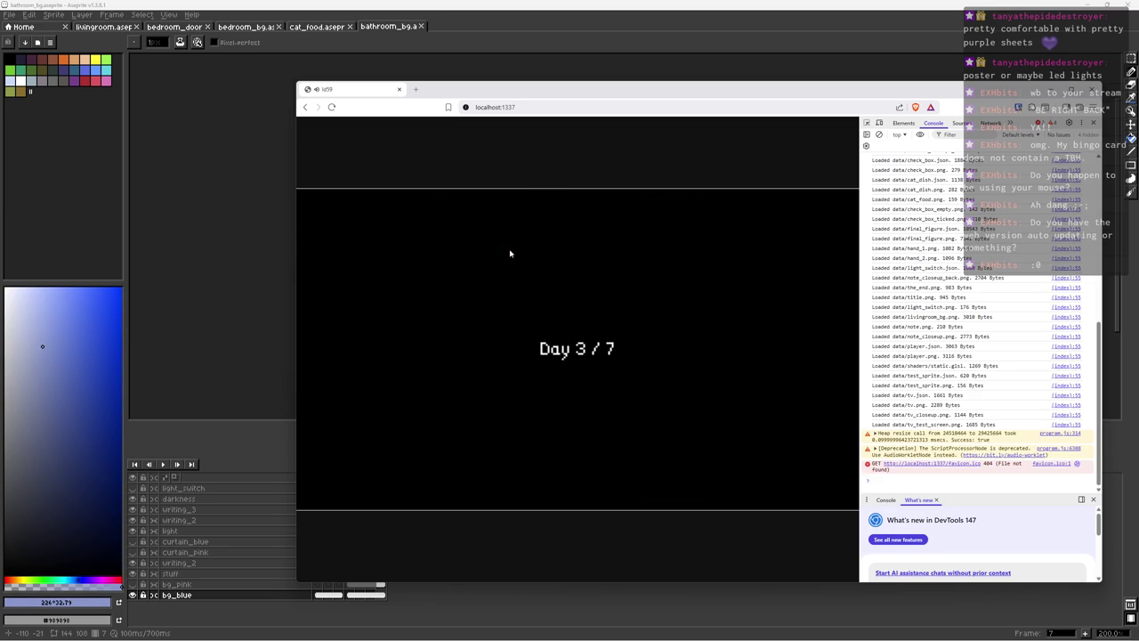
# Step: Read the day three checklist note at the cabinet
pyautogui.press('Left')
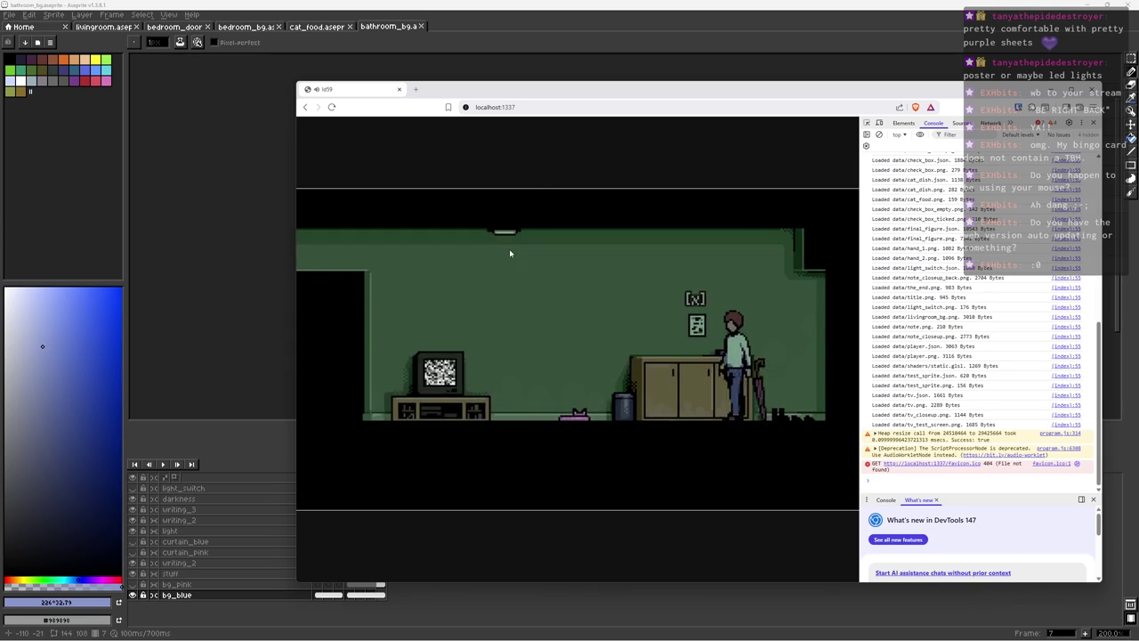
pyautogui.press('x')
pyautogui.press('x')
pyautogui.press('Left')
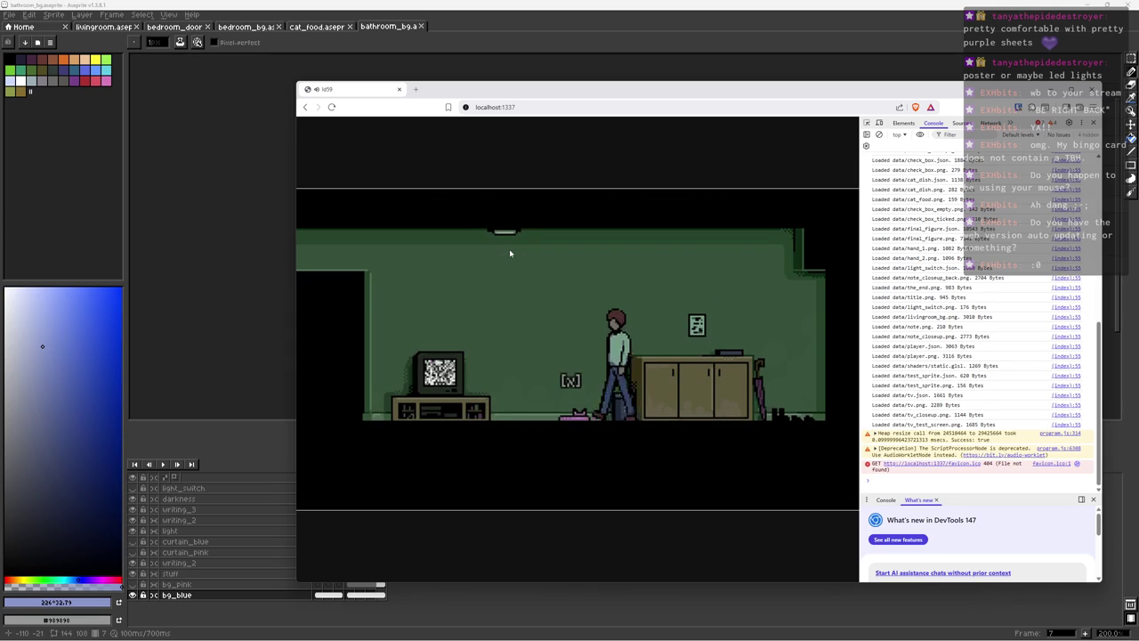
pyautogui.press('x')
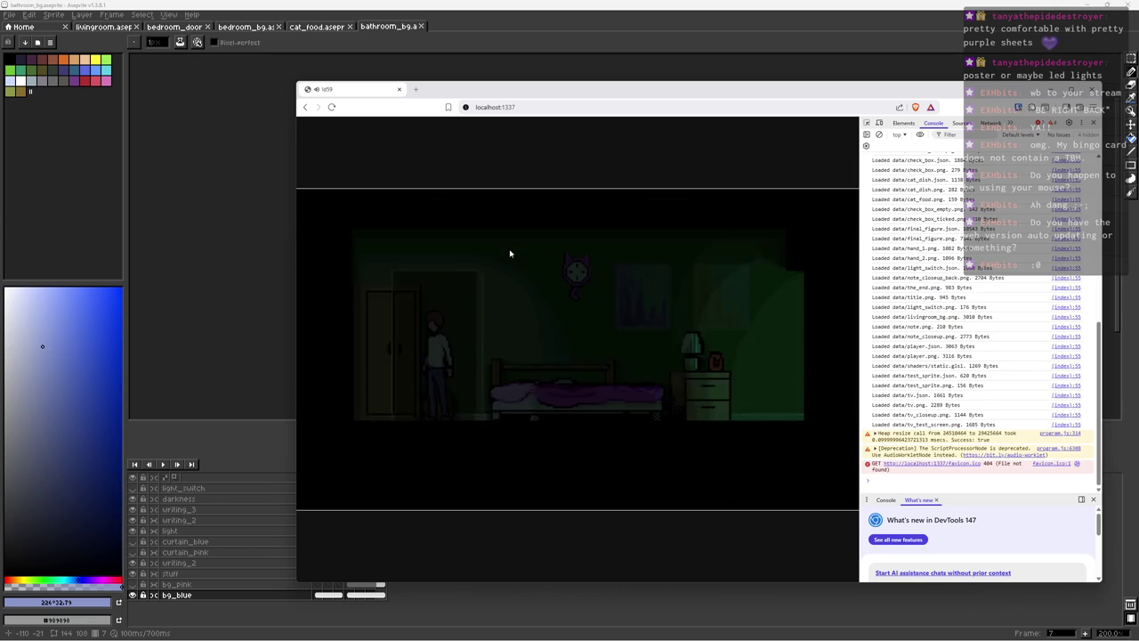
# Step: Visit the bathroom past the bed and come back to the living room
pyautogui.press('Right')
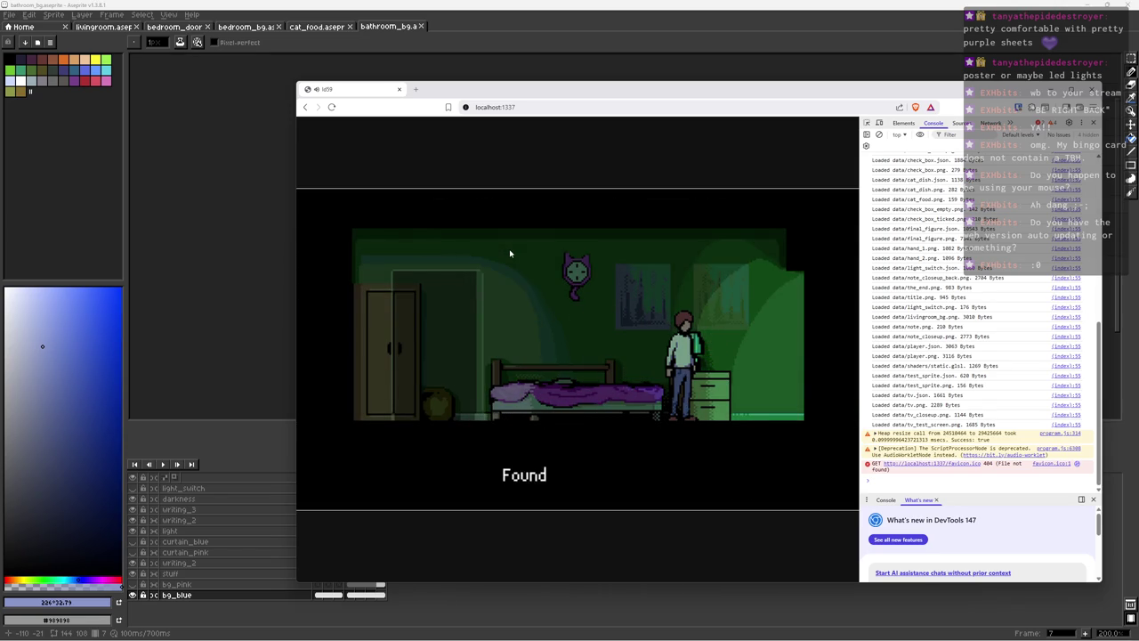
pyautogui.press('Right')
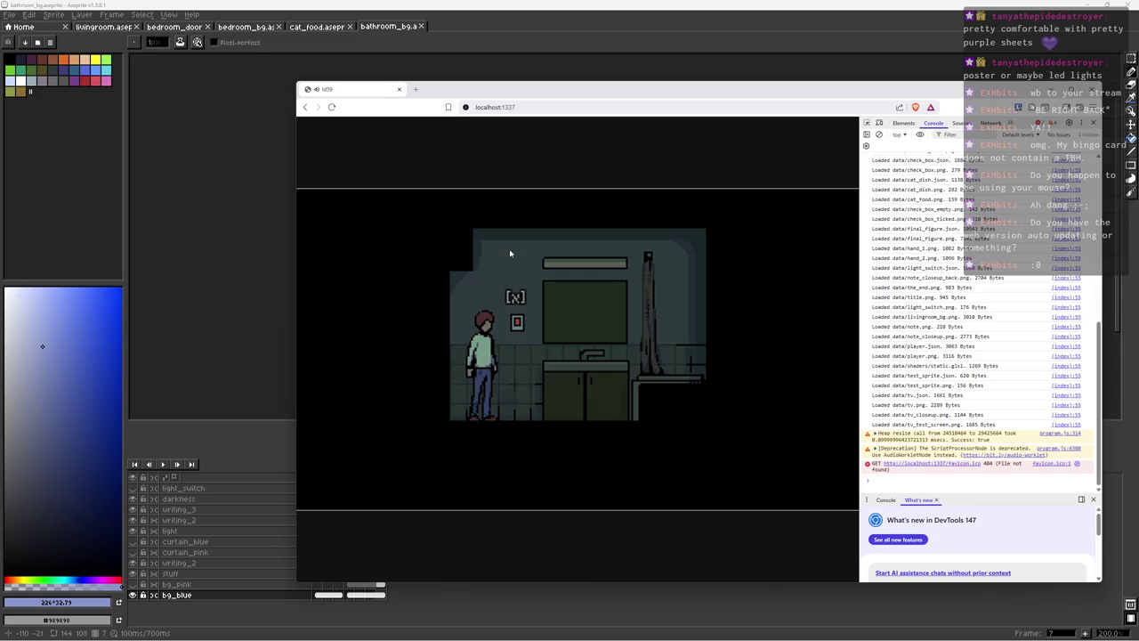
pyautogui.press('x')
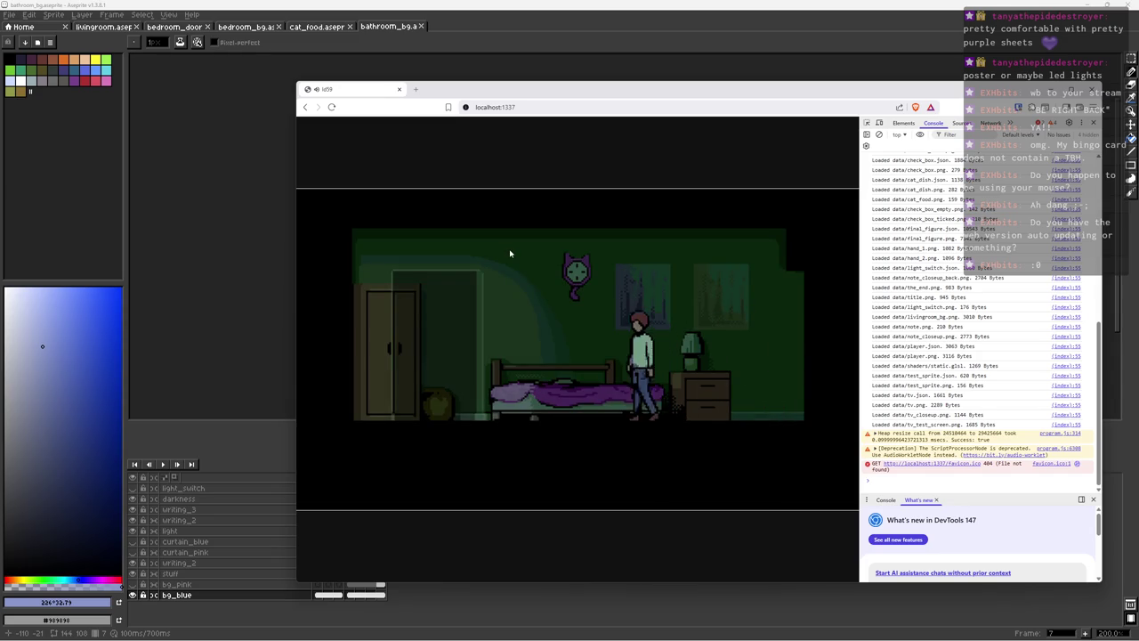
pyautogui.press('x')
# Step: Look at the static-filled TV, read the wall checklist, and view the TV again
pyautogui.press('Right')
pyautogui.press('x')
pyautogui.press('x')
pyautogui.press('Right')
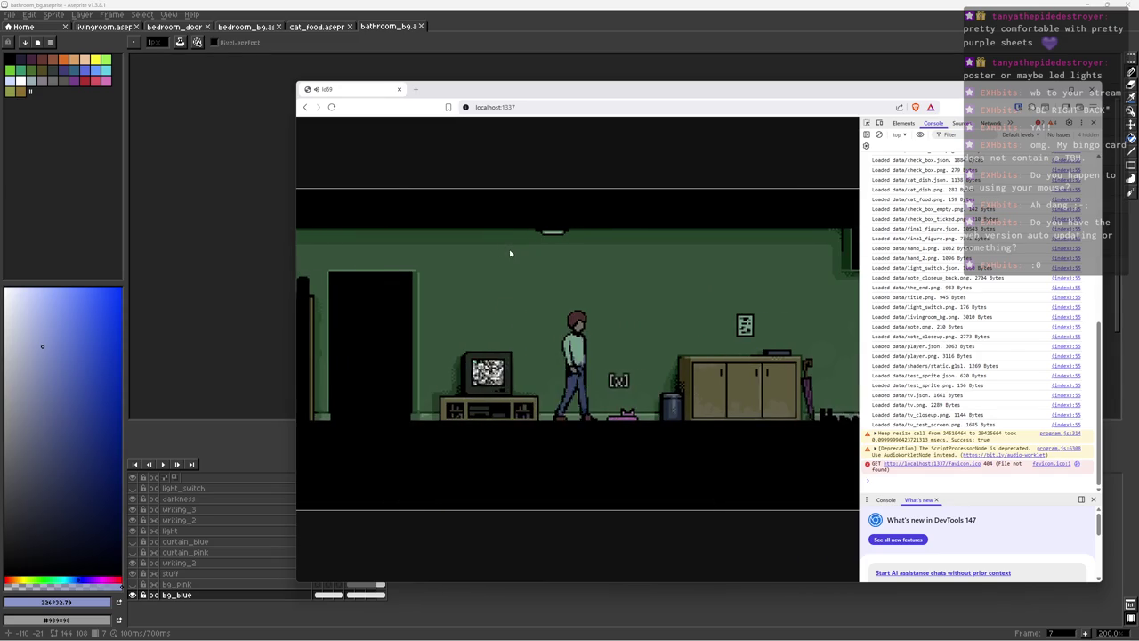
pyautogui.press('x')
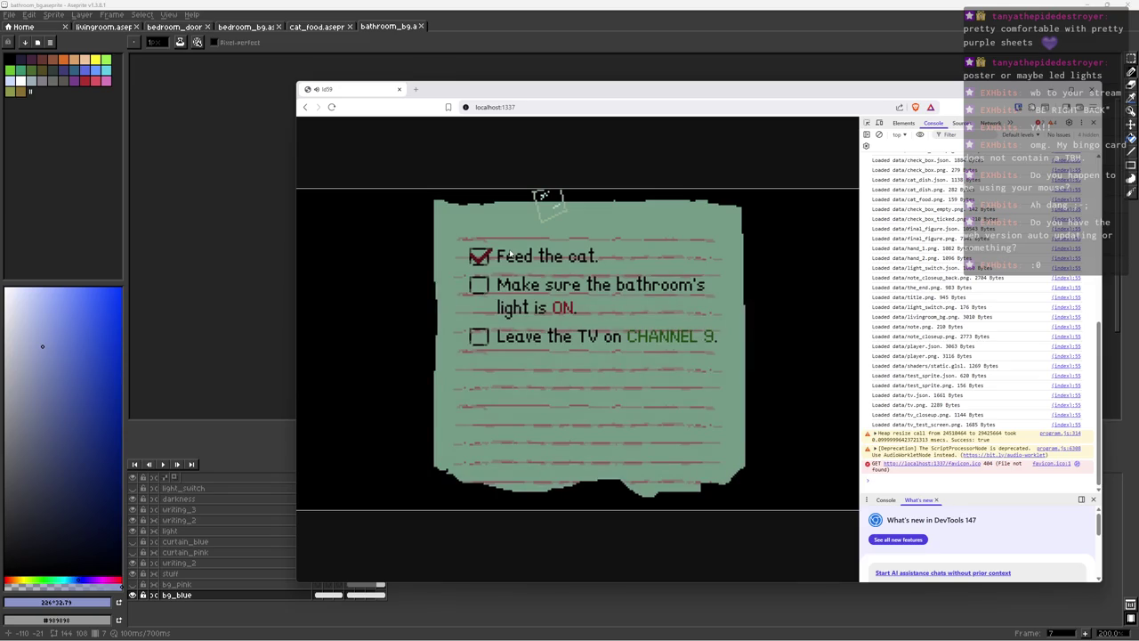
pyautogui.press('x')
pyautogui.press('Left')
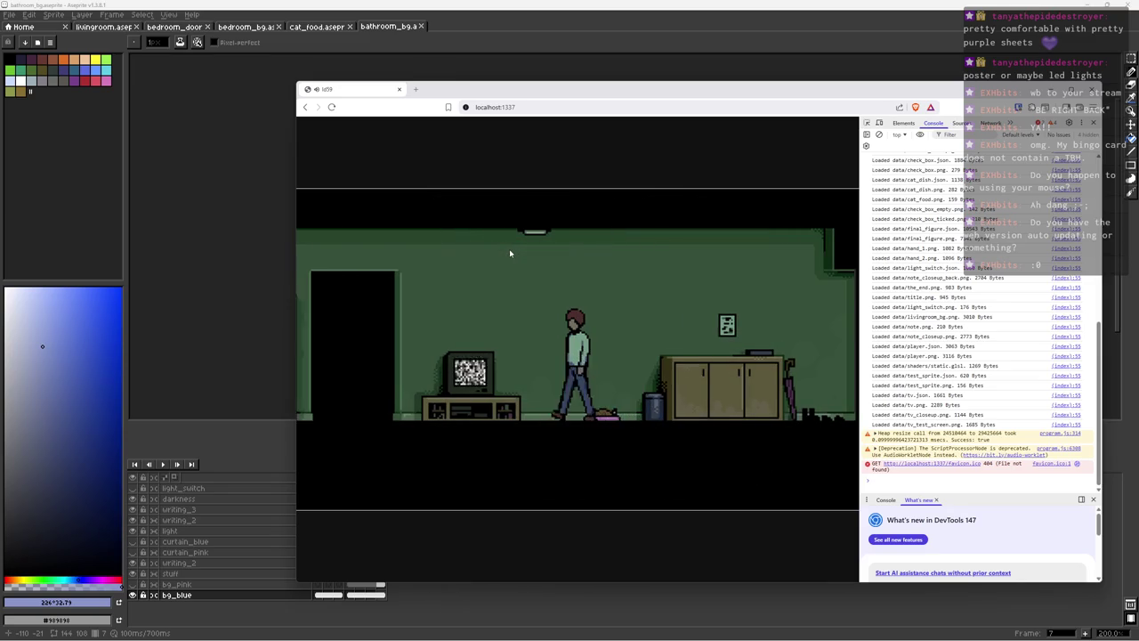
pyautogui.press('x')
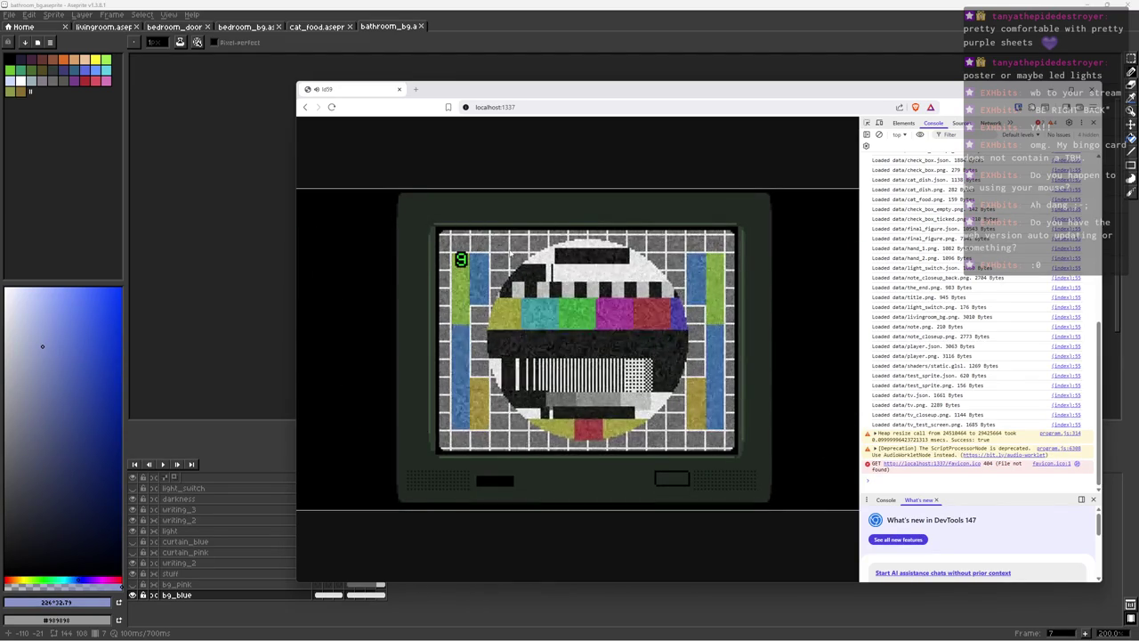
pyautogui.press('x')
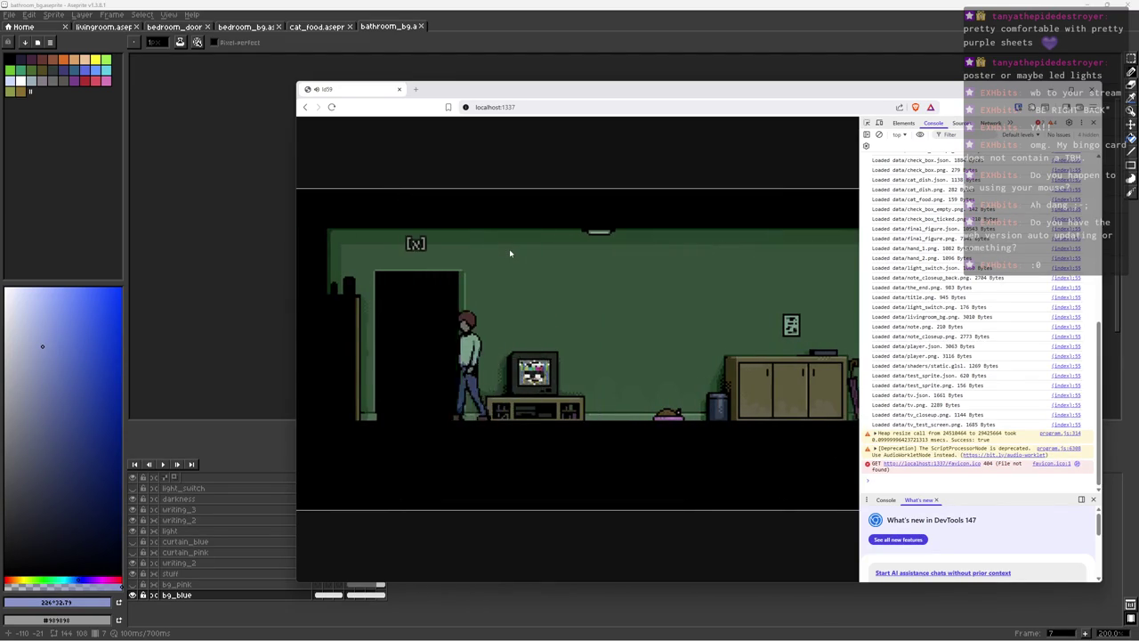
# Step: Walk through the bedroom into the bathroom and back
pyautogui.press('x')
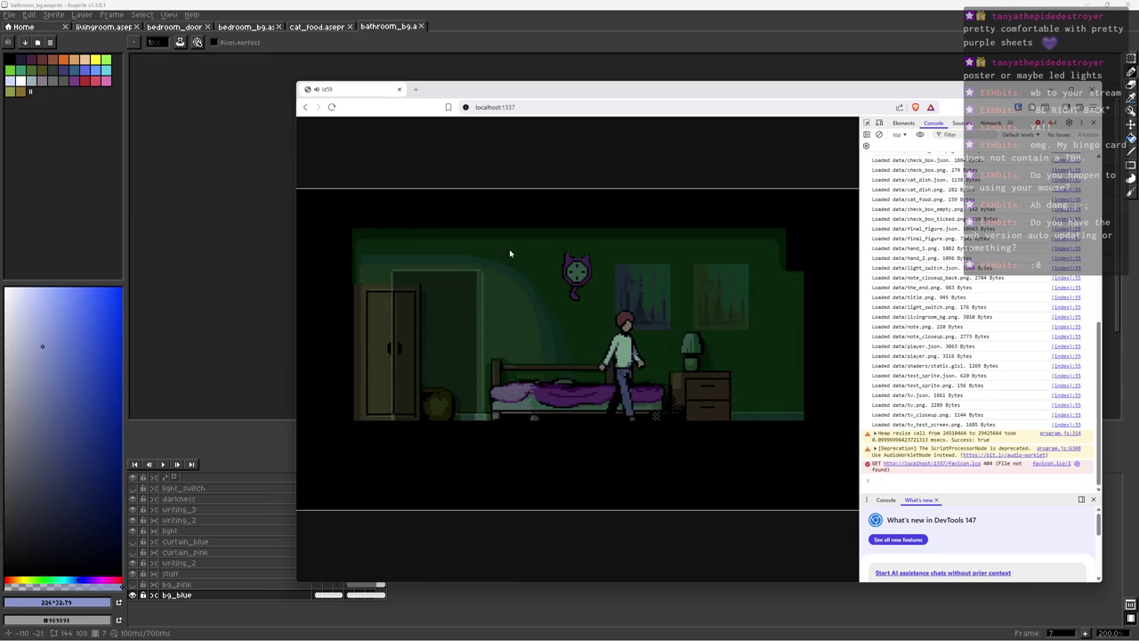
pyautogui.press('Right')
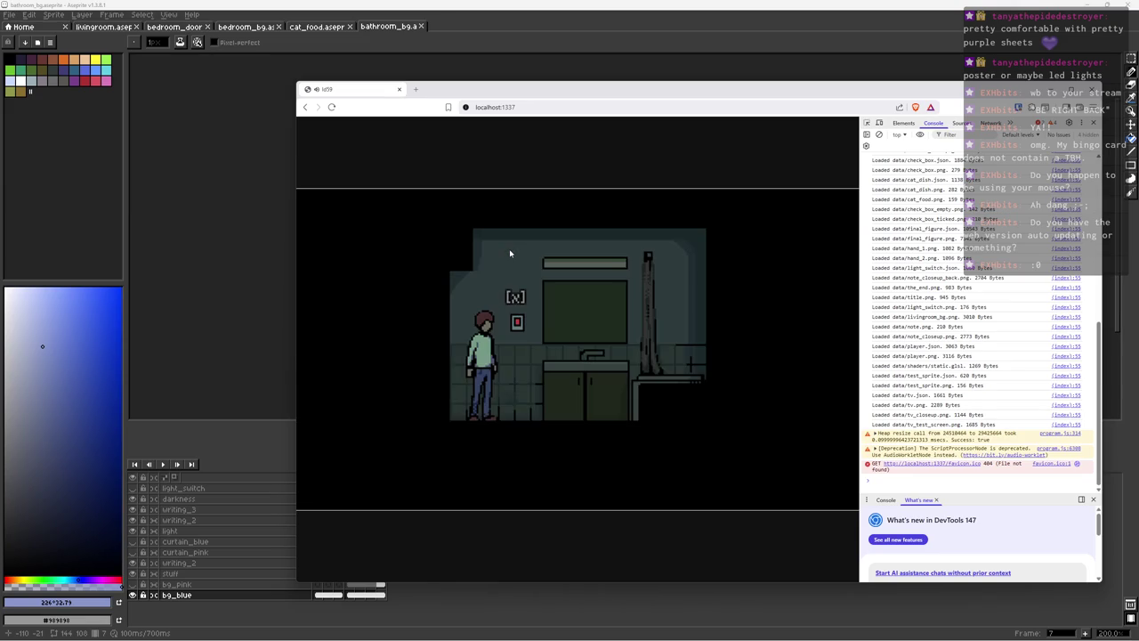
pyautogui.press('Left')
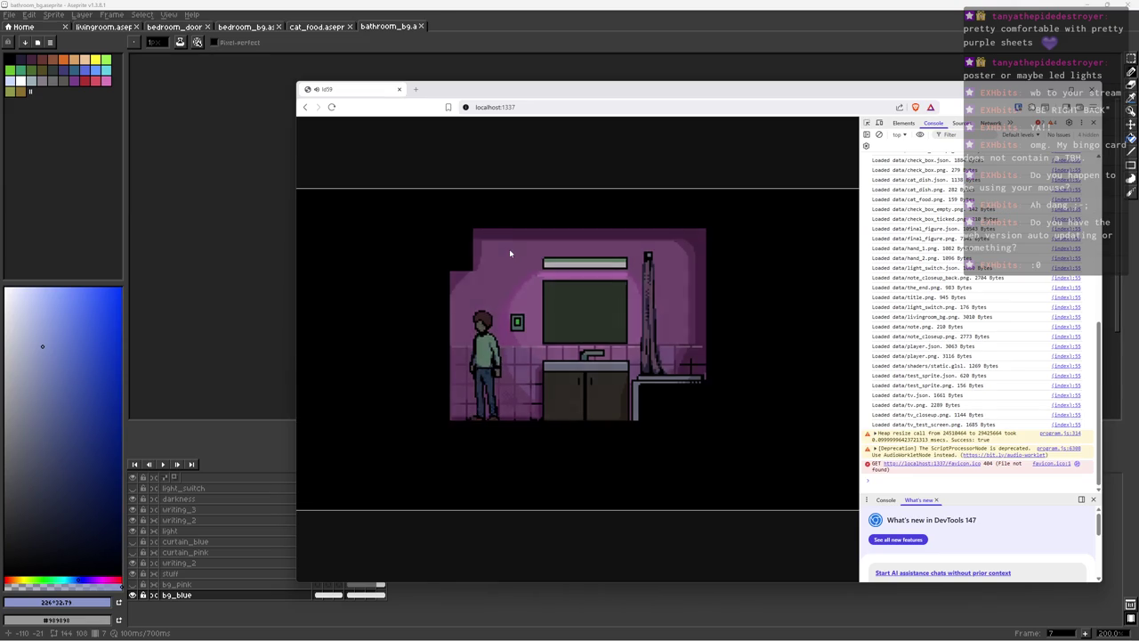
pyautogui.press('Left')
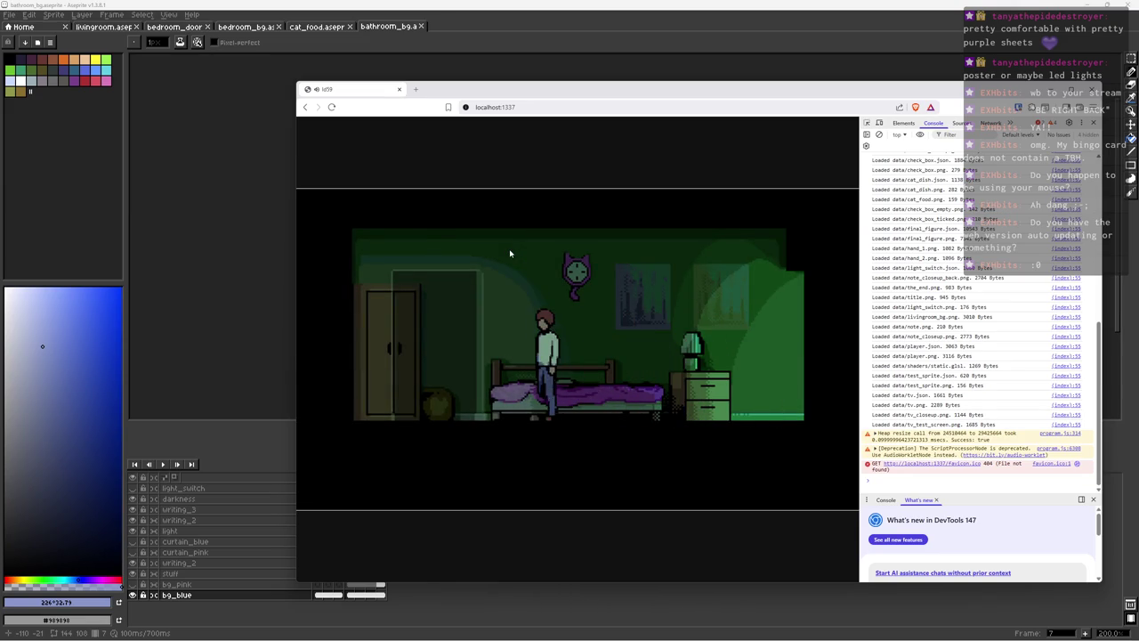
pyautogui.press('e')
# Step: View the TV close-up, then read the to-do note to end the night
pyautogui.press('Right')
pyautogui.press('e')
pyautogui.press('e')
pyautogui.press('Right')
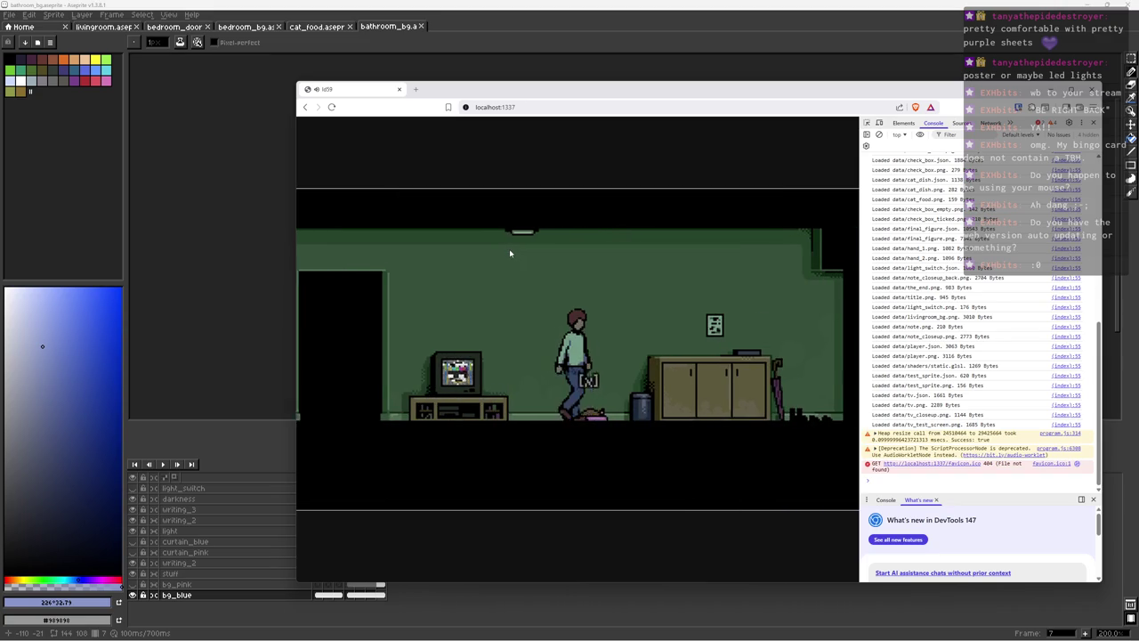
pyautogui.press('x')
pyautogui.press('e')
pyautogui.press('Right')
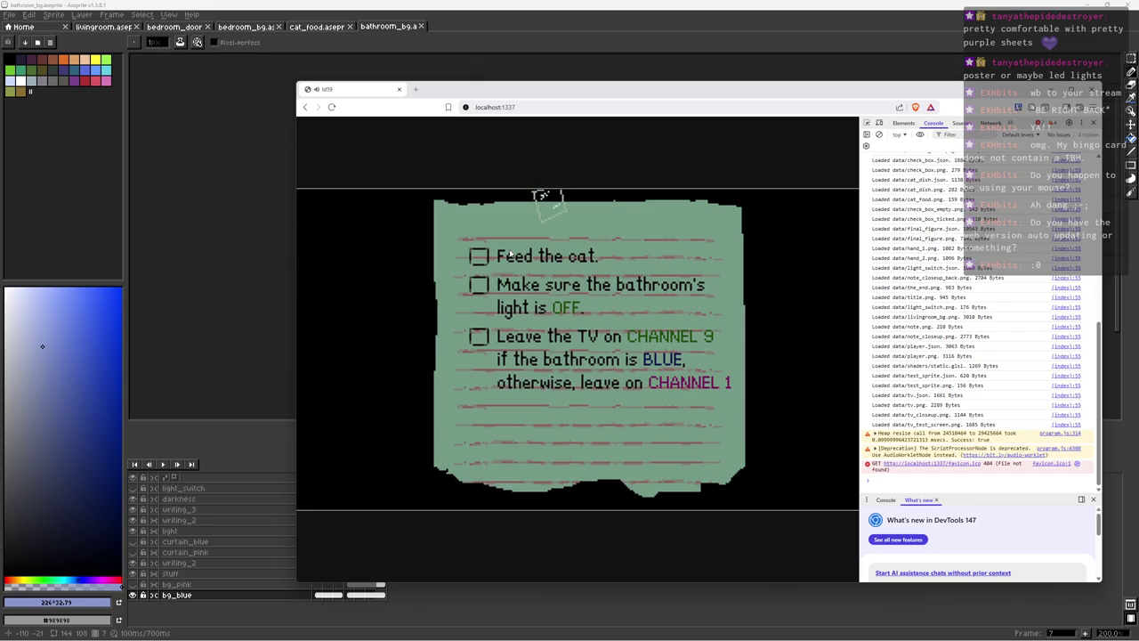
# Step: Close the to-do note and change the TV channel
pyautogui.click(509, 252)
pyautogui.press('Left')
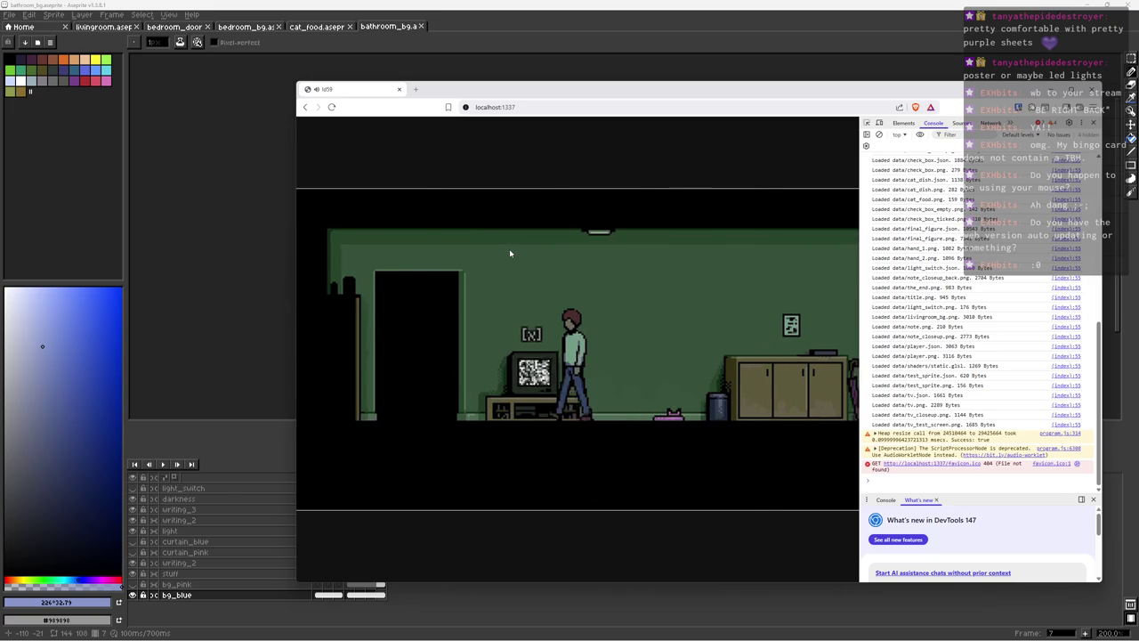
pyautogui.press('x')
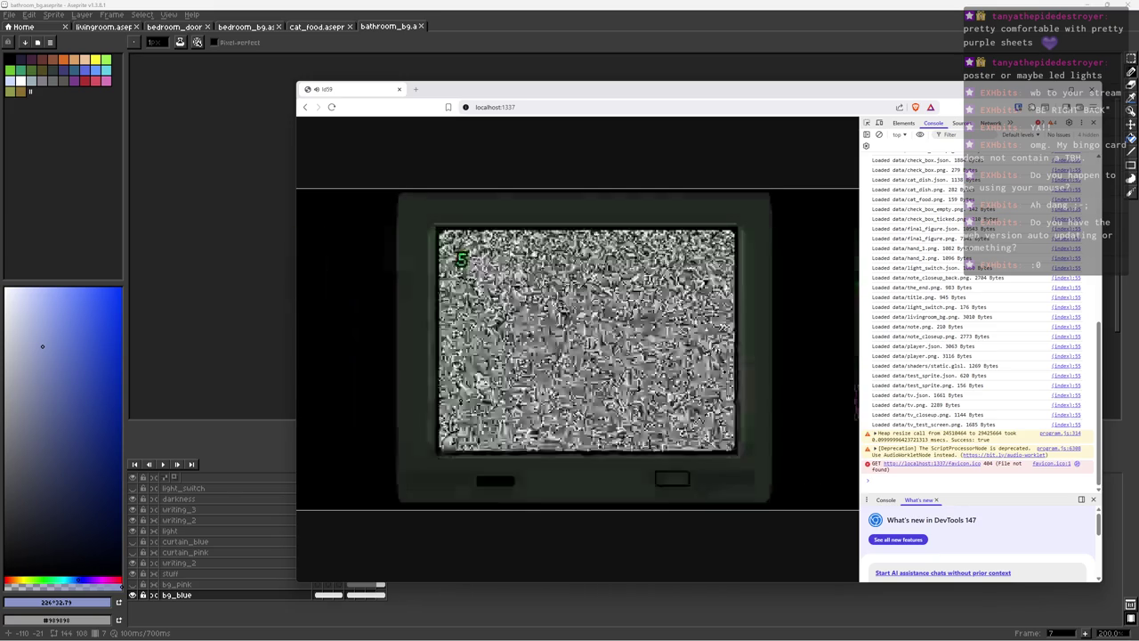
pyautogui.press('x')
pyautogui.press('Left')
pyautogui.press('x')
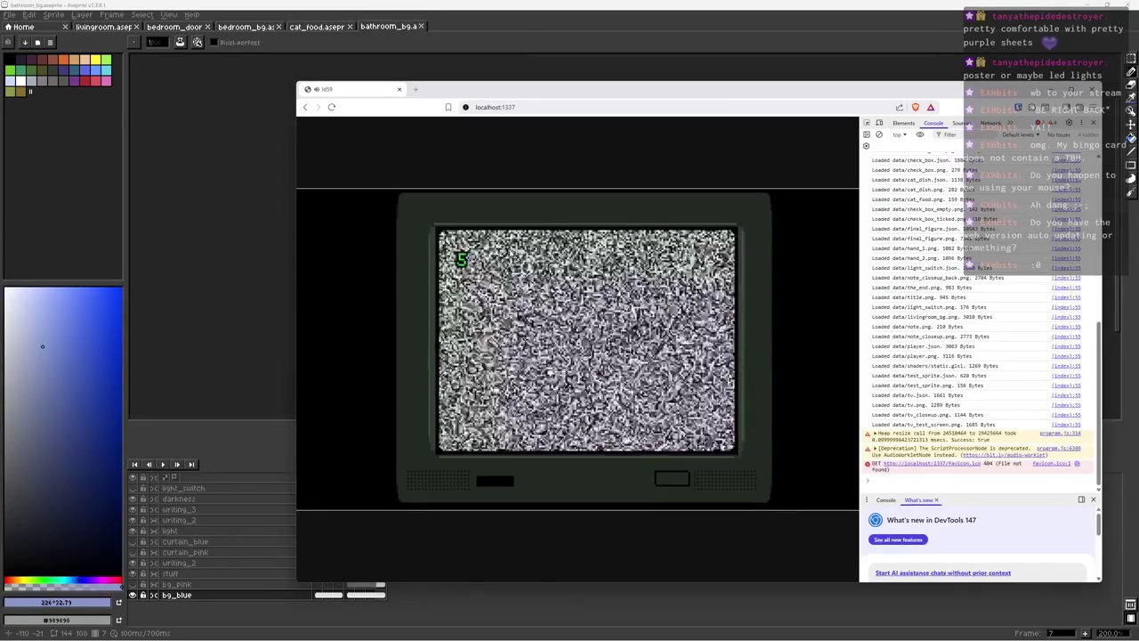
pyautogui.press('x')
# Step: Turn the bathroom light off and return to the bedroom
pyautogui.press('Left')
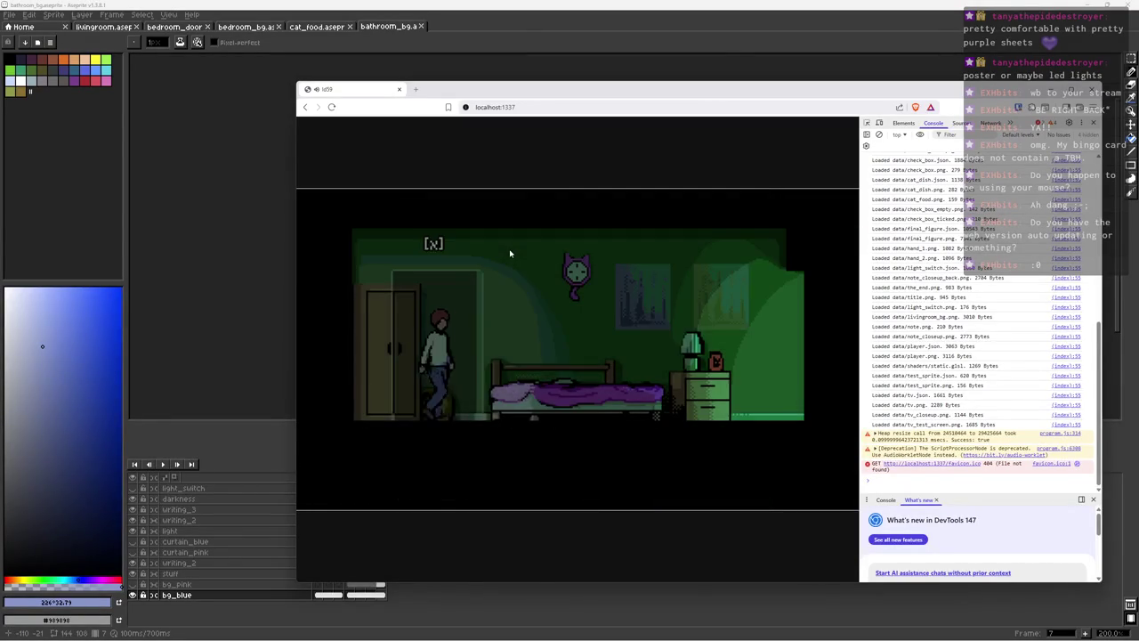
pyautogui.press('Right')
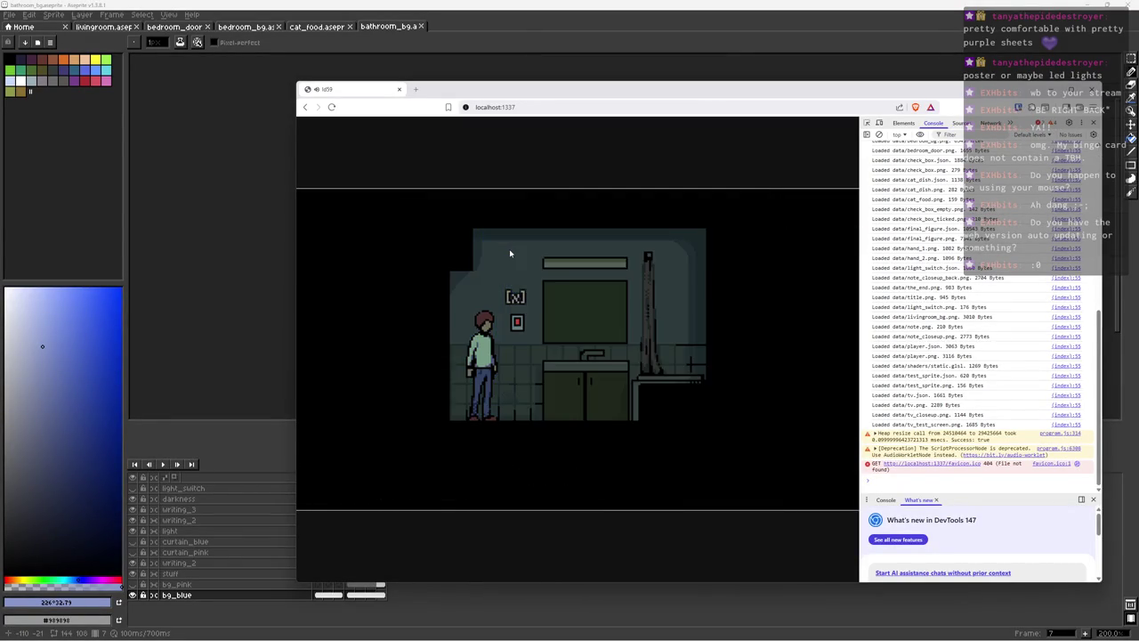
pyautogui.press('x')
pyautogui.press('Left')
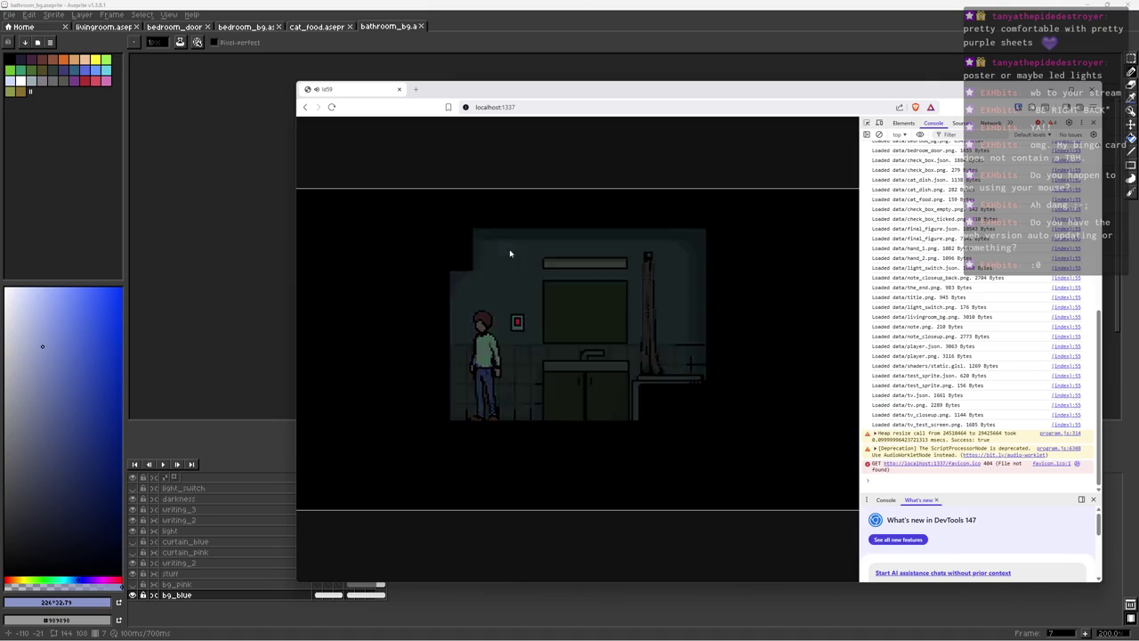
pyautogui.press('Left')
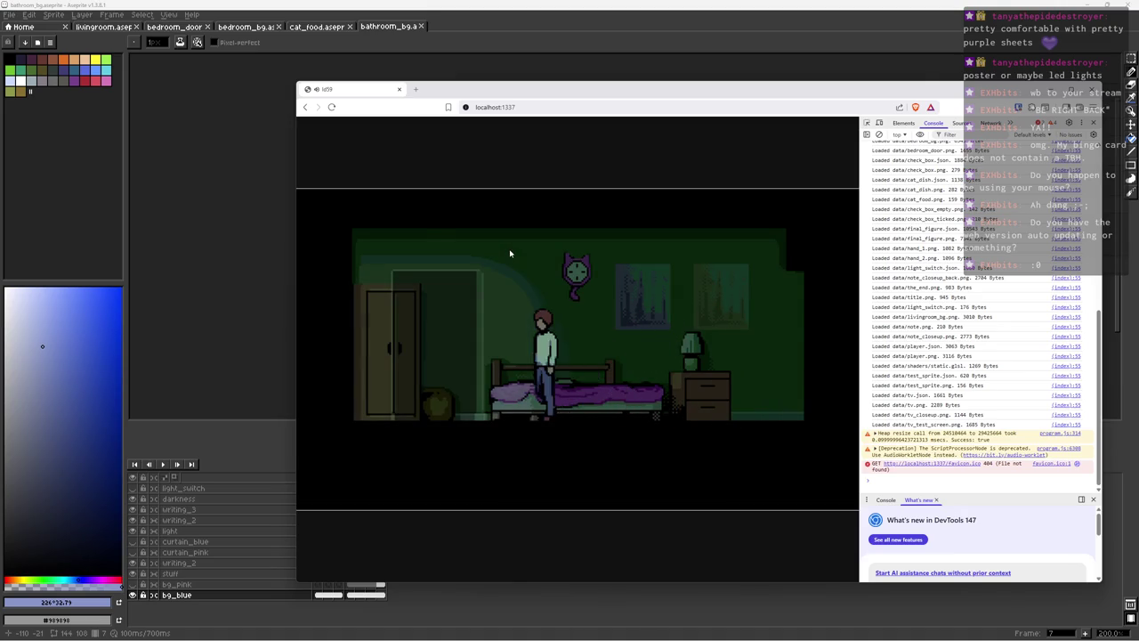
# Step: Switch the TV to channel 9, confirm all chores ticked on the note, and end the night
pyautogui.press('Right')
pyautogui.press('x')
pyautogui.press('Right')
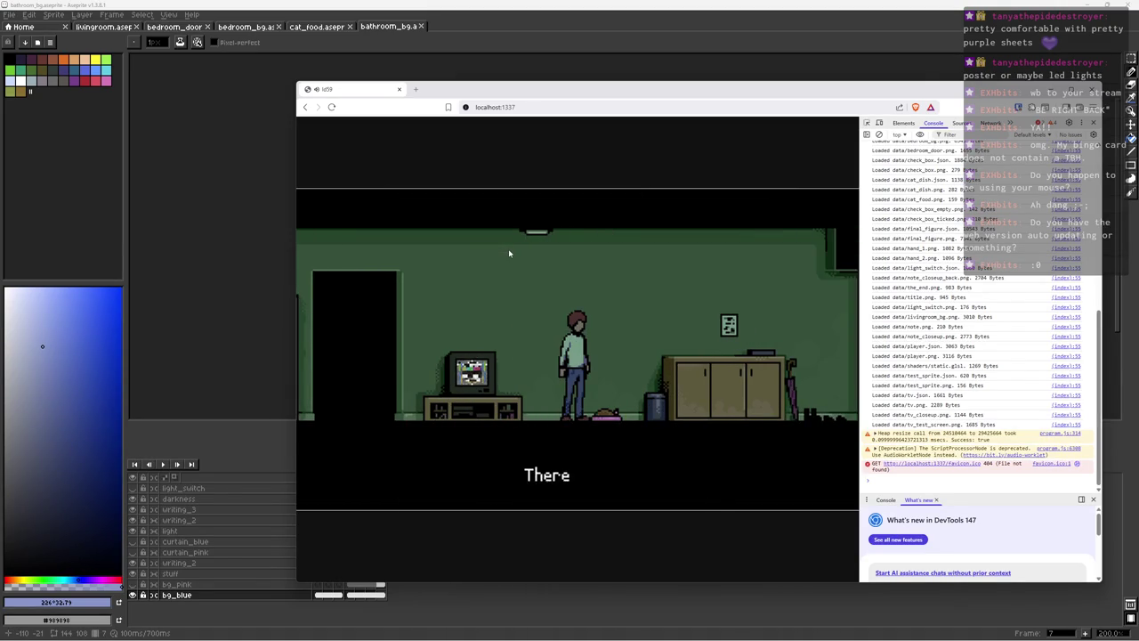
pyautogui.press('Right')
pyautogui.press('x')
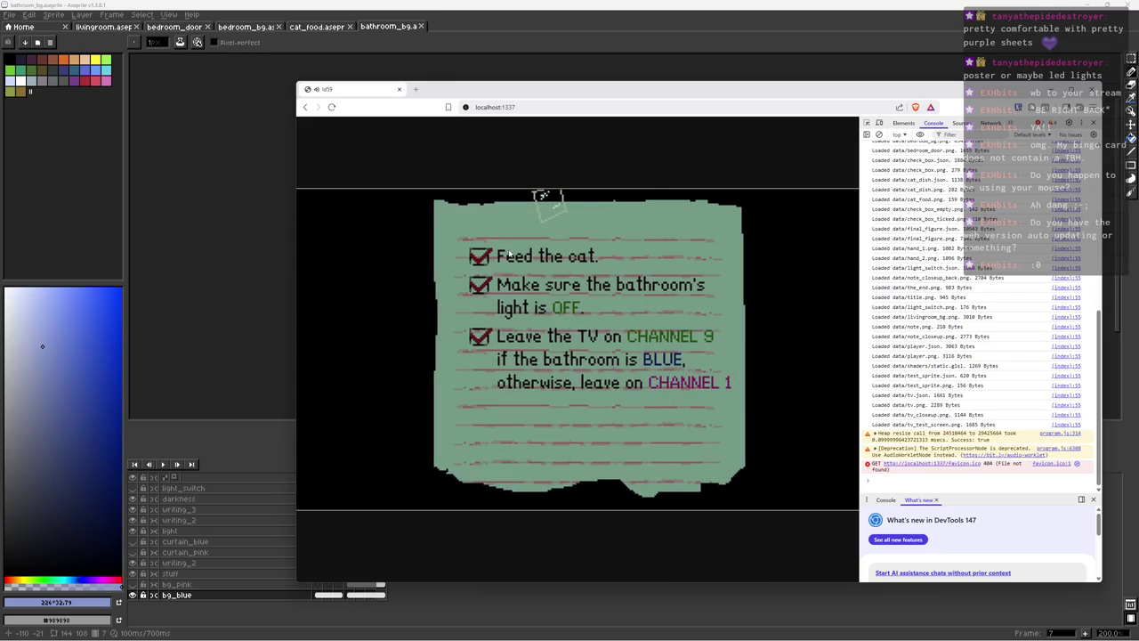
pyautogui.press('x')
pyautogui.press('Right')
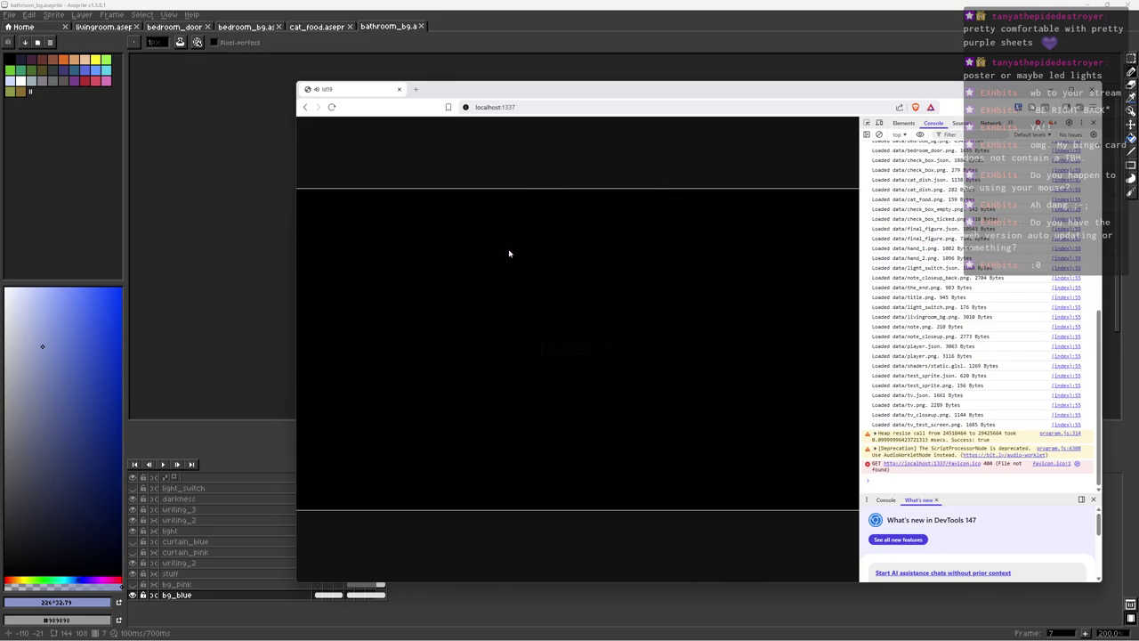
# Step: Start the next day, read the fresh to-do note, and visit the bedroom and bathroom
pyautogui.press('Left')
pyautogui.press('x')
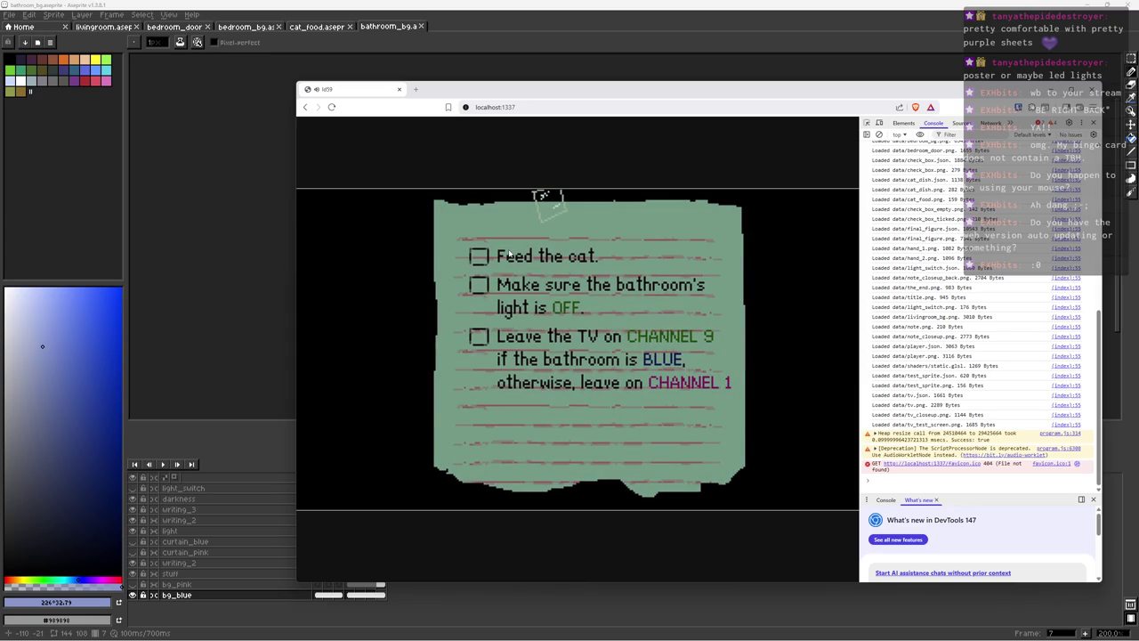
pyautogui.press('x')
pyautogui.press('Left')
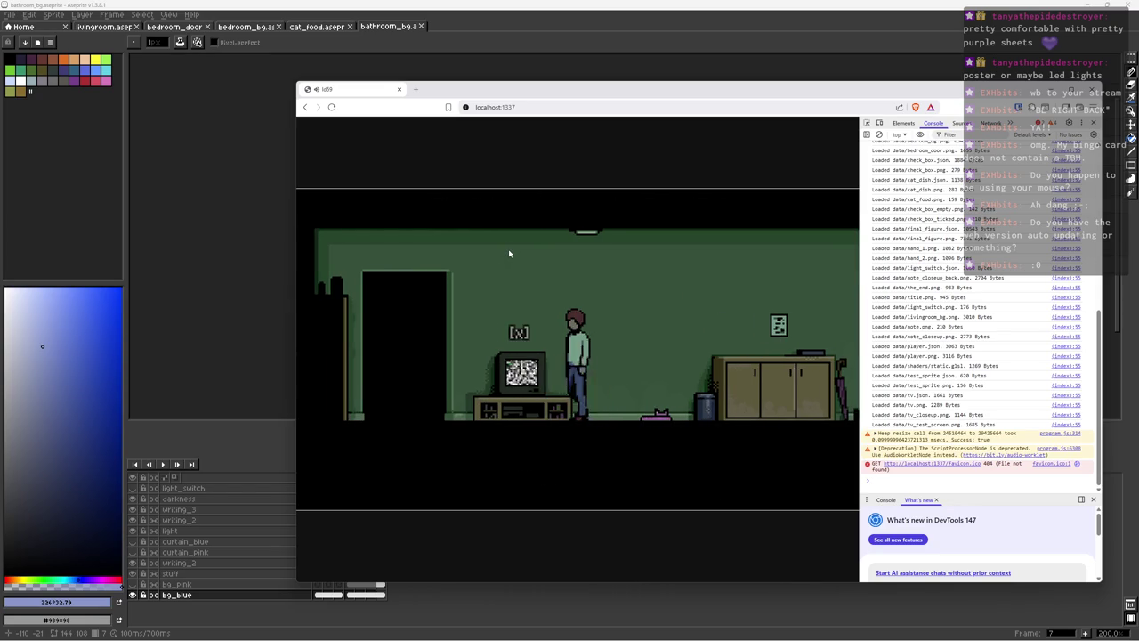
pyautogui.press('Right')
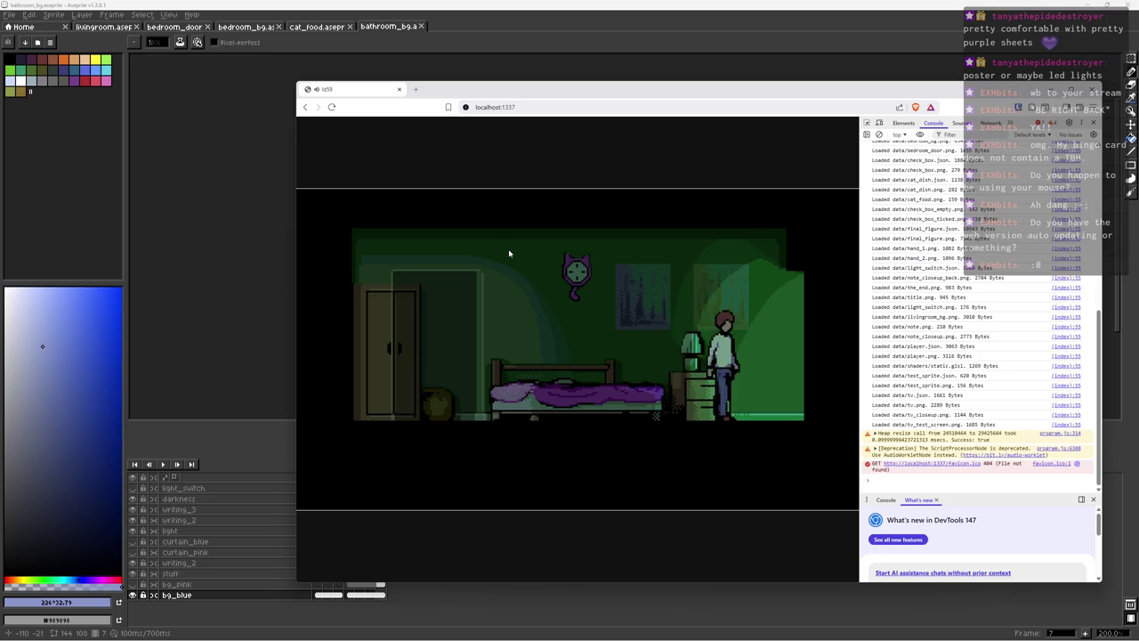
pyautogui.press('Left')
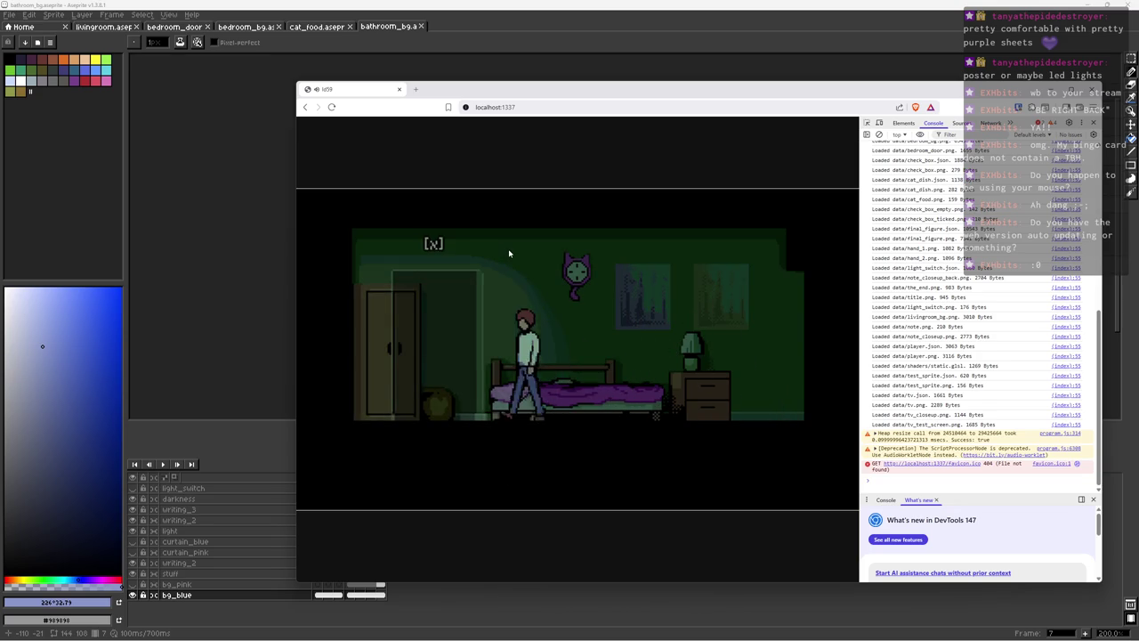
# Step: View the TV close-up, then read the to-do note at the cabinet
pyautogui.press('x')
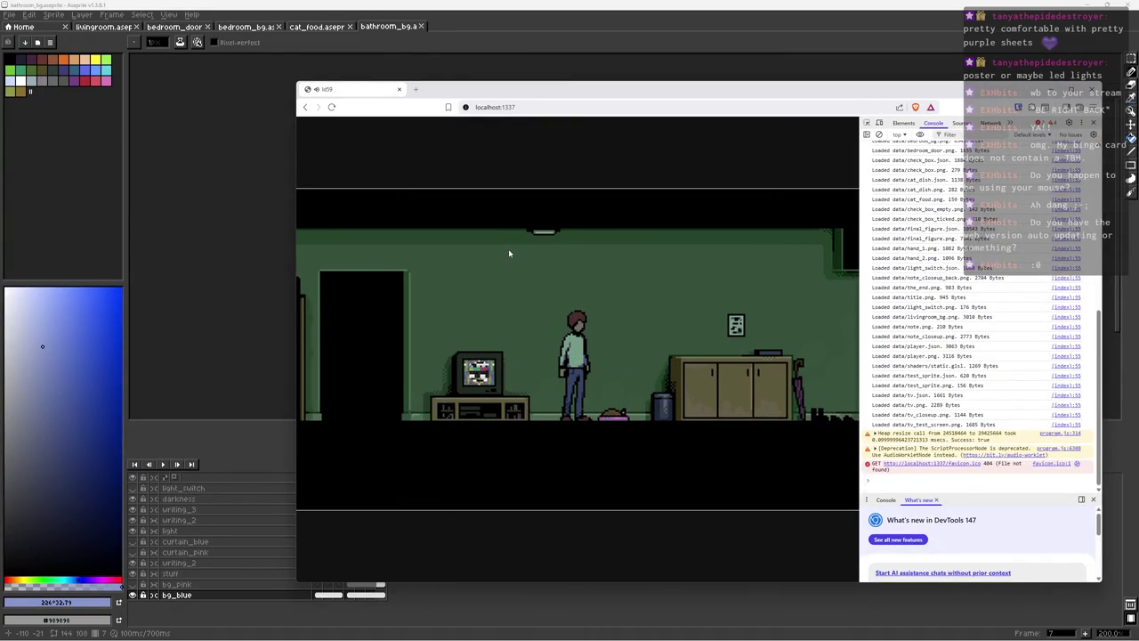
pyautogui.press('Right')
pyautogui.press('x')
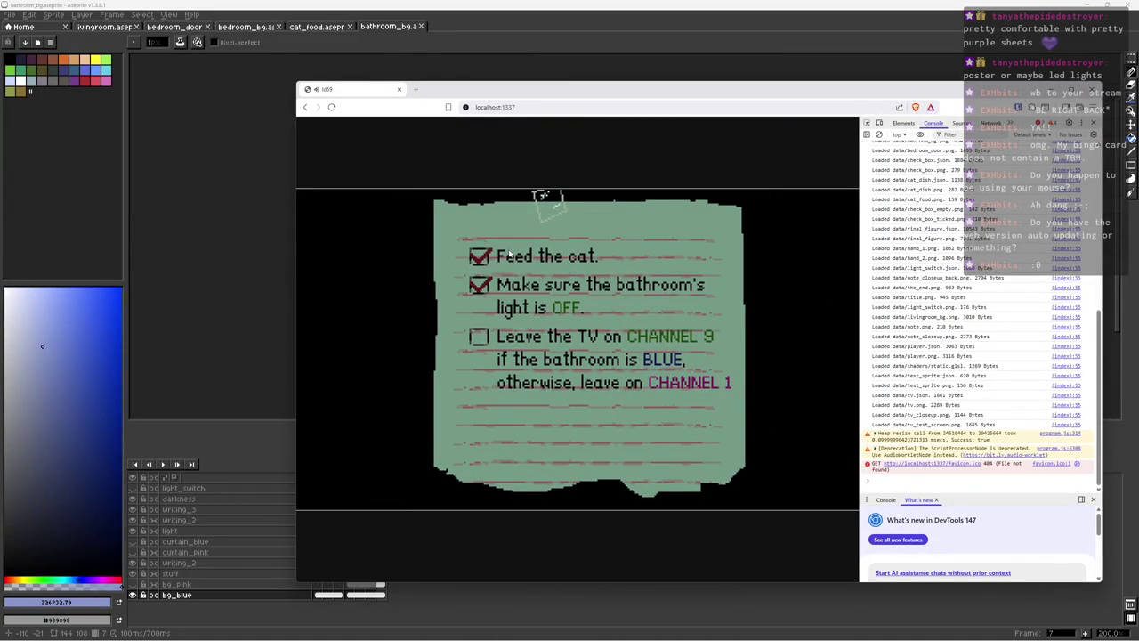
pyautogui.press('x')
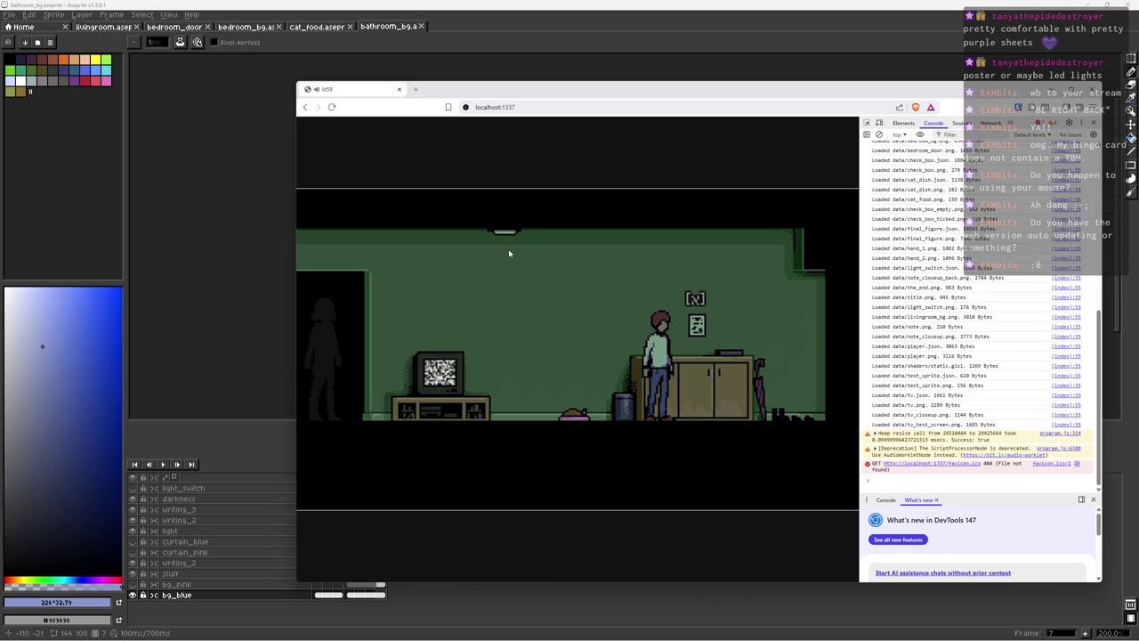
# Step: Walk across the bedroom into the dark bathroom and back
pyautogui.press('Left')
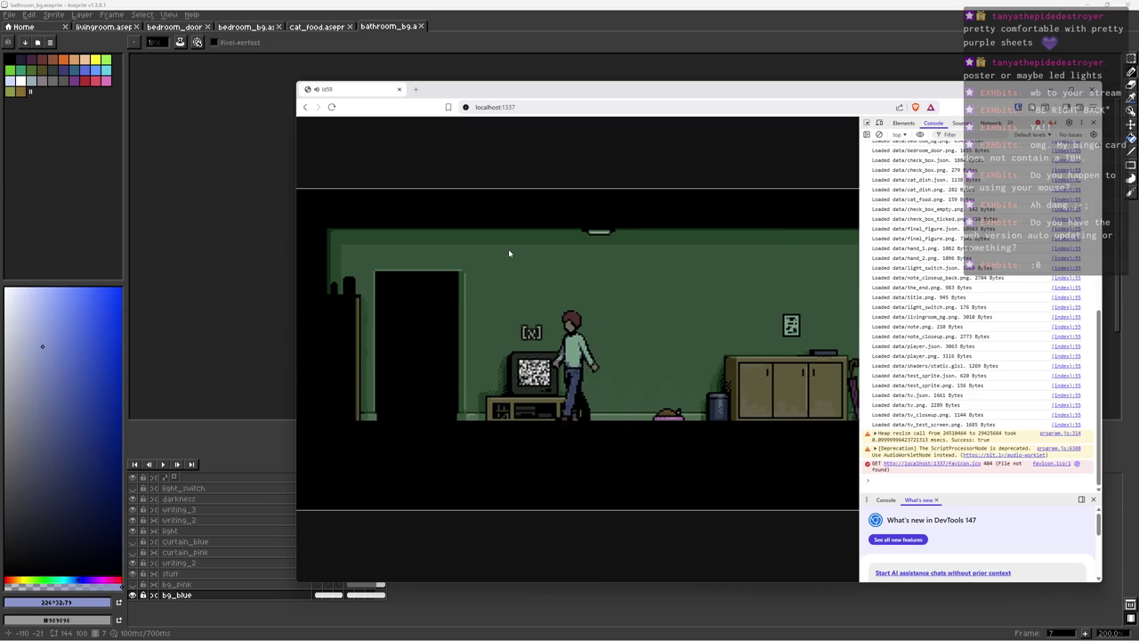
pyautogui.press('x')
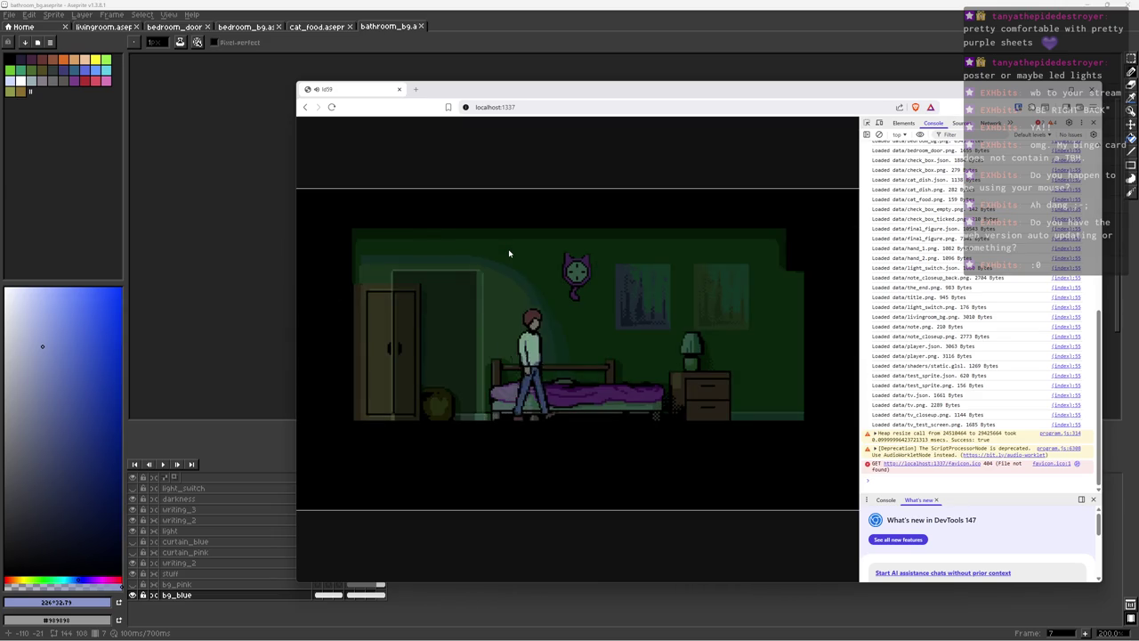
pyautogui.press('Right')
pyautogui.press('x')
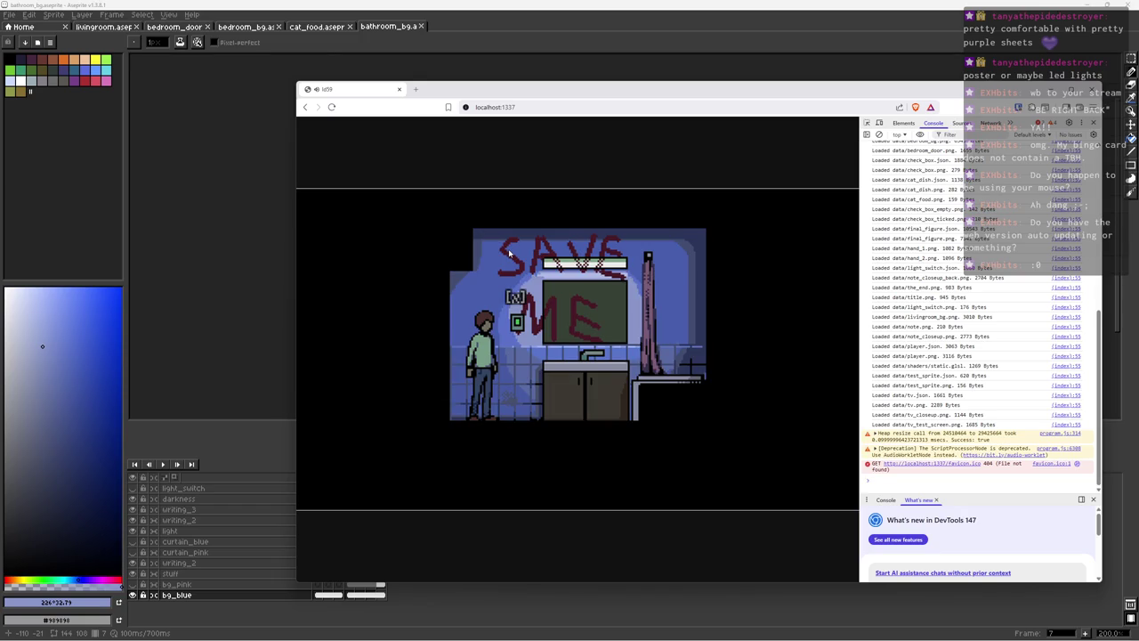
pyautogui.press('Left')
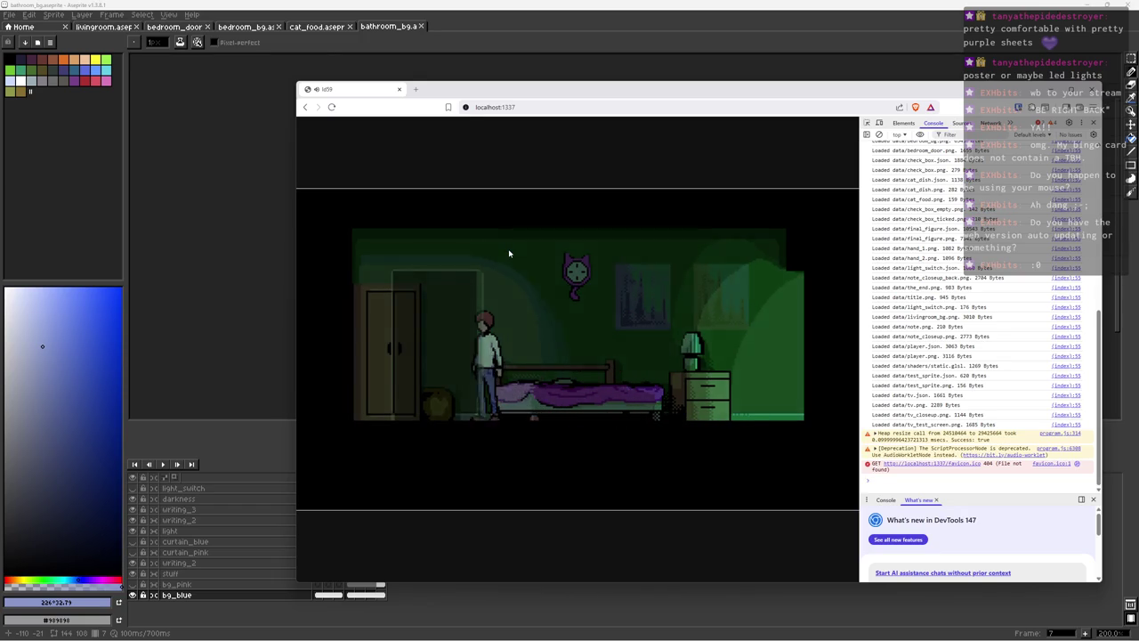
# Step: View the TV close-up, then read the checklist note on the wall
pyautogui.press('x')
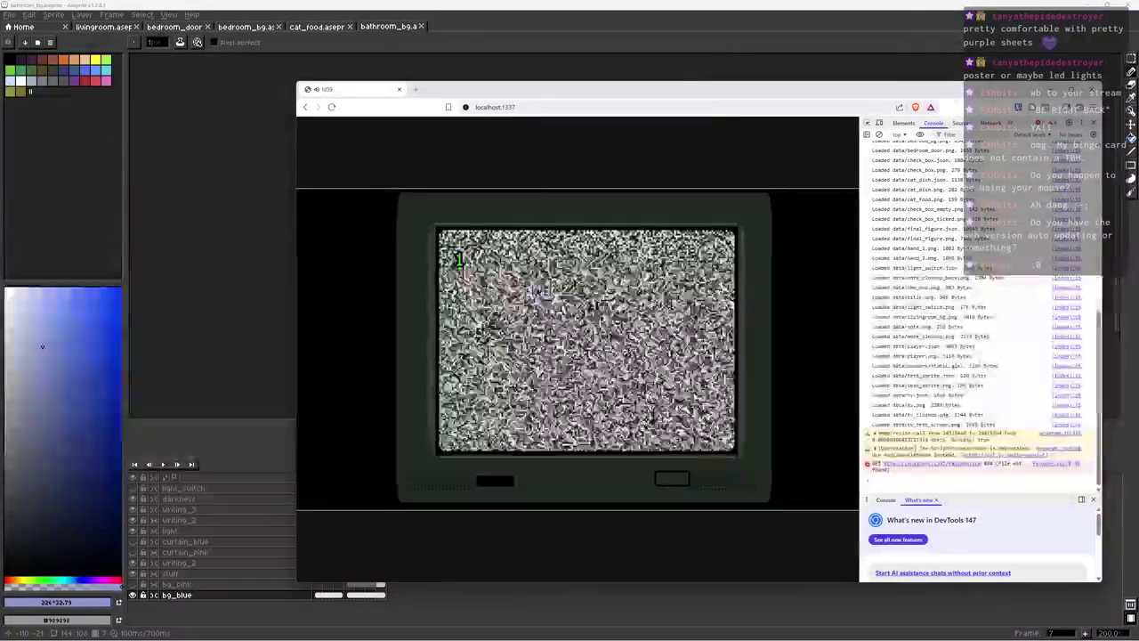
pyautogui.press('Right')
pyautogui.press('x')
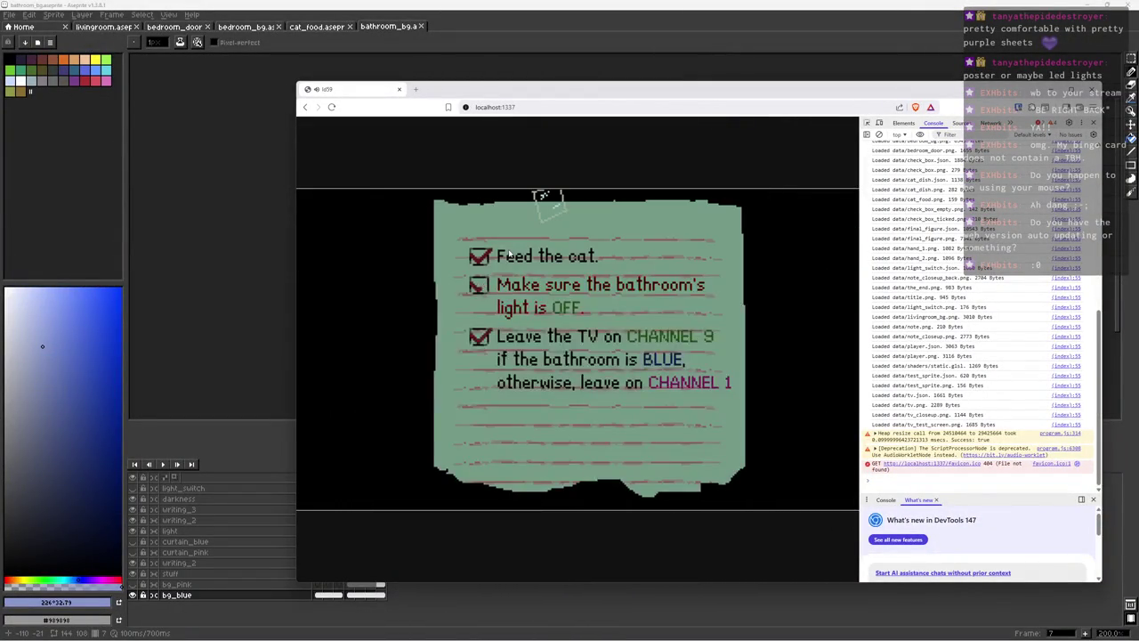
pyautogui.press('x')
pyautogui.press('Left')
# Step: Visit the bedroom and bathroom again, then close the checklist note to reach Day 6 / 7
pyautogui.press('x')
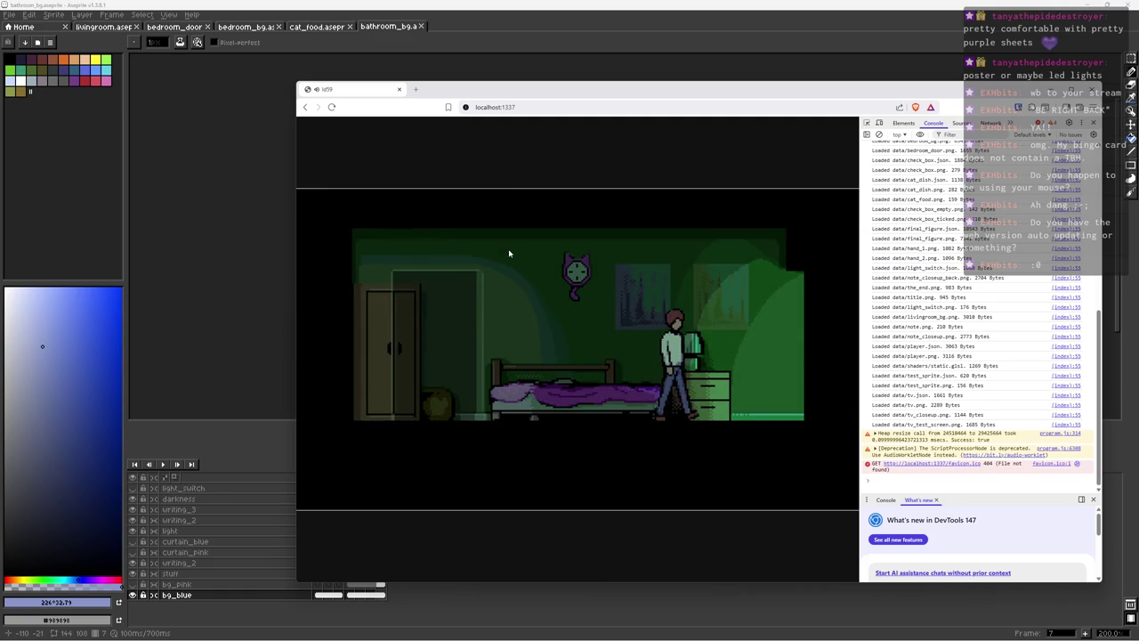
pyautogui.press('x')
pyautogui.press('x')
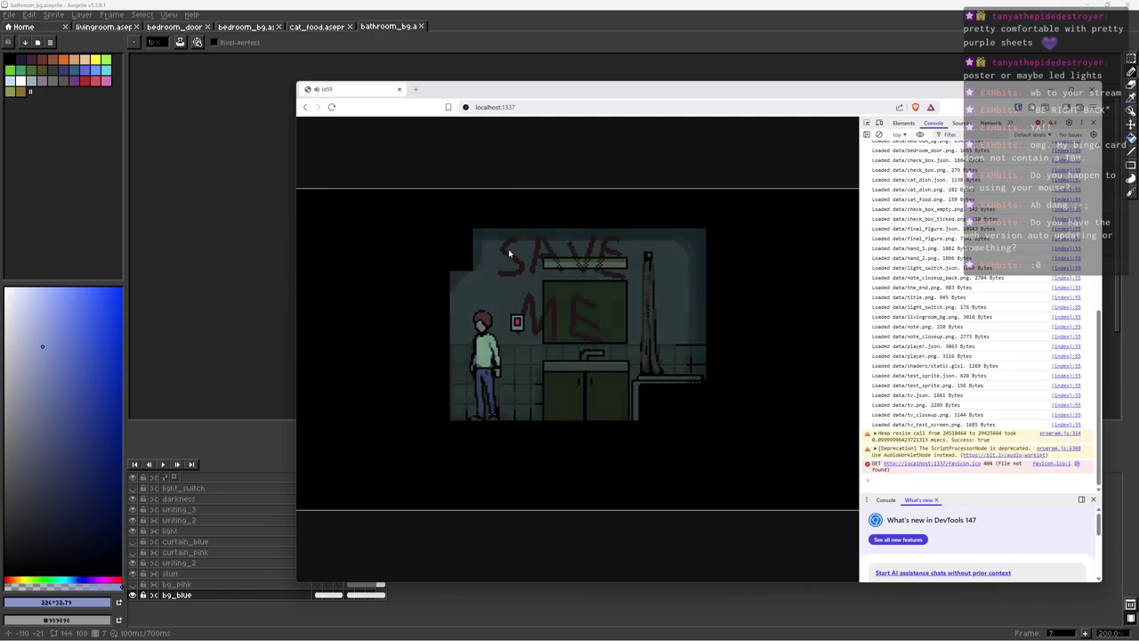
pyautogui.press('Left')
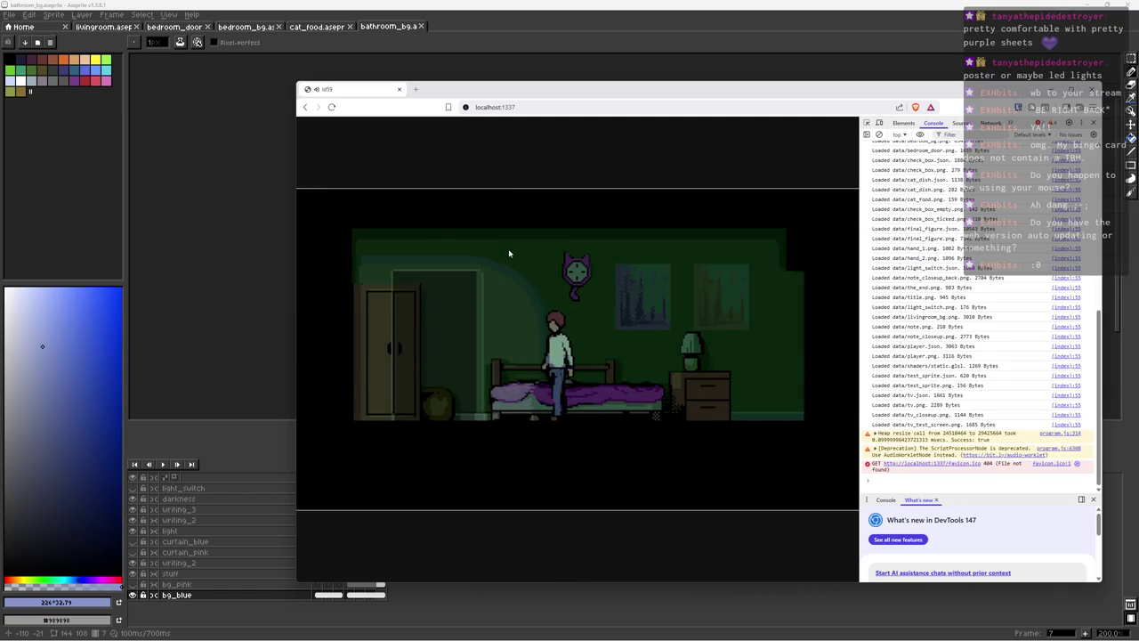
pyautogui.press('x')
pyautogui.press('Right')
pyautogui.press('Right')
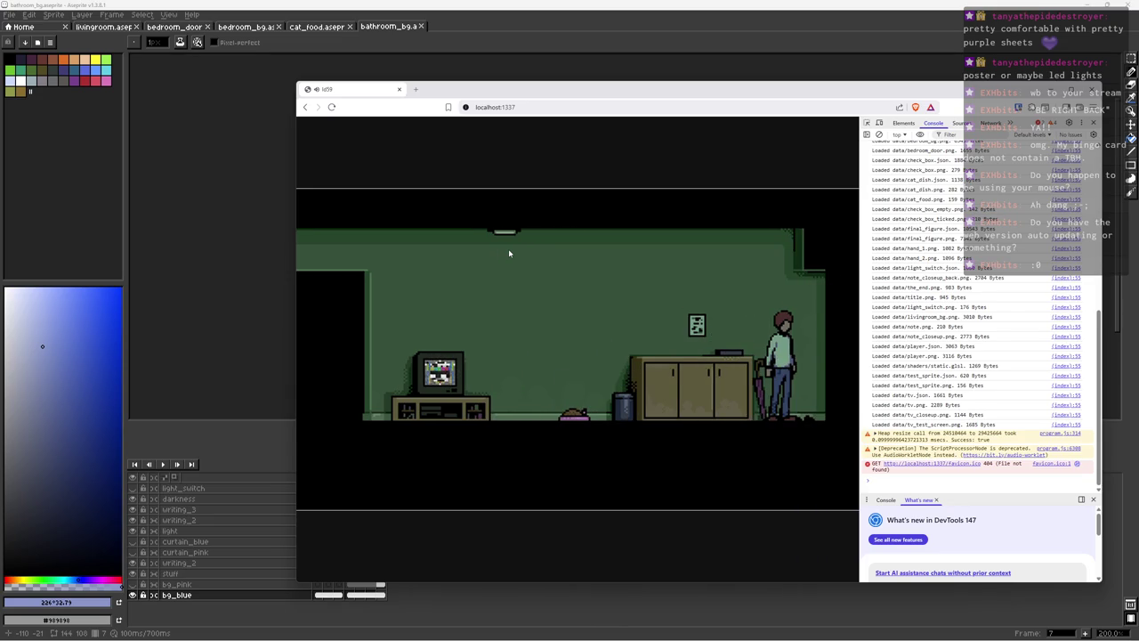
pyautogui.press('x')
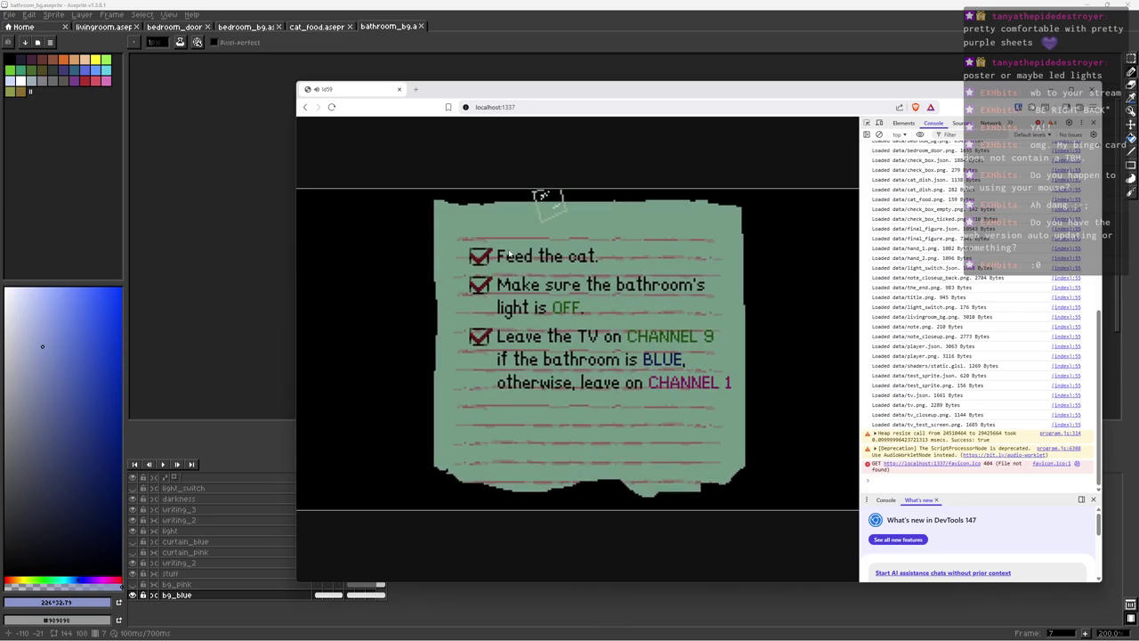
pyautogui.press('x')
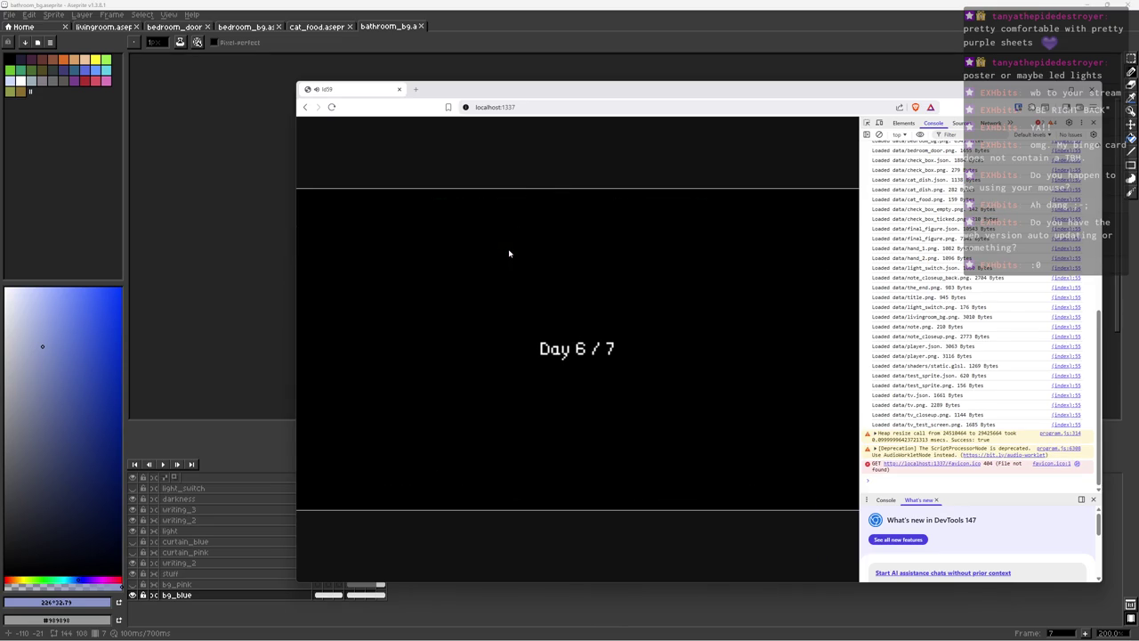
# Step: Start day 6 and read the checklist note at the cabinet
pyautogui.press('Left')
pyautogui.press('x')
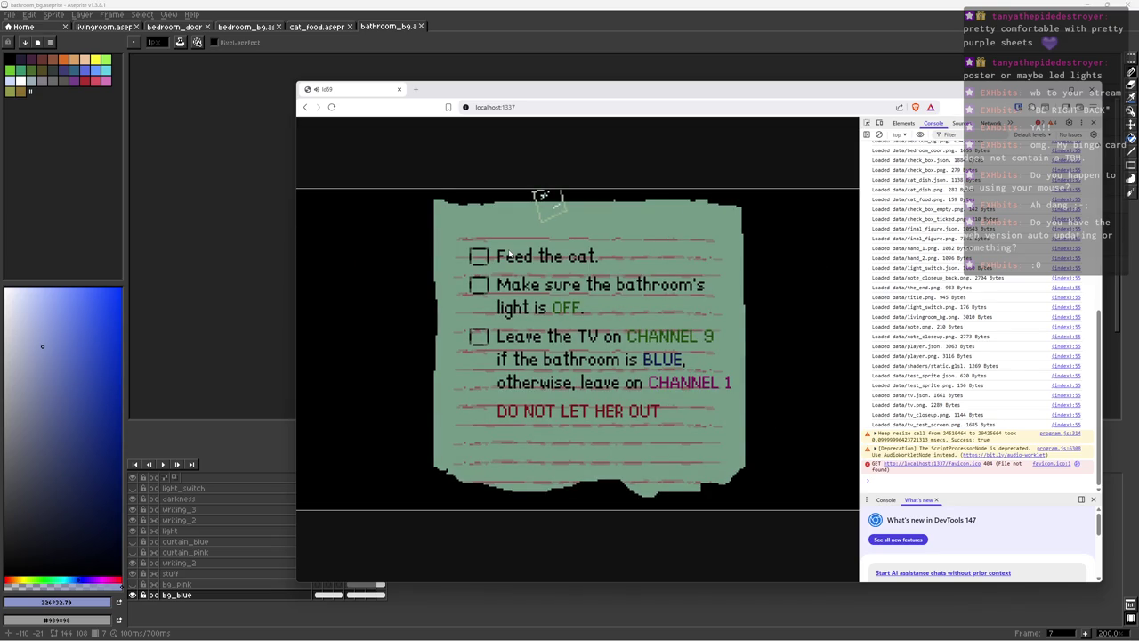
pyautogui.press('x')
pyautogui.press('Left')
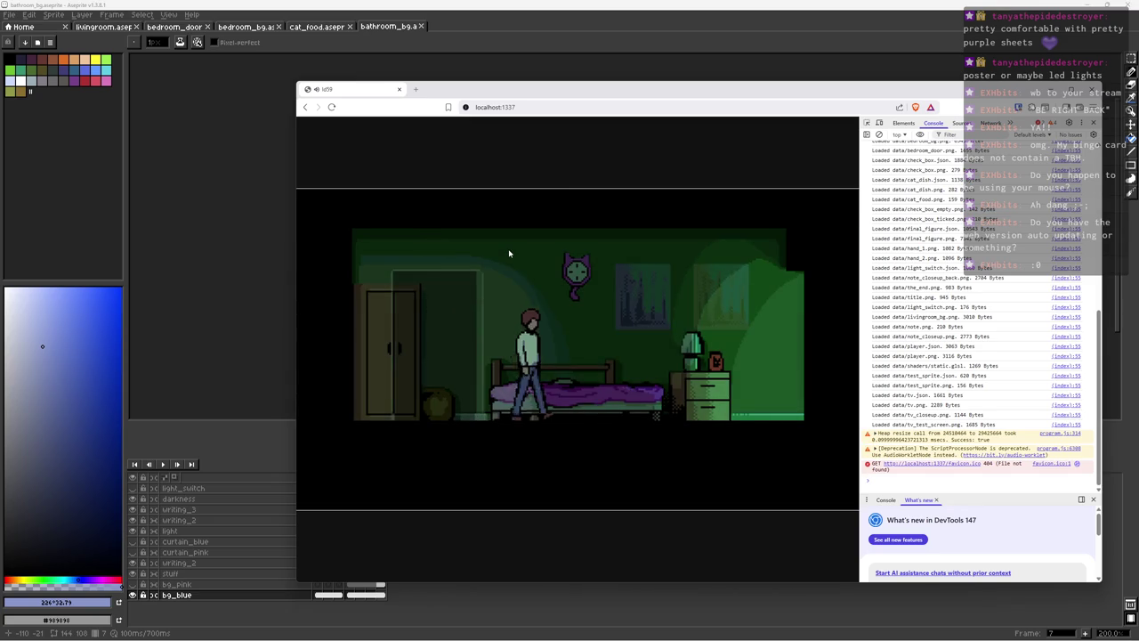
# Step: Walk to the bedroom lamp and bathroom, then change the living-room TV channel
pyautogui.press('Right')
pyautogui.press('Right')
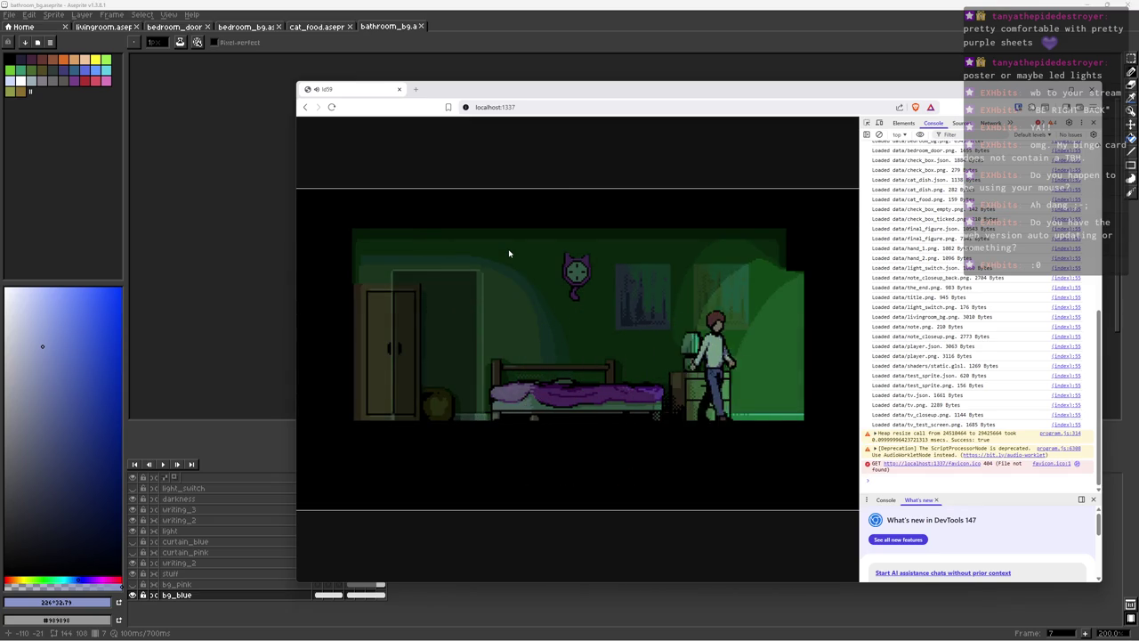
pyautogui.press('Left')
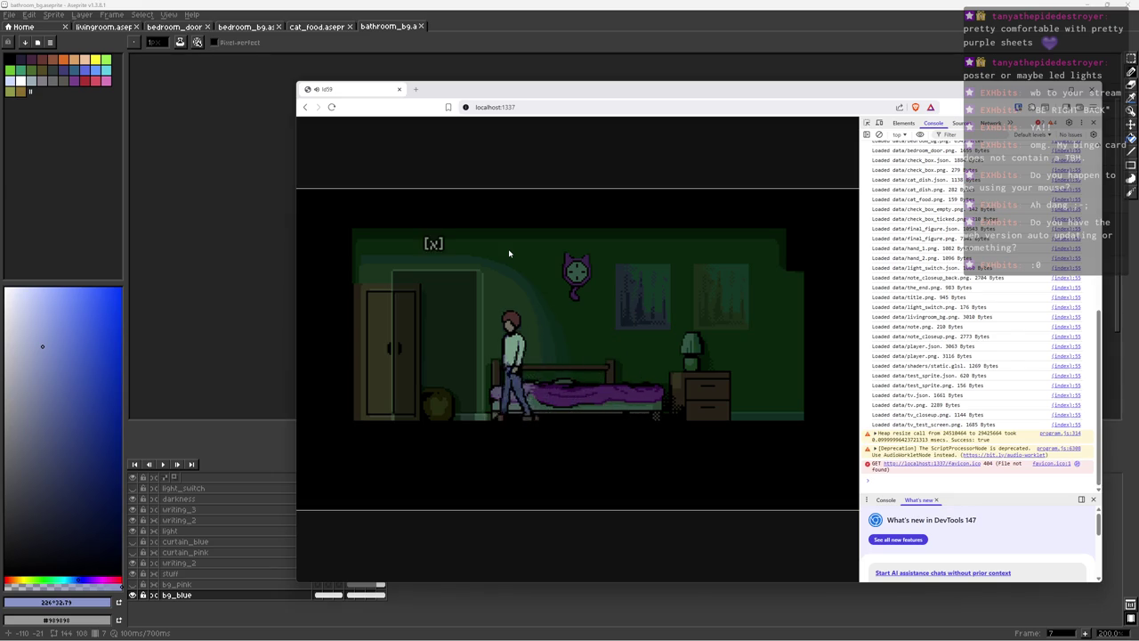
pyautogui.press('Right')
pyautogui.press('Left')
pyautogui.press('space')
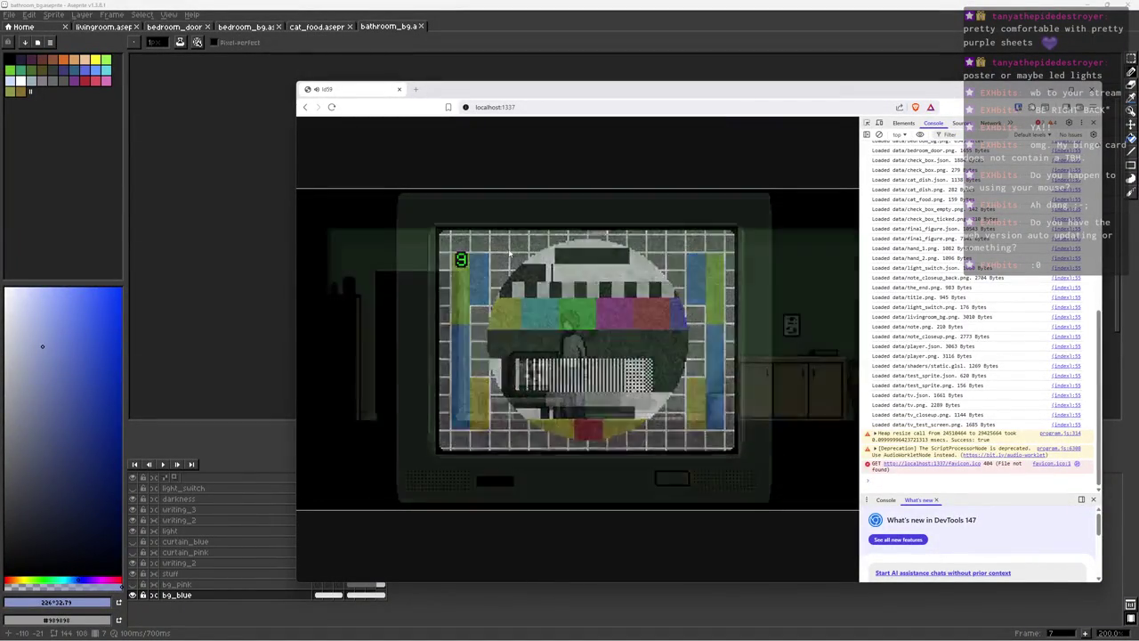
# Step: Check the updated note, walk to the bathroom, and flip the light switch to reveal 'it's me' scrawls
pyautogui.press('Right')
pyautogui.press('x')
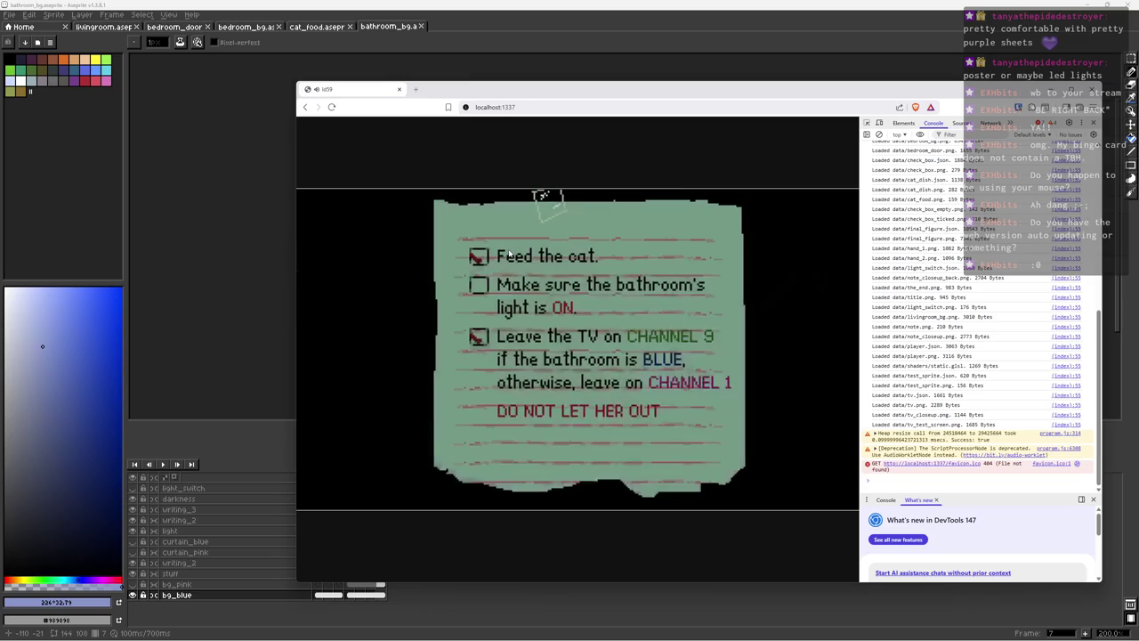
pyautogui.press('Left')
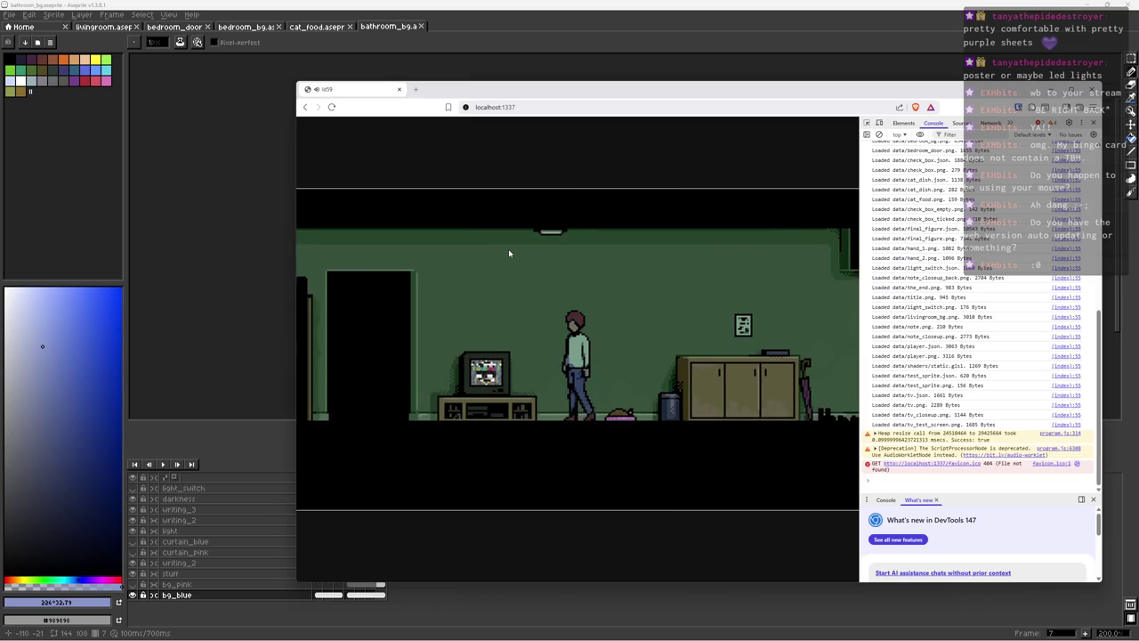
pyautogui.press('x')
pyautogui.press('Right')
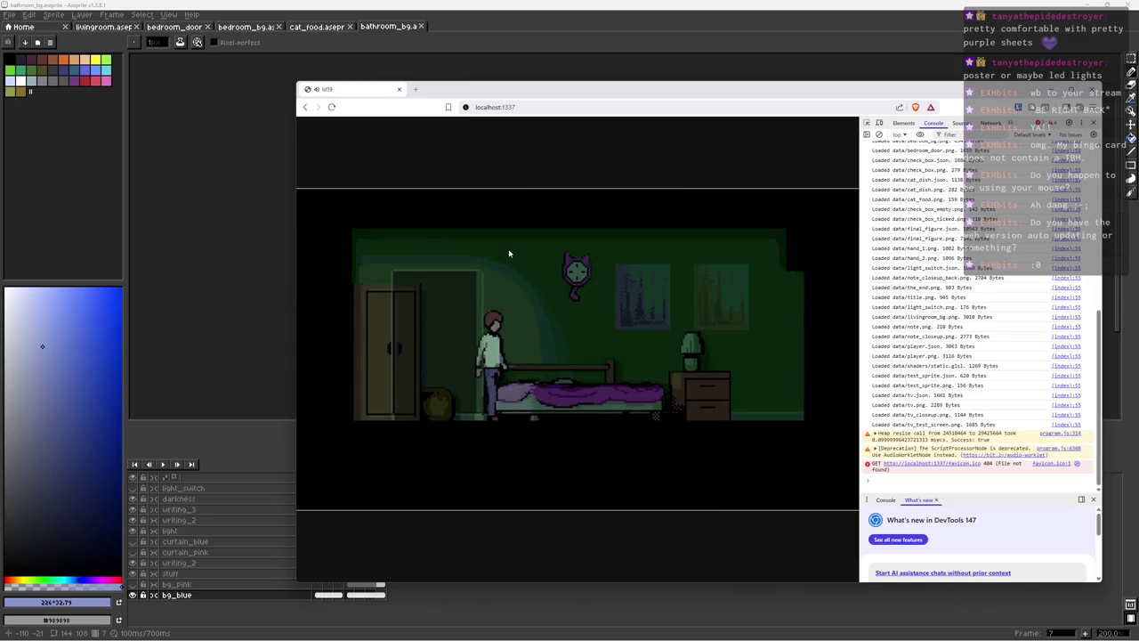
pyautogui.press('Right')
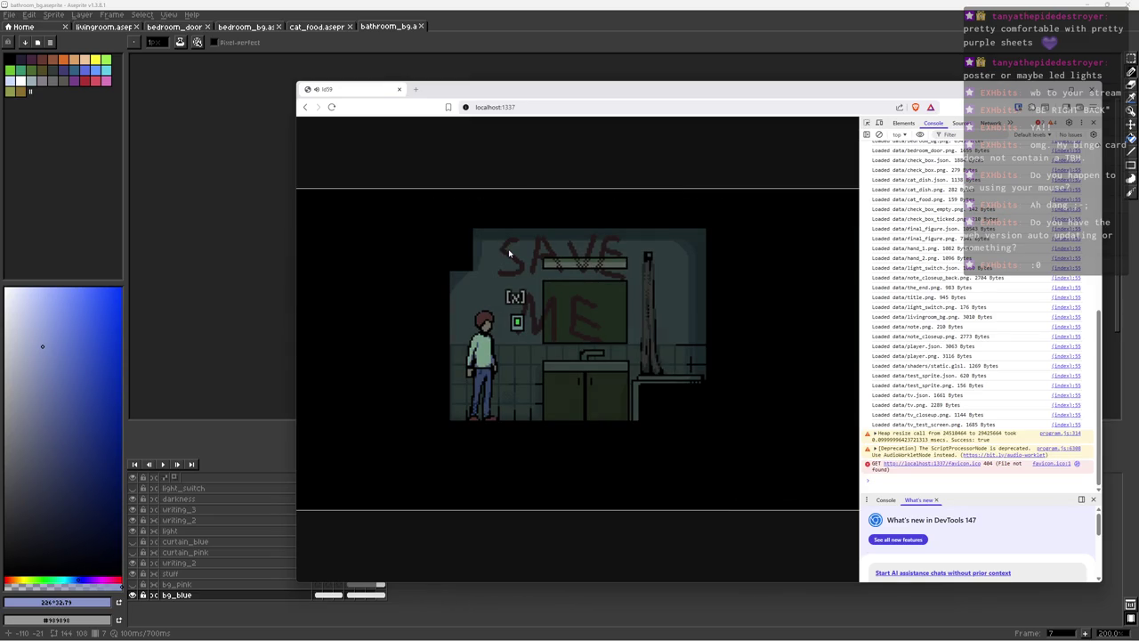
pyautogui.press('x')
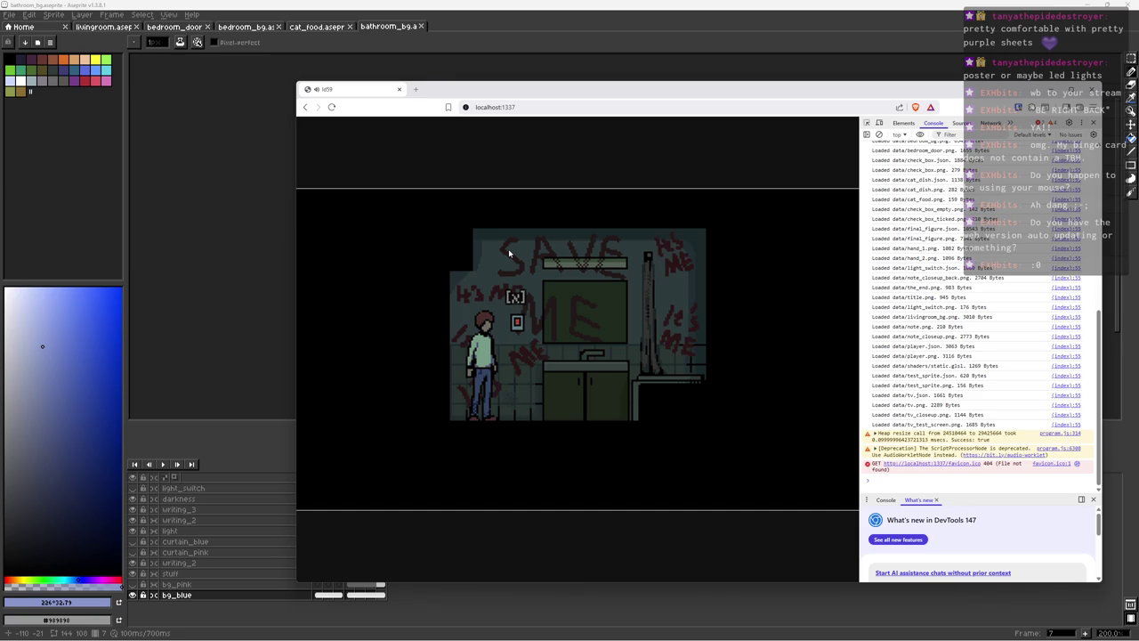
# Step: Select the bg_pink cels across frames 4 to 7
pyautogui.click(217, 311)
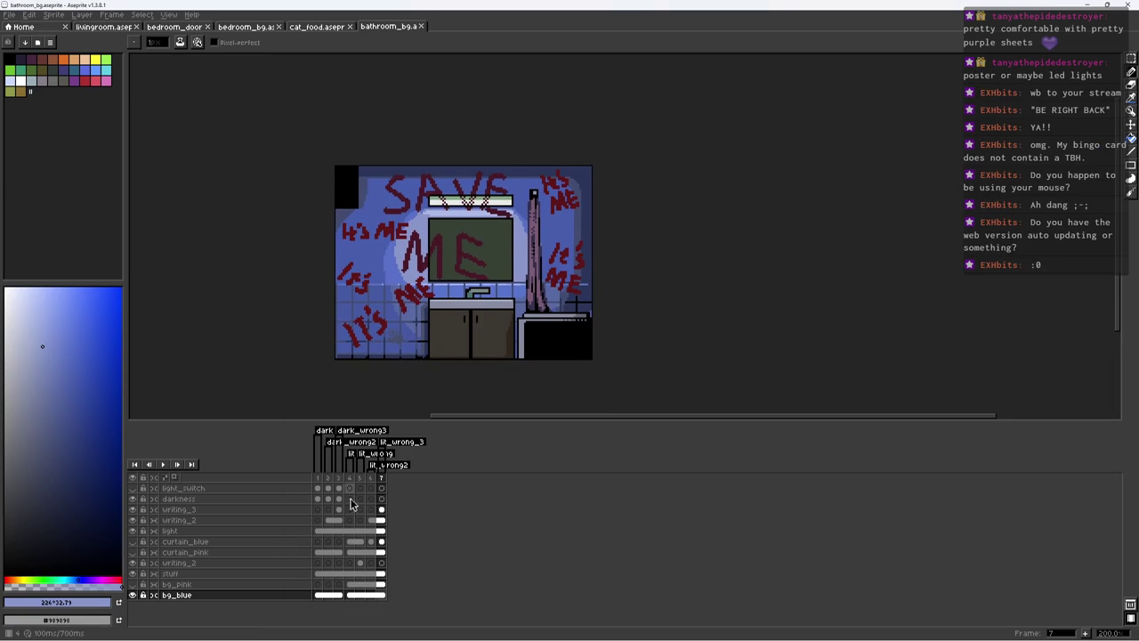
pyautogui.click(339, 585)
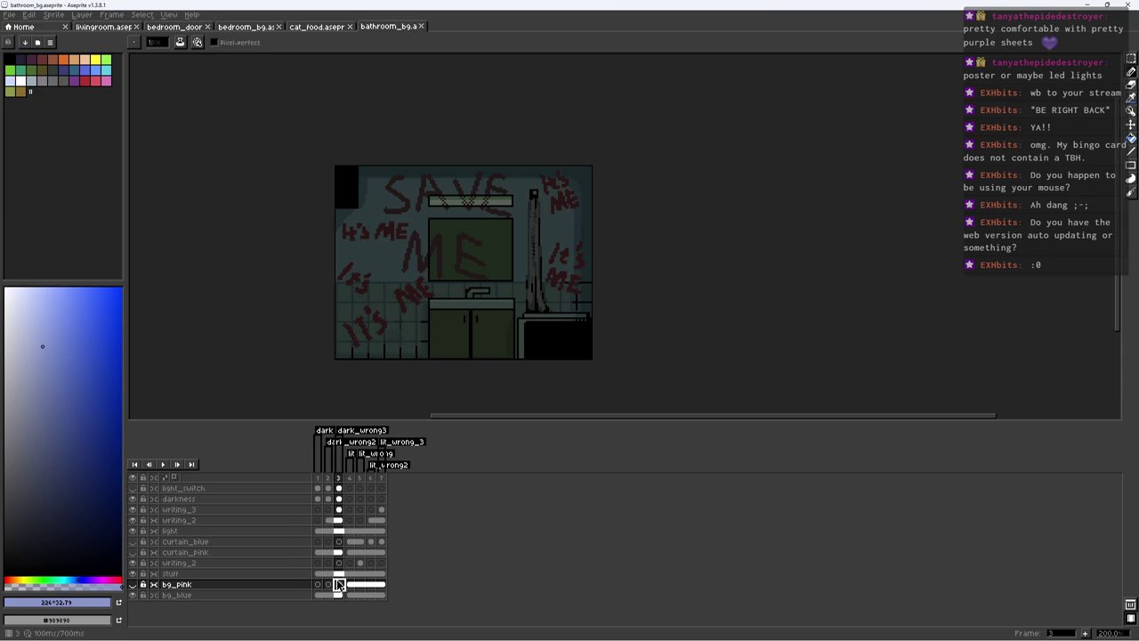
pyautogui.click(350, 584)
pyautogui.moveTo(350, 584); pyautogui.dragTo(385, 588)
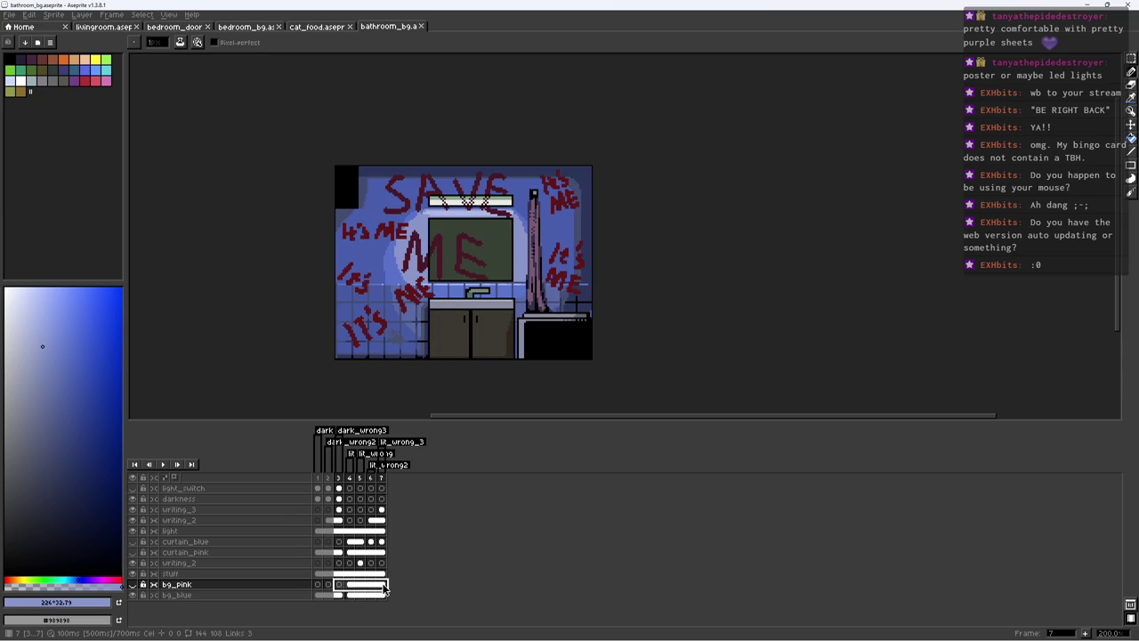
# Step: Rename the lit_wrong_3 tag to lit_wrong3 and save the bathroom_bg file
pyautogui.doubleClick(415, 448)
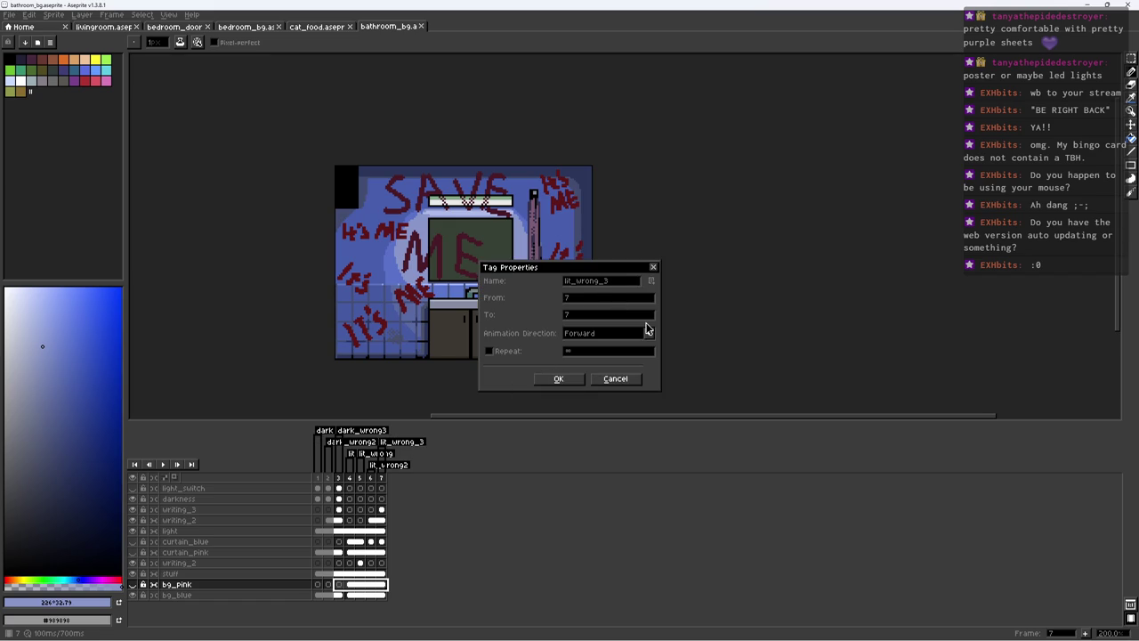
pyautogui.click(572, 380)
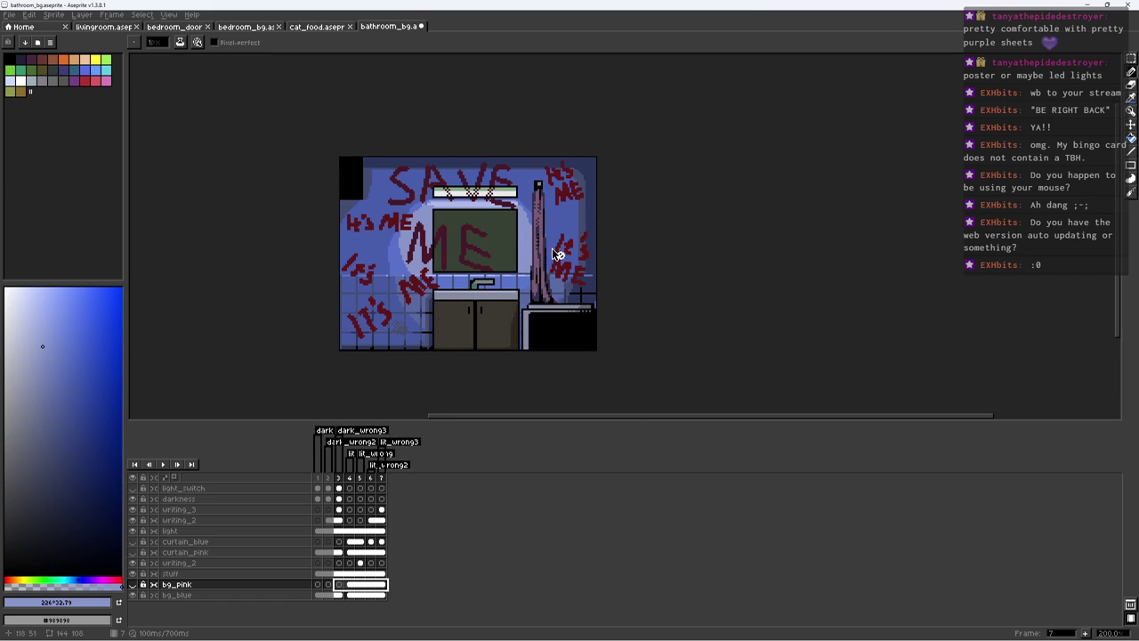
pyautogui.hotkey('ctrl', 's')
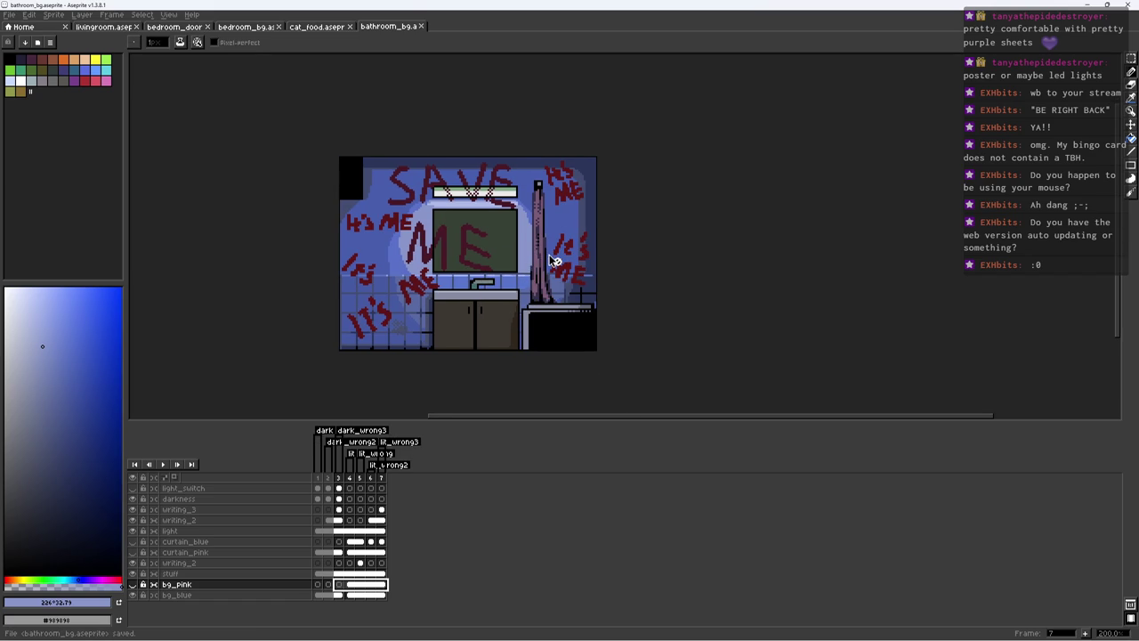
pyautogui.hotkey('ctrl', 'e')
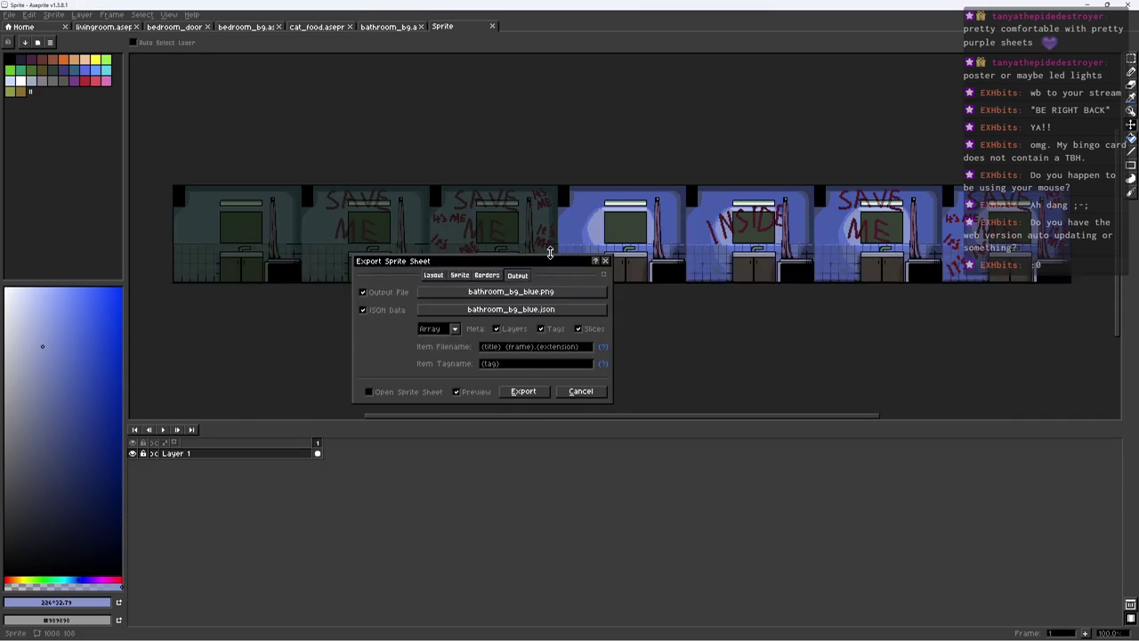
# Step: Export the blue bathroom sprite sheet, overwriting old files, and show the bg_pink layer
pyautogui.click(534, 400)
pyautogui.click(539, 365)
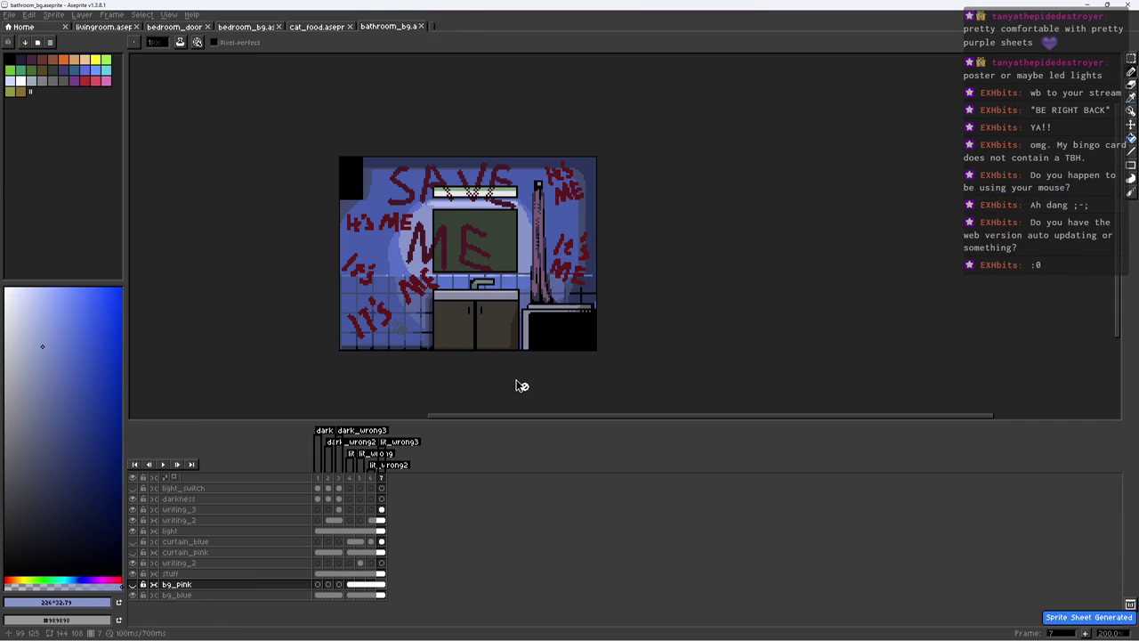
pyautogui.click(133, 584)
# Step: Set the sprite sheet output image to bathroom_bg_pink.png
pyautogui.hotkey('ctrl', 'e')
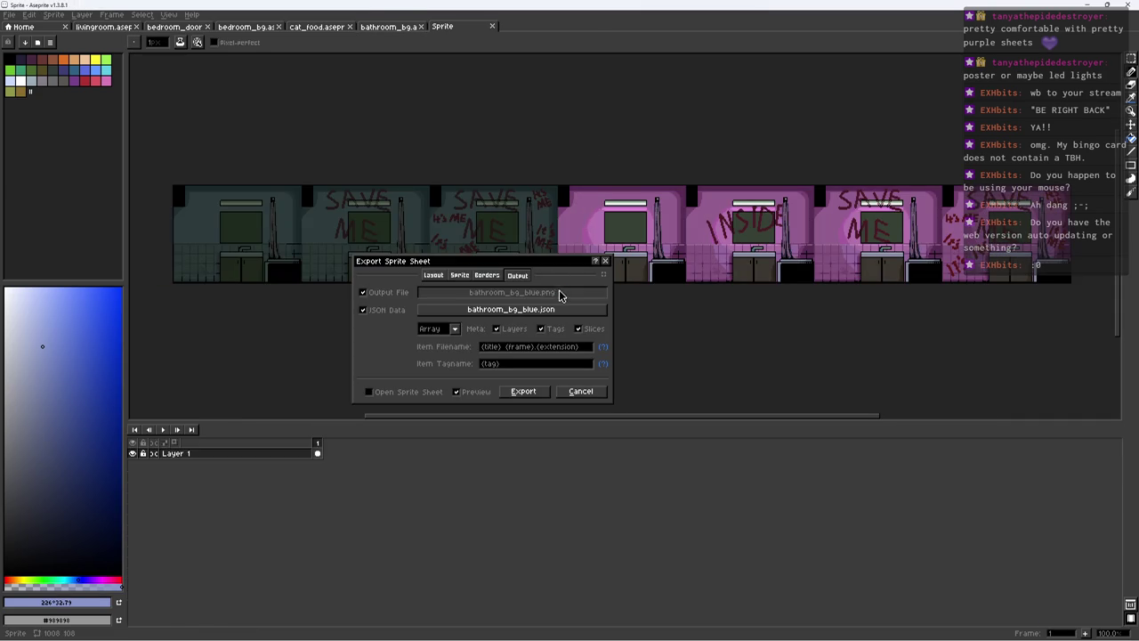
pyautogui.click(534, 295)
pyautogui.press('BackSpace')
pyautogui.press('BackSpace')
pyautogui.press('BackSpace')
pyautogui.write('pink')
pyautogui.press('Return')
pyautogui.press('Return')
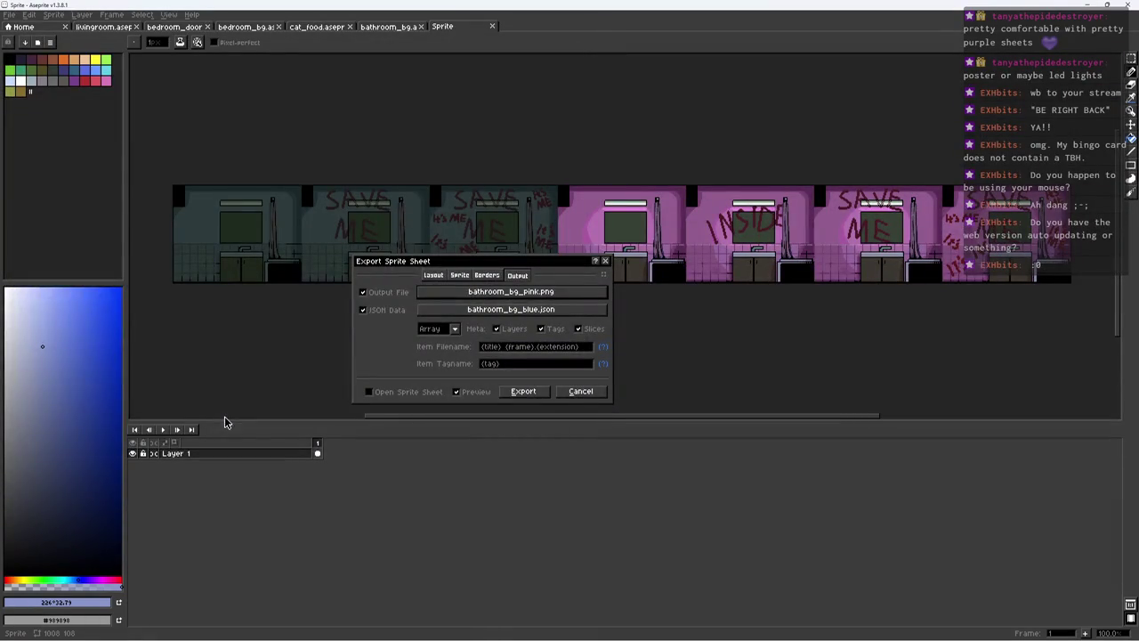
# Step: Save the JSON data as bathroom_bg_pink.json, replacing the old file, and export the pink sheet
pyautogui.click(511, 308)
pyautogui.click(133, 417)
pyautogui.press('BackSpace')
pyautogui.press('BackSpace')
pyautogui.press('BackSpace')
pyautogui.write('pi')
pyautogui.press('Escape')
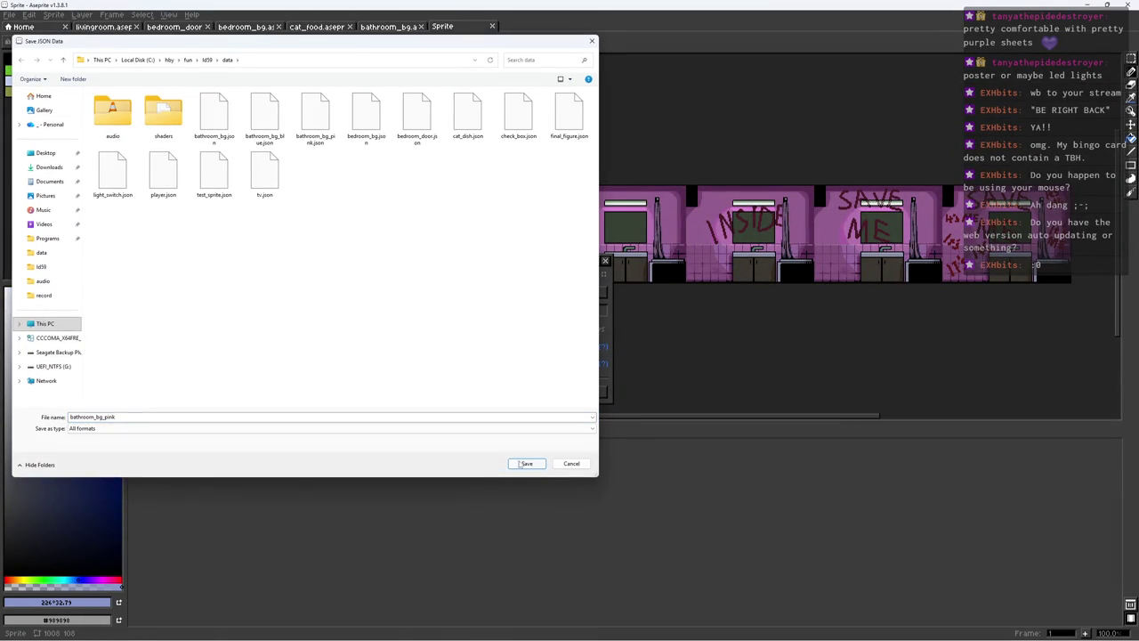
pyautogui.click(522, 464)
pyautogui.click(584, 325)
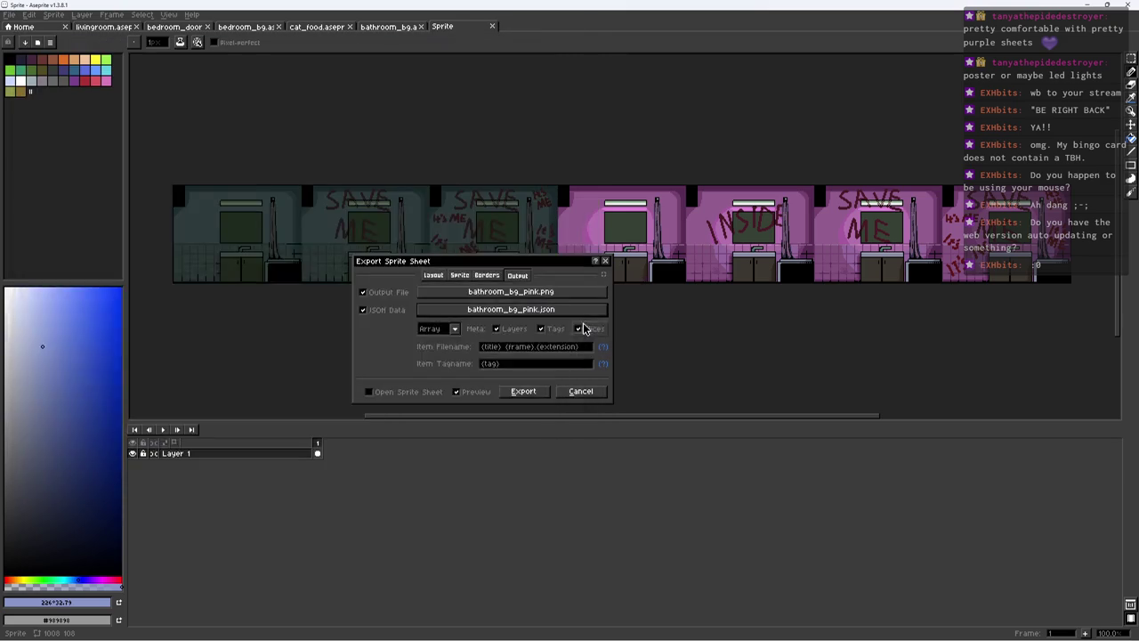
pyautogui.click(523, 393)
pyautogui.hotkey('alt', 'Tab')
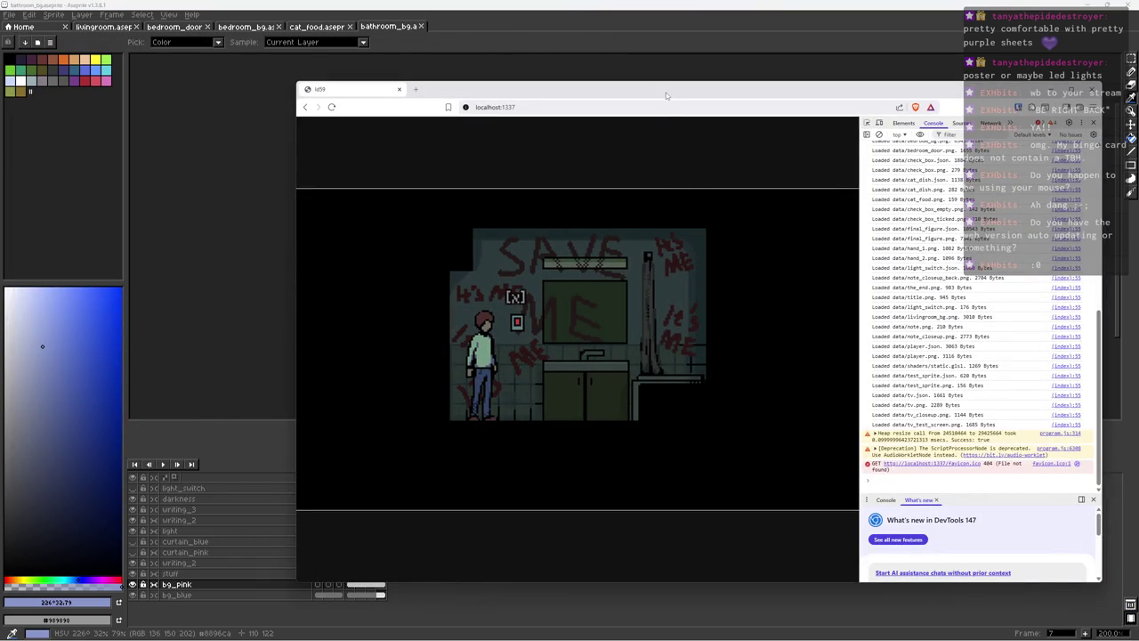
# Step: Move the game window, start Housesitting, and skip ahead through the days to day 6
pyautogui.moveTo(666, 92); pyautogui.dragTo(562, 74)
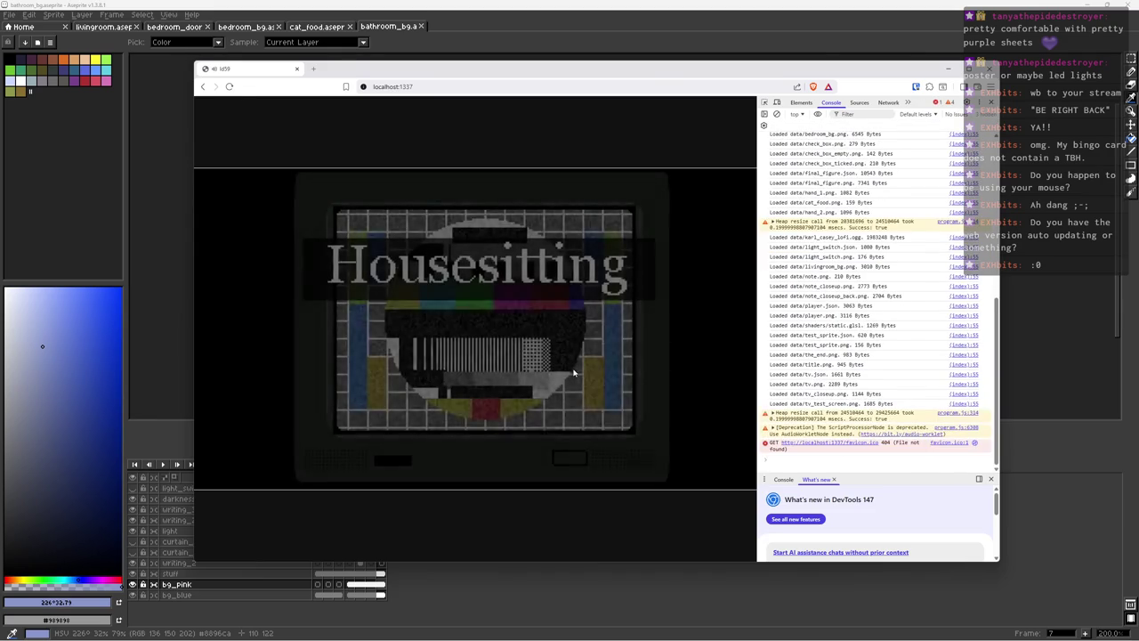
pyautogui.press('x')
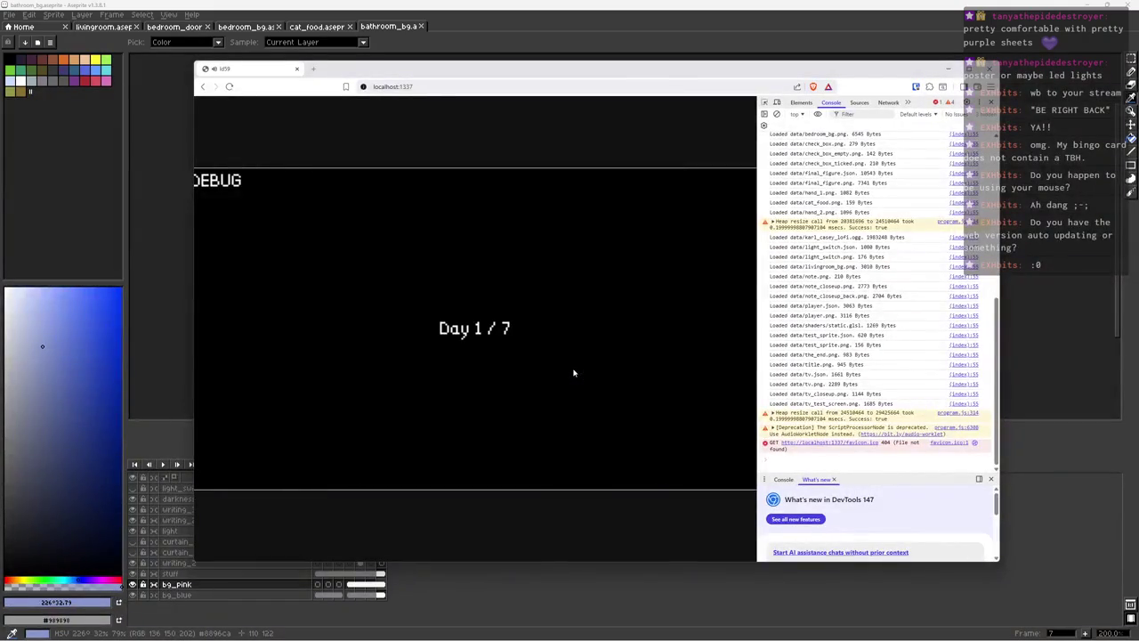
pyautogui.press('x')
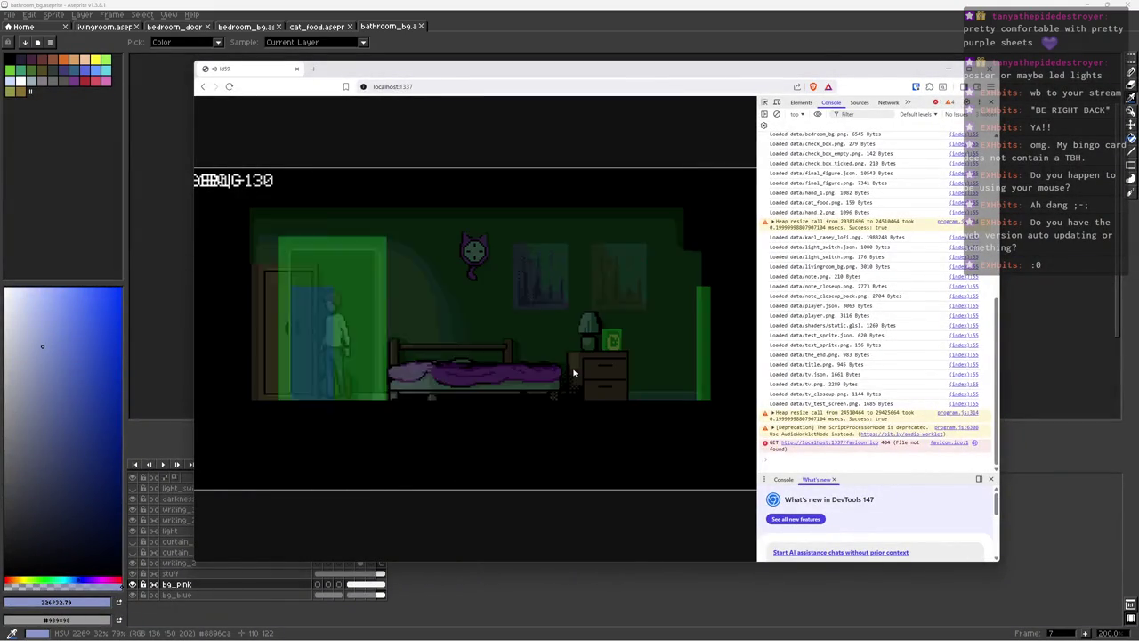
pyautogui.press('x')
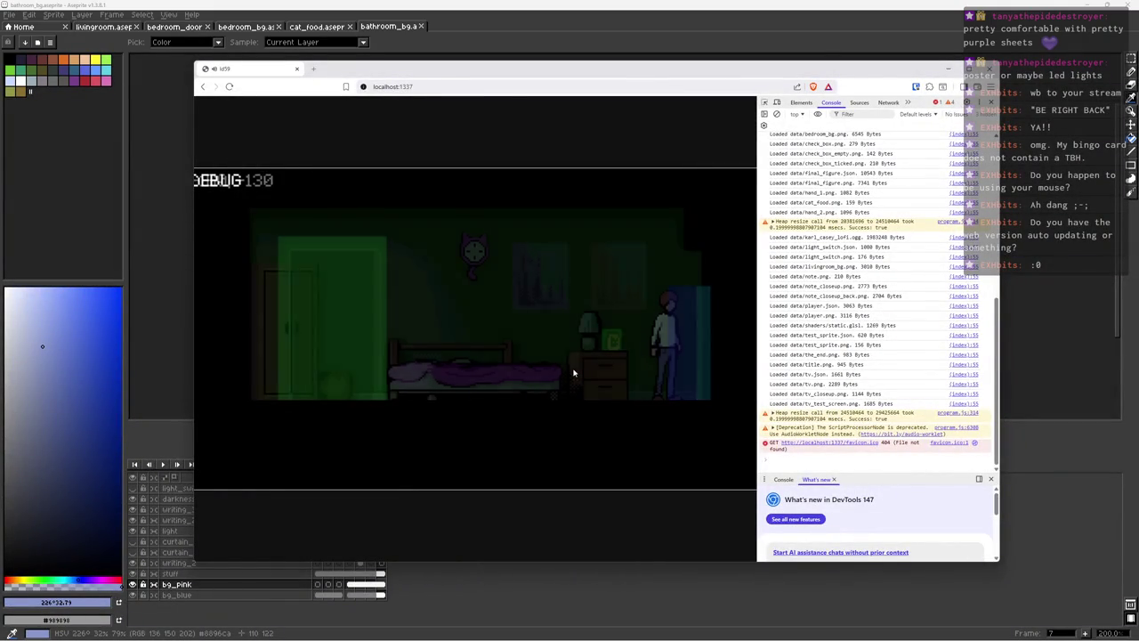
pyautogui.press('x')
pyautogui.press('x')
pyautogui.press('x')
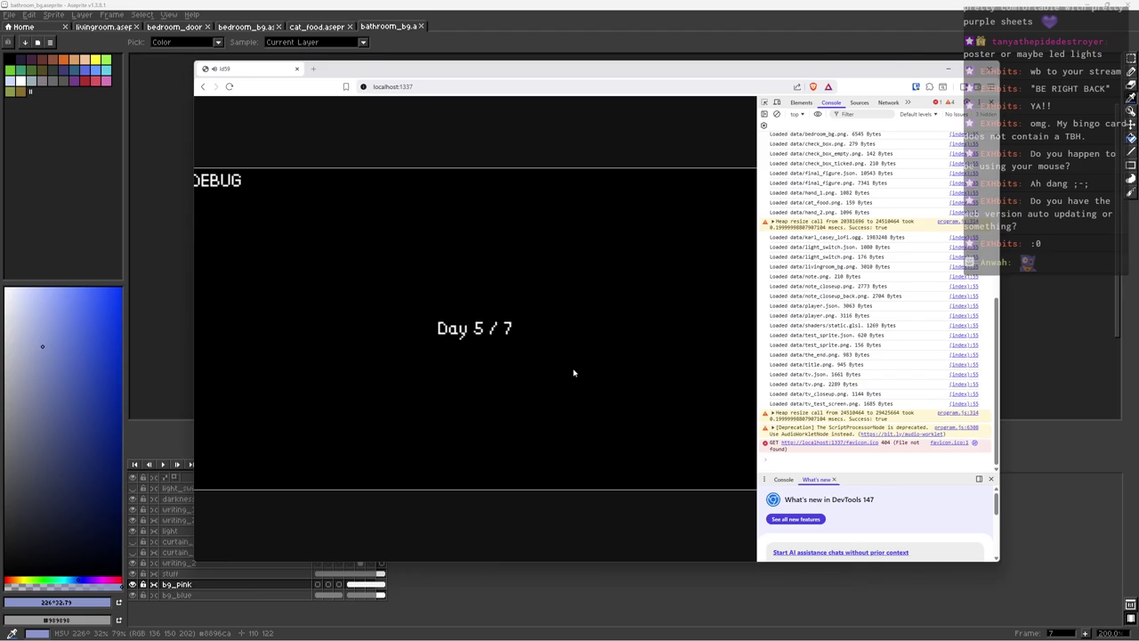
pyautogui.press('x')
# Step: Walk to the wall note and read the checklist close-up
pyautogui.press('Right')
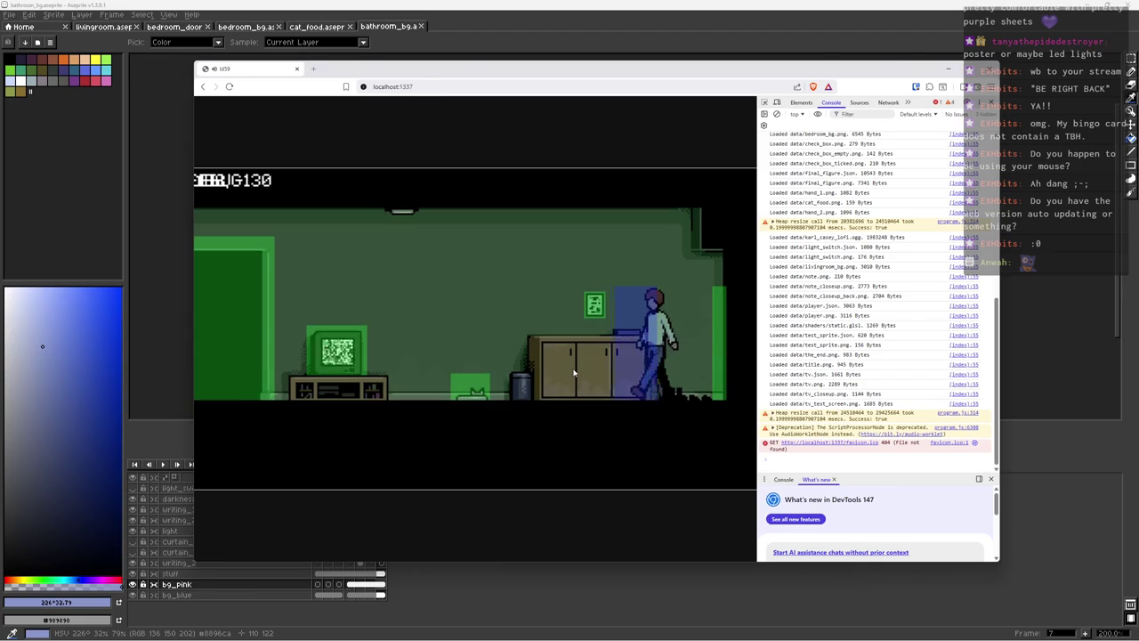
pyautogui.press('Left')
pyautogui.press('x')
pyautogui.press('x')
pyautogui.press('Left')
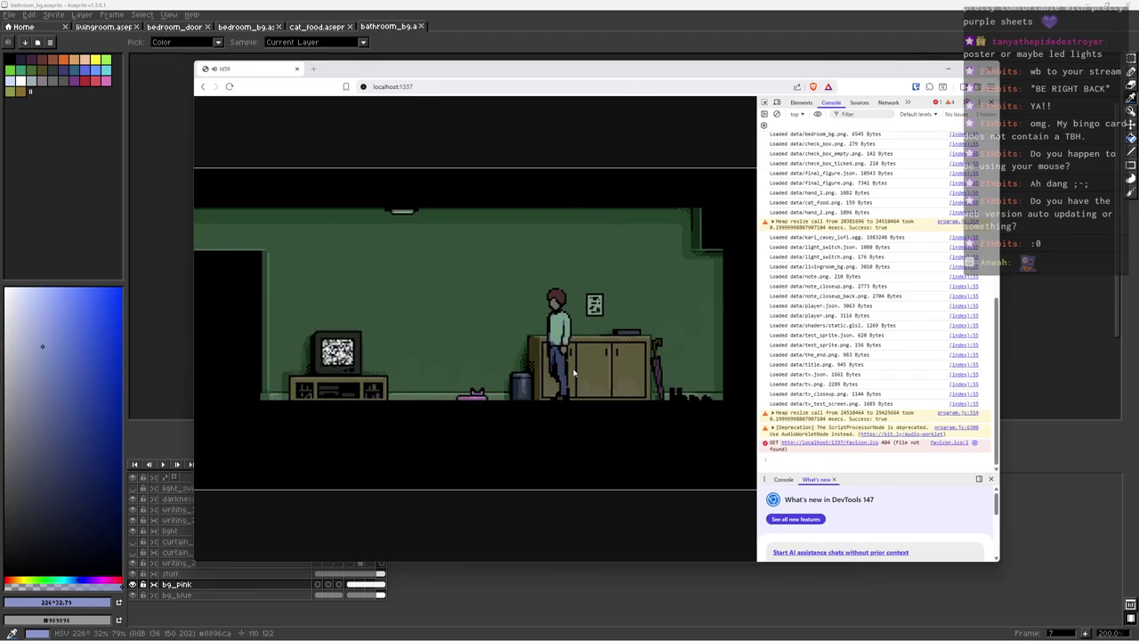
pyautogui.press('x')
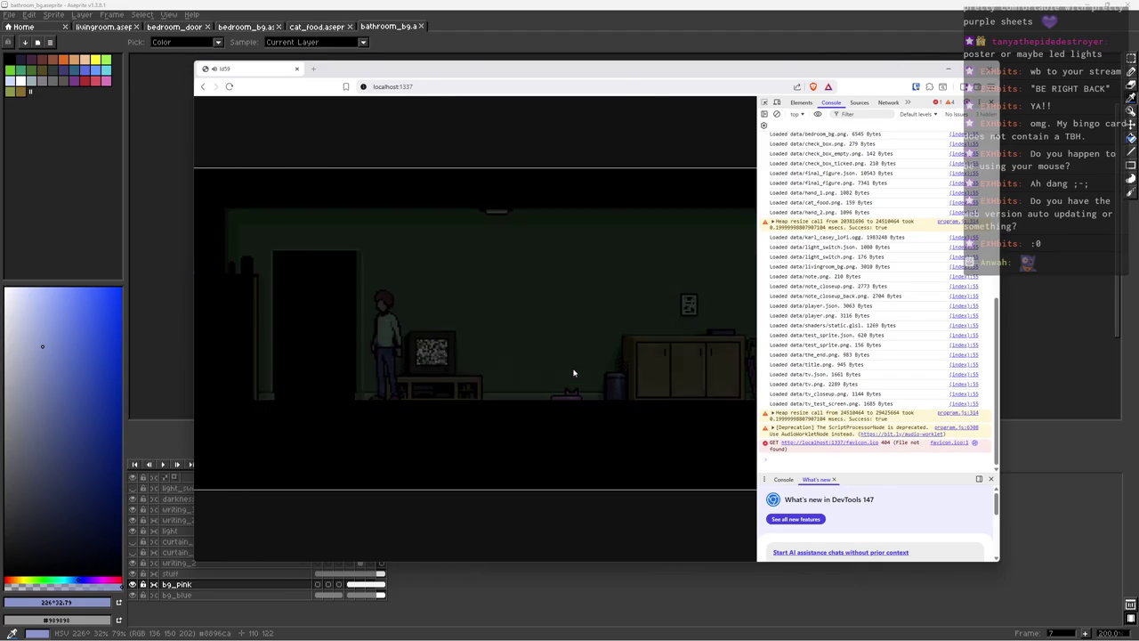
# Step: Walk through the bedroom into the bathroom and back out to the living room
pyautogui.press('Right')
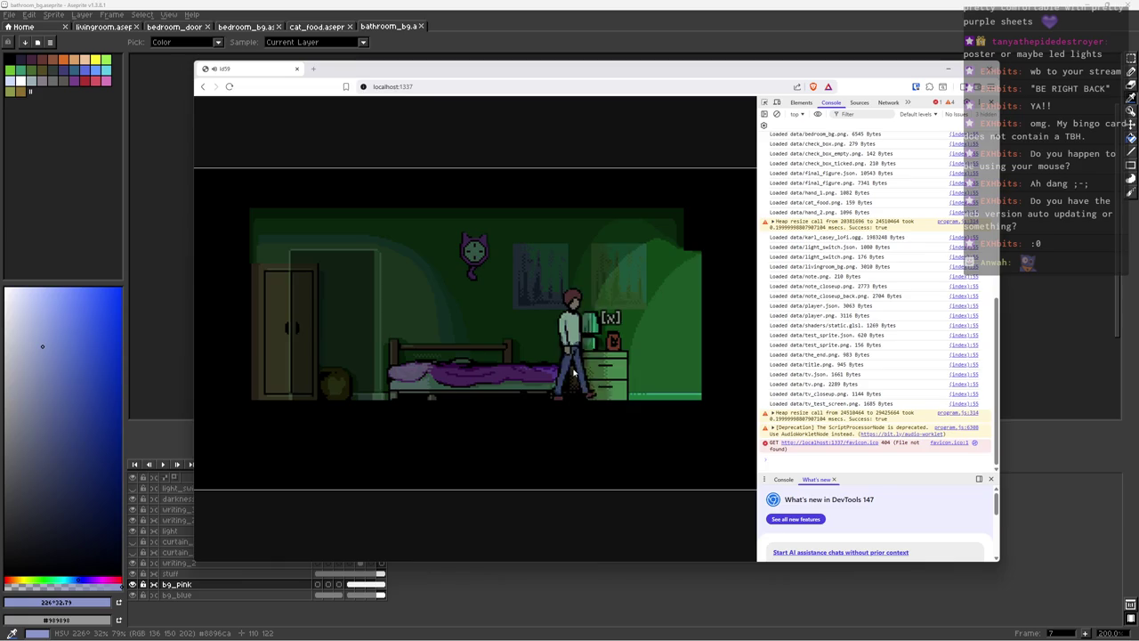
pyautogui.press('Left')
pyautogui.press('Right')
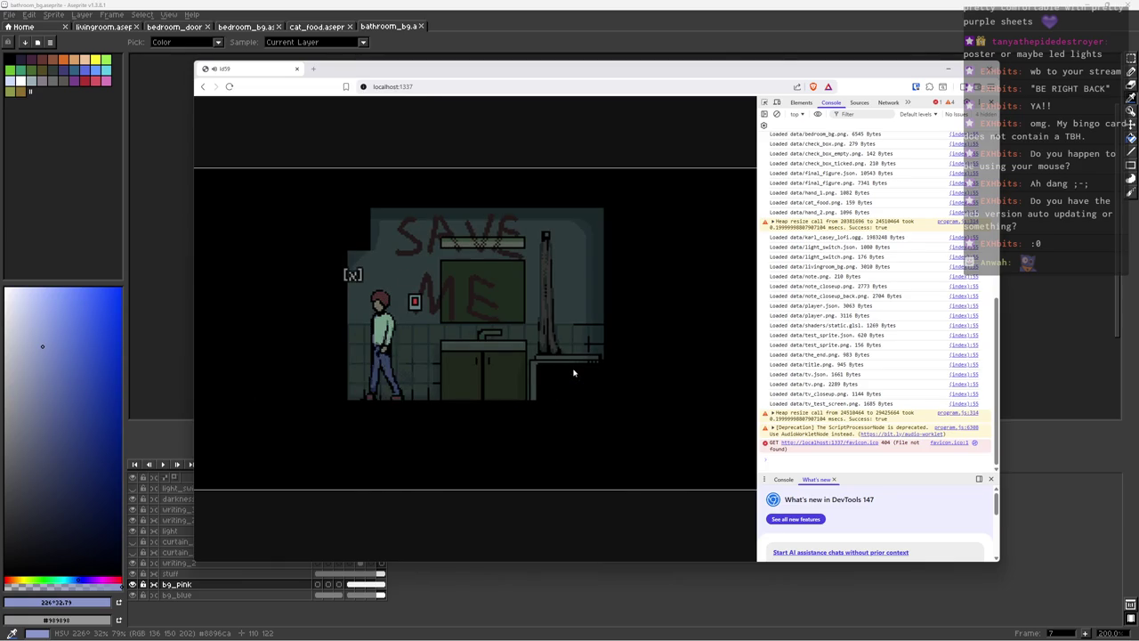
pyautogui.press('Left')
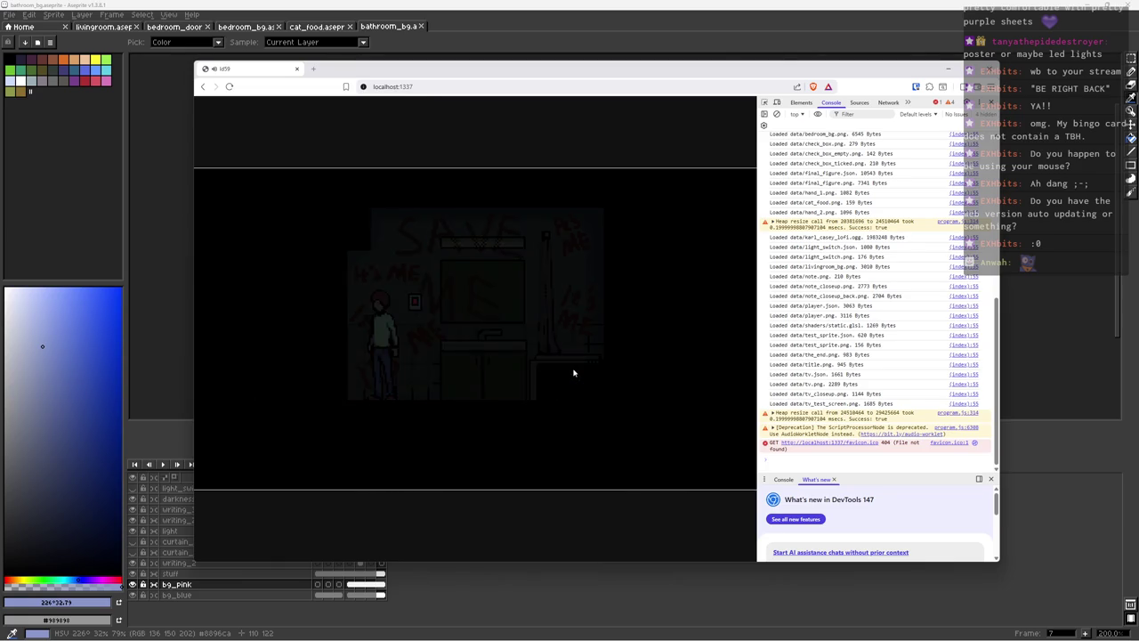
pyautogui.press('Left')
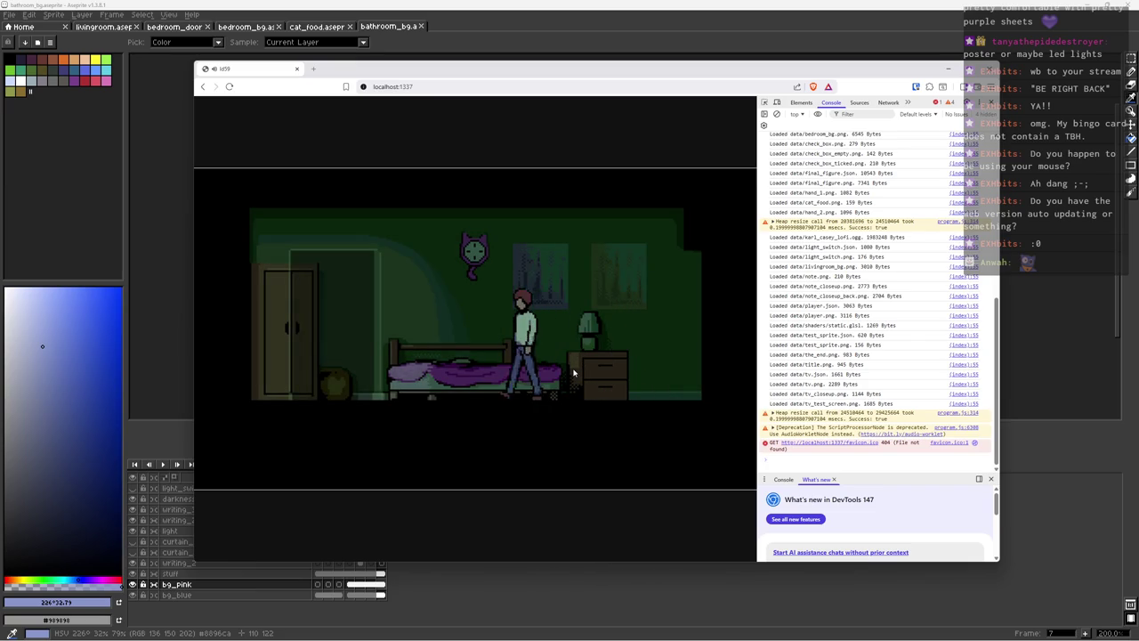
# Step: Look at the TV close-up, then walk away to the right
pyautogui.press('Right')
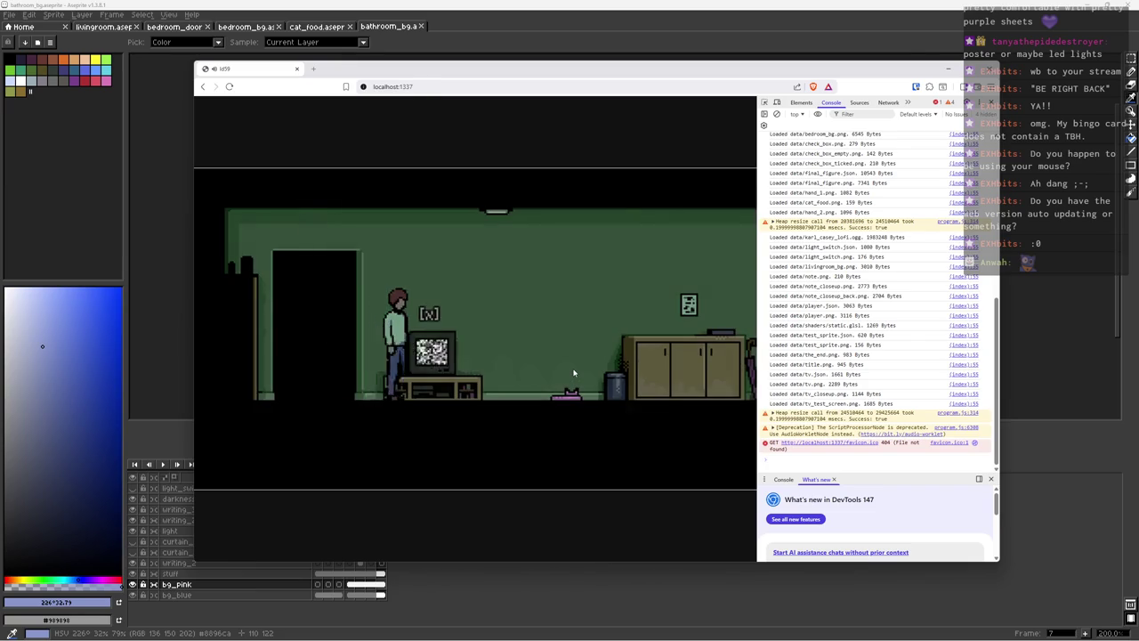
pyautogui.press('x')
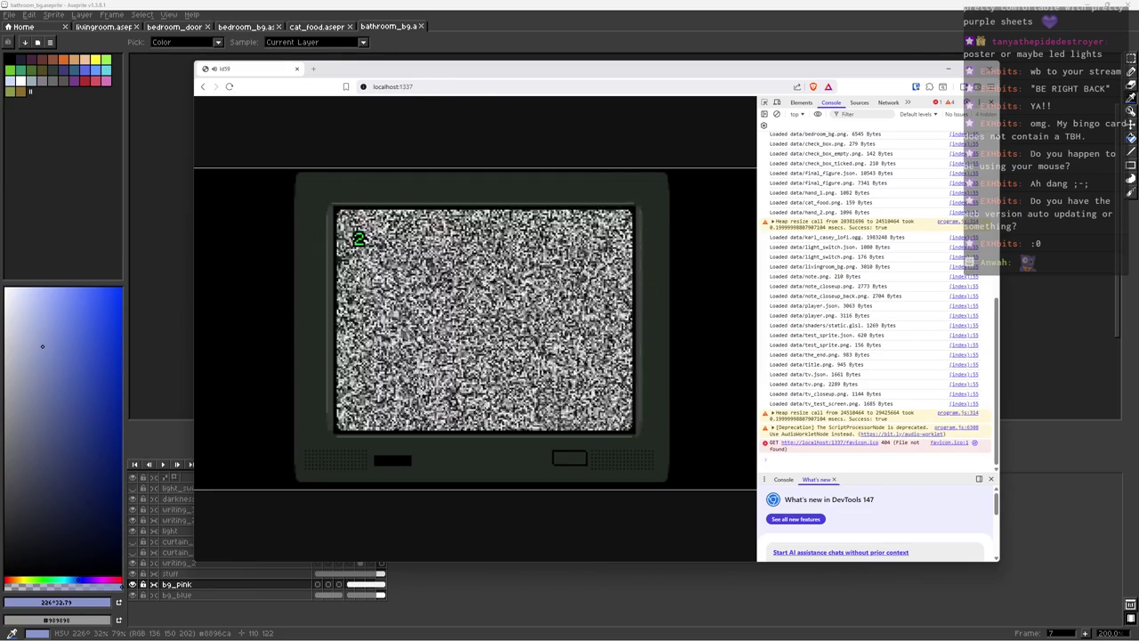
pyautogui.press('x')
pyautogui.press('Right')
pyautogui.press('Right')
# Step: Read the note, visit the bedroom, and walk back past the cabinet
pyautogui.press('x')
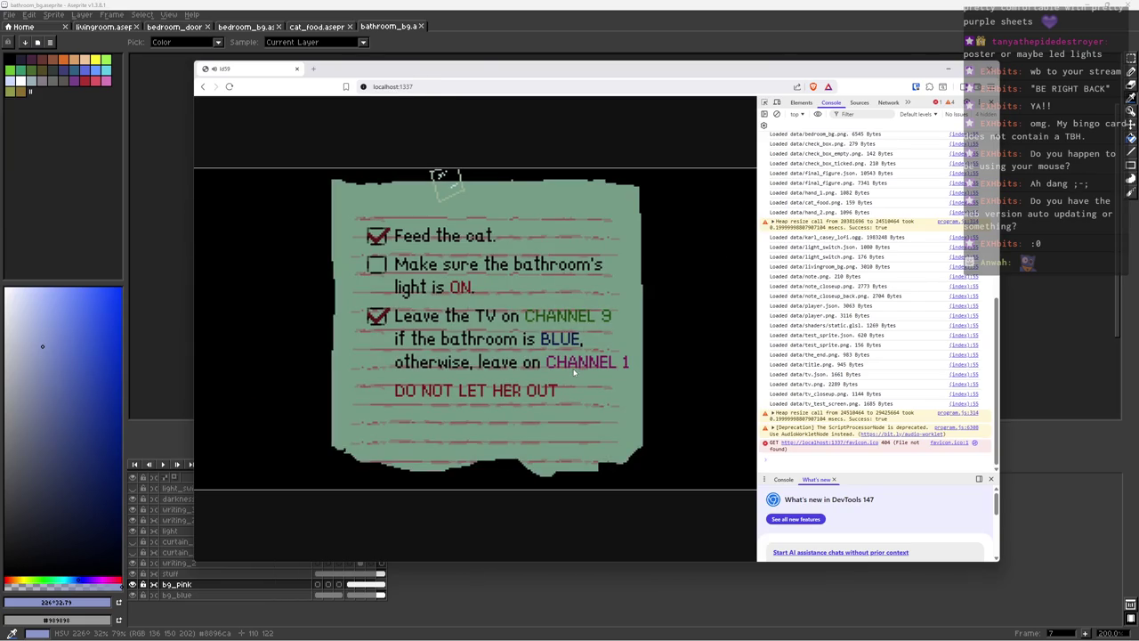
pyautogui.press('x')
pyautogui.press('Left')
pyautogui.press('Left')
pyautogui.press('x')
pyautogui.press('Right')
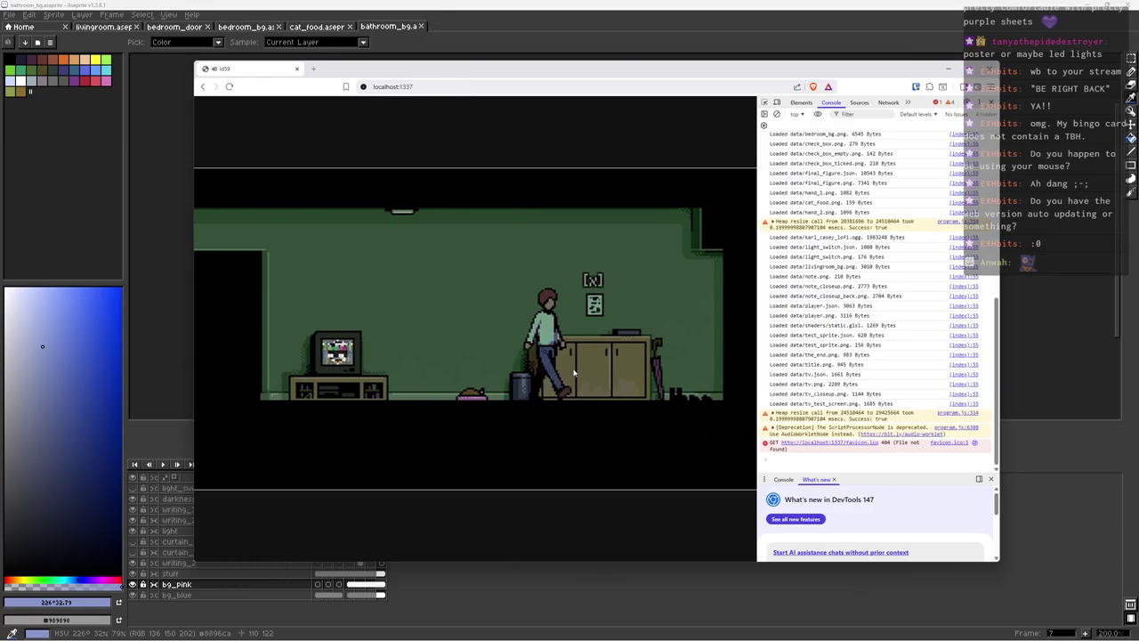
pyautogui.press('Left')
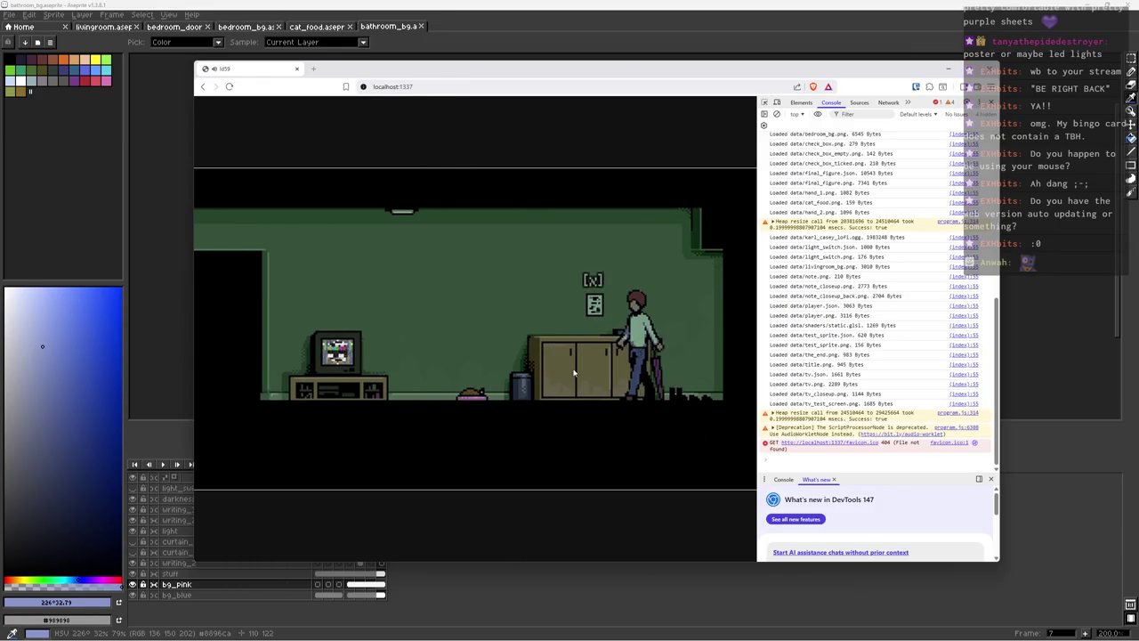
pyautogui.press('x')
pyautogui.press('x')
pyautogui.press('Right')
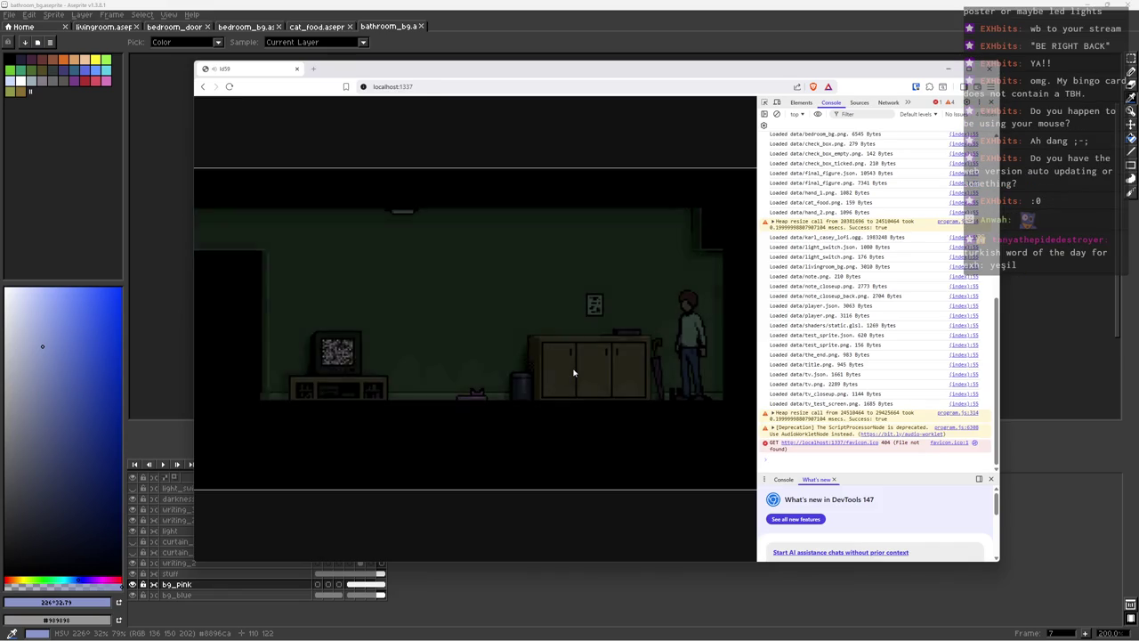
# Step: Begin day 7, read its note, and walk into the bedroom
pyautogui.press('Left')
pyautogui.press('x')
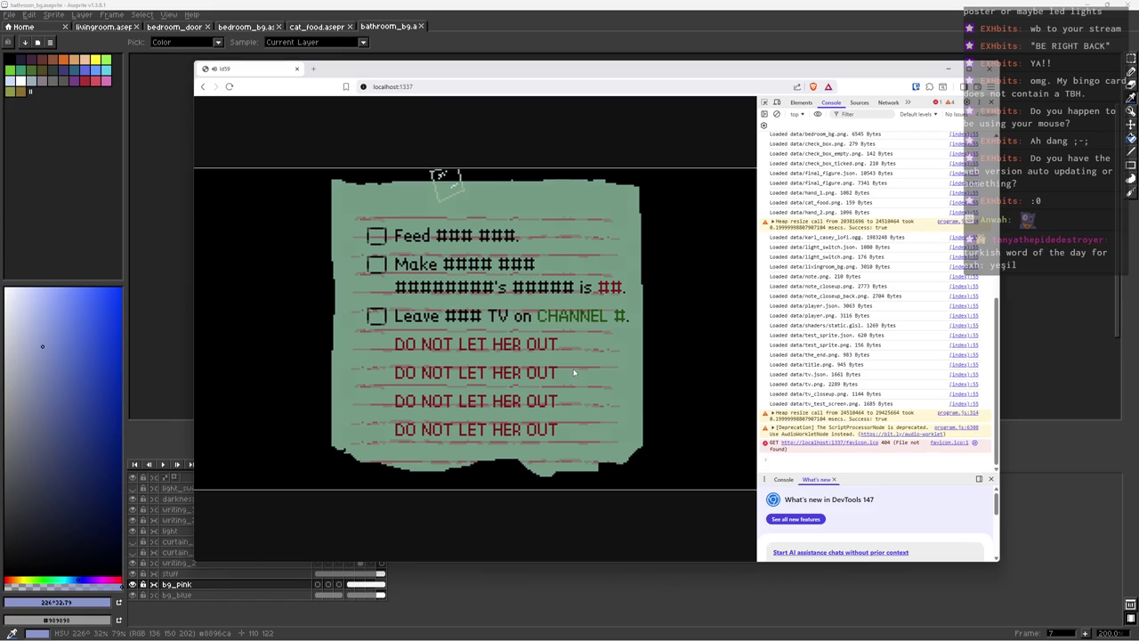
pyautogui.press('x')
pyautogui.press('Left')
pyautogui.press('Left')
pyautogui.press('x')
# Step: Pick up the cat food from the nightstand and flip the bathroom light
pyautogui.press('Right')
pyautogui.press('x')
pyautogui.press('x')
pyautogui.press('Right')
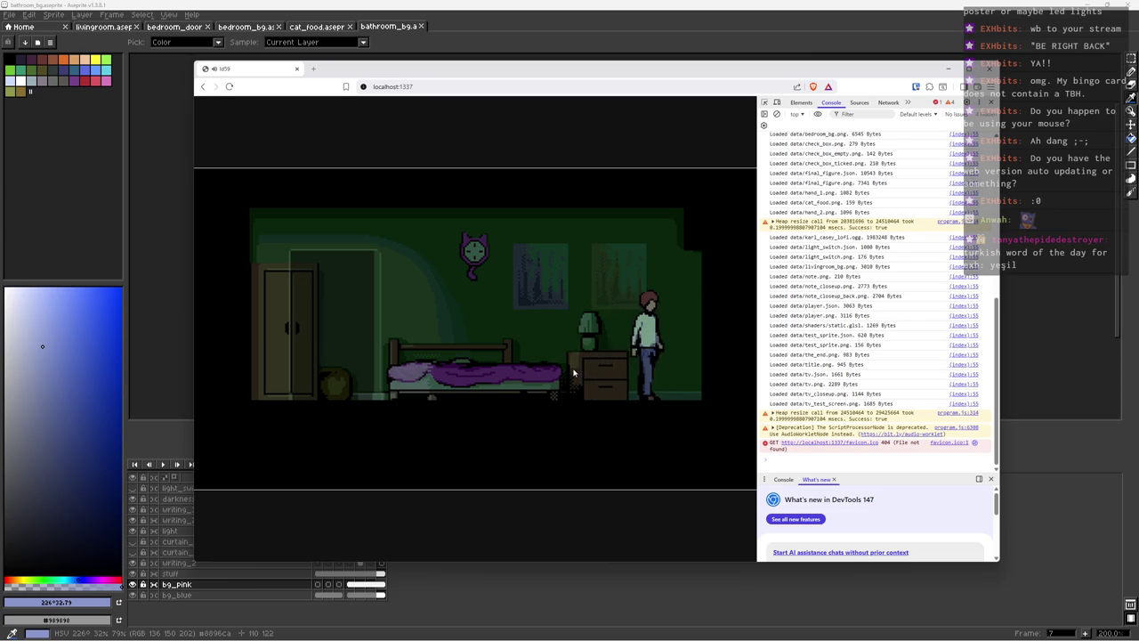
pyautogui.press('Right')
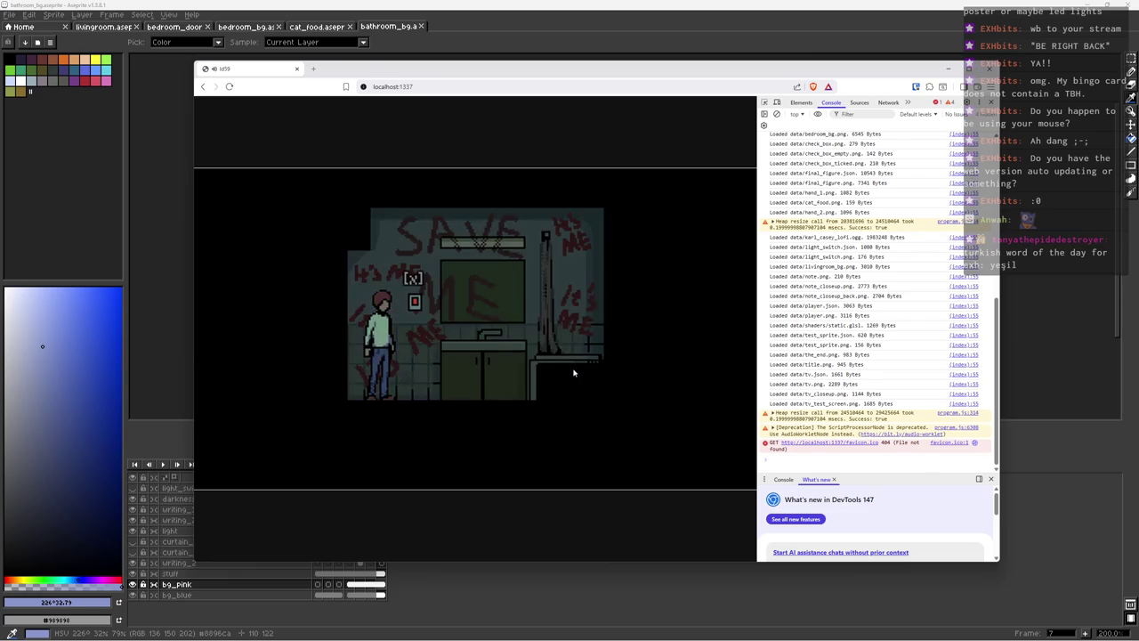
pyautogui.press('Left')
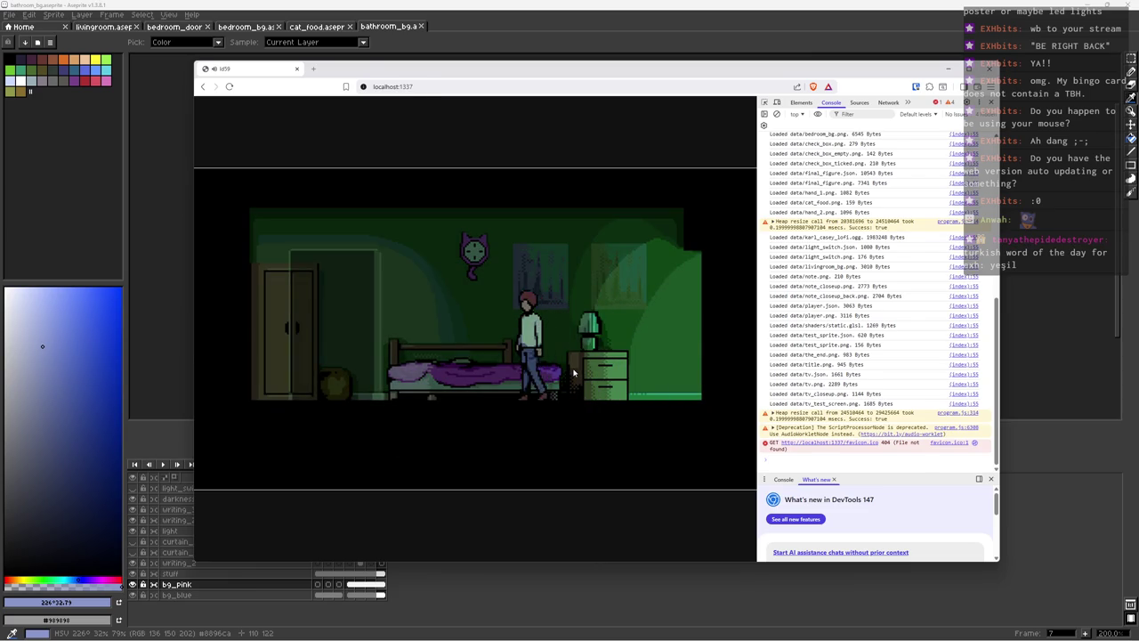
# Step: Set the TV to channel 9 and check the completed checklist note
pyautogui.press('Right')
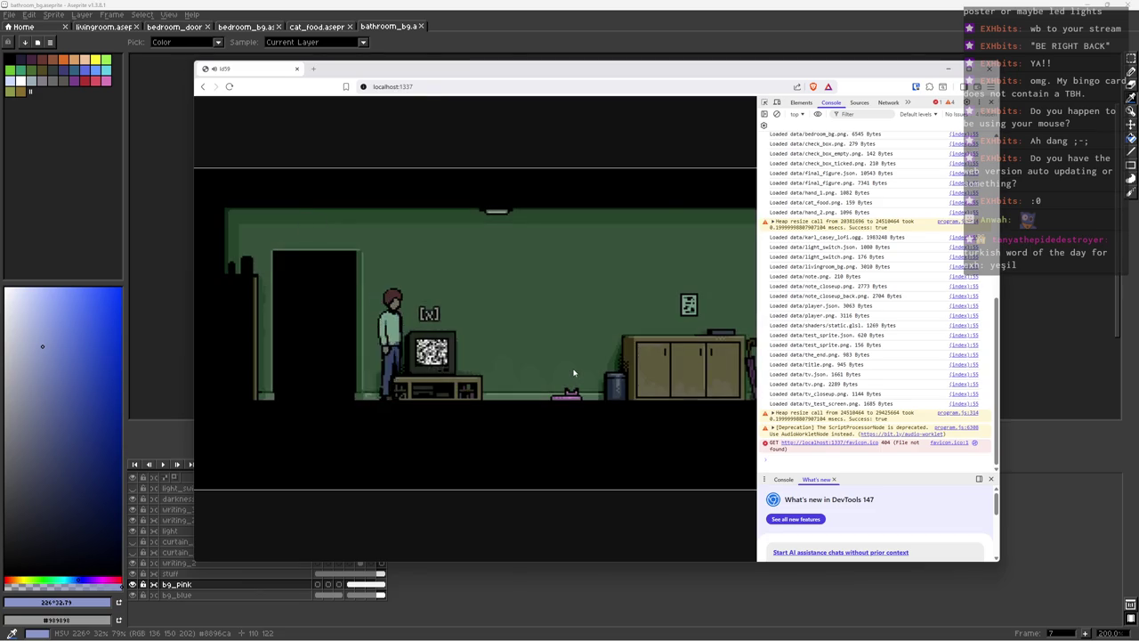
pyautogui.press('x')
pyautogui.press('Right')
pyautogui.press('Right')
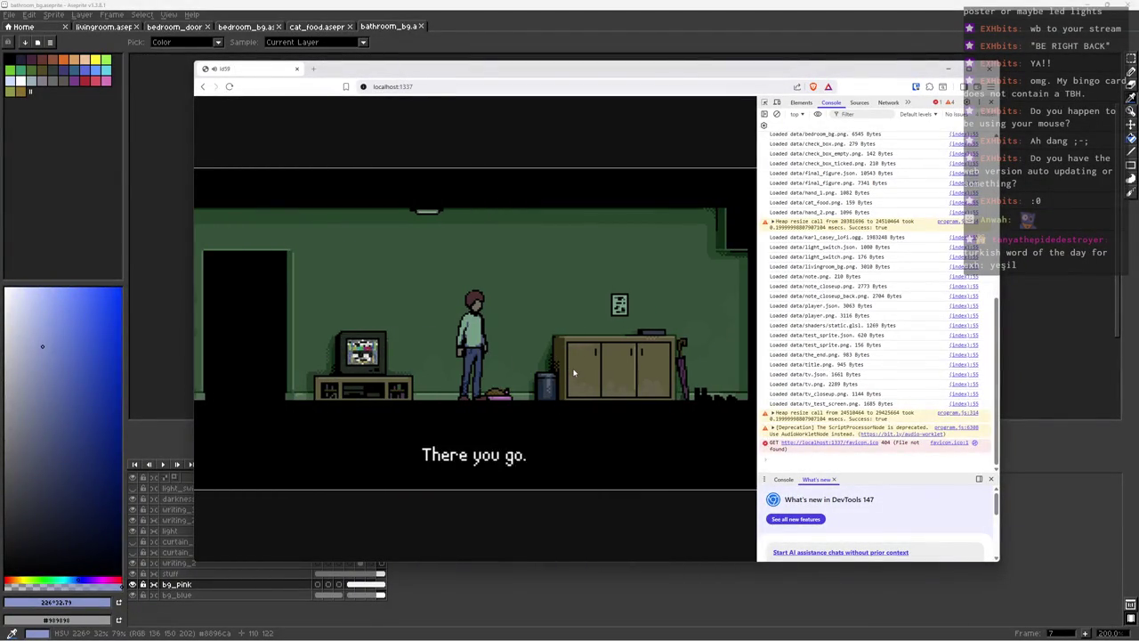
pyautogui.press('Right')
pyautogui.press('x')
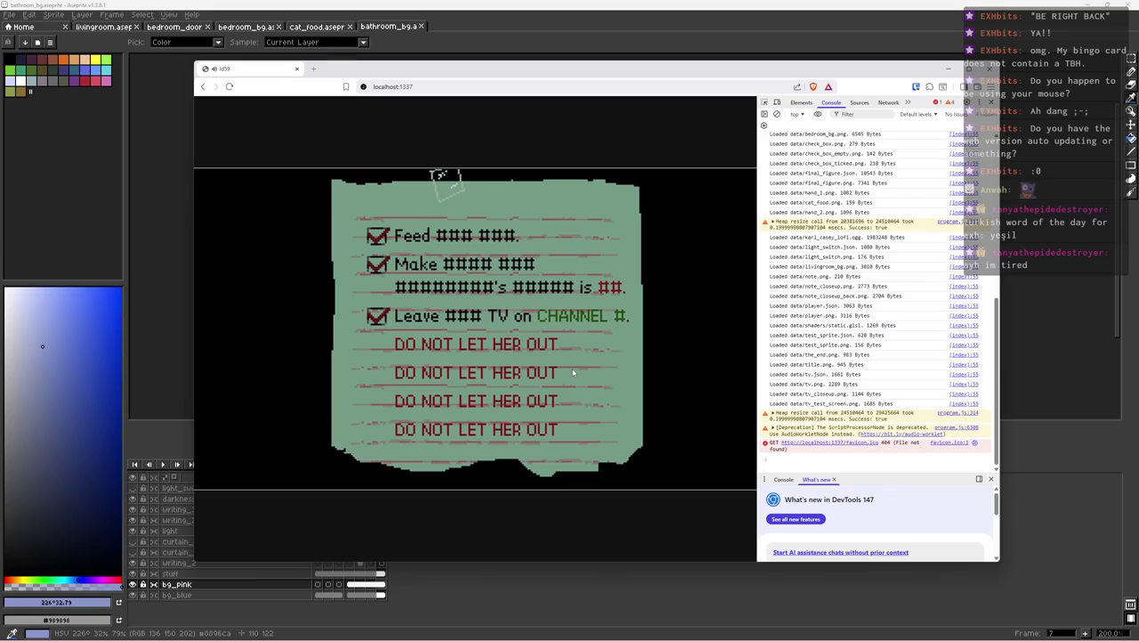
pyautogui.press('Escape')
# Step: Close the note, play until the title screen returns, and focus the game canvas
pyautogui.press('Right')
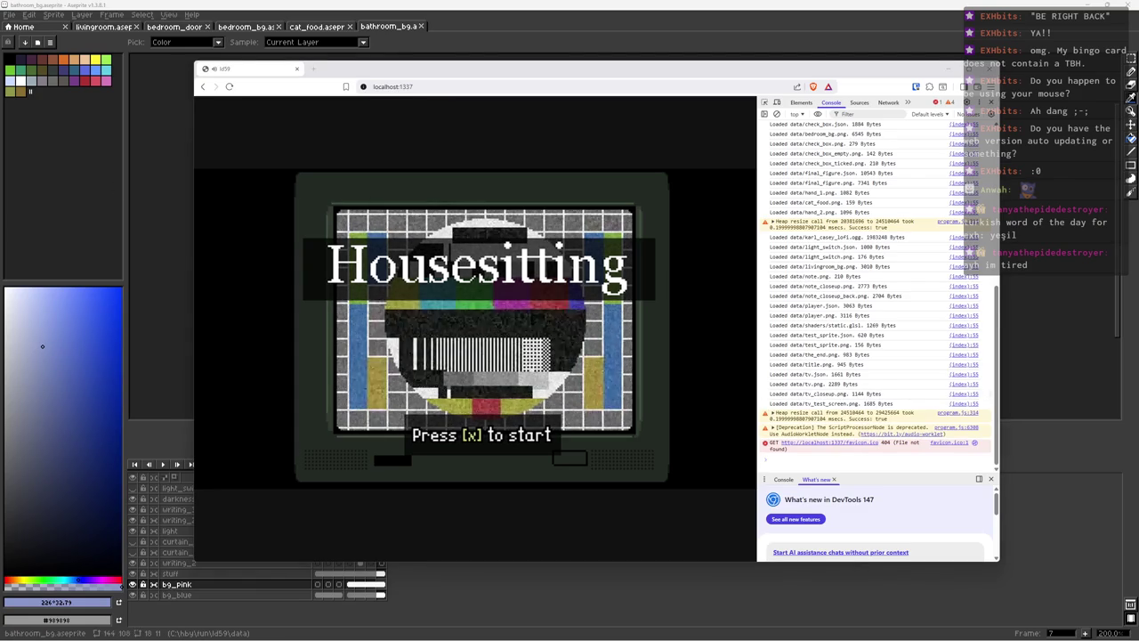
pyautogui.click(501, 201)
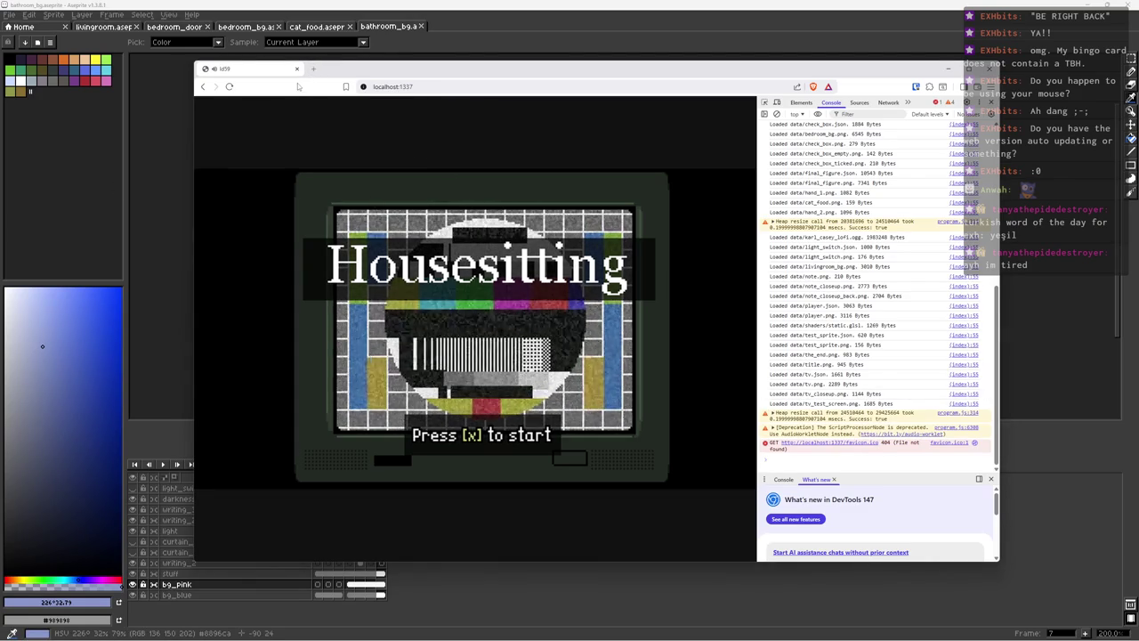
# Step: Close and reopen the game tab, then put away the Brave window for Display settings
pyautogui.hotkey('ctrl', 'w')
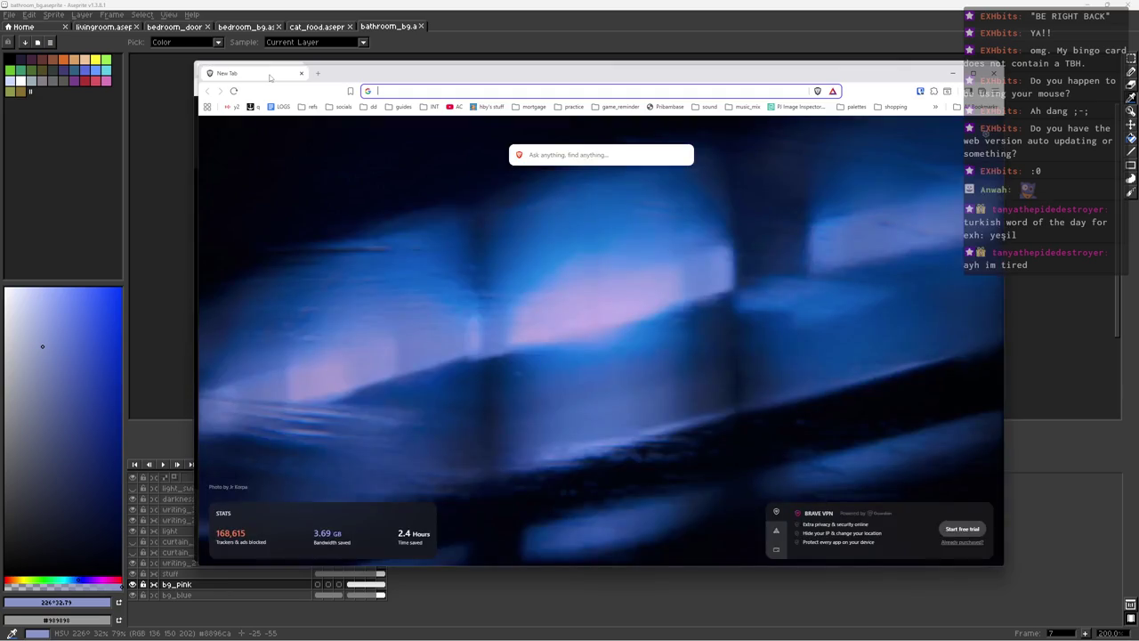
pyautogui.hotkey('ctrl', 'shift', 't')
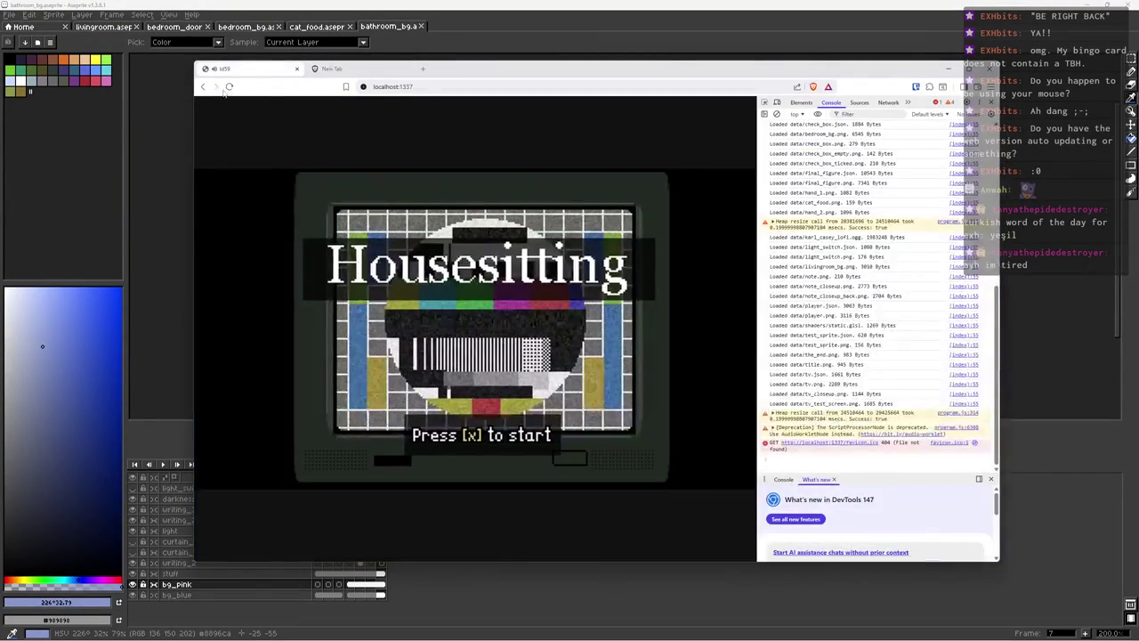
pyautogui.click(406, 9)
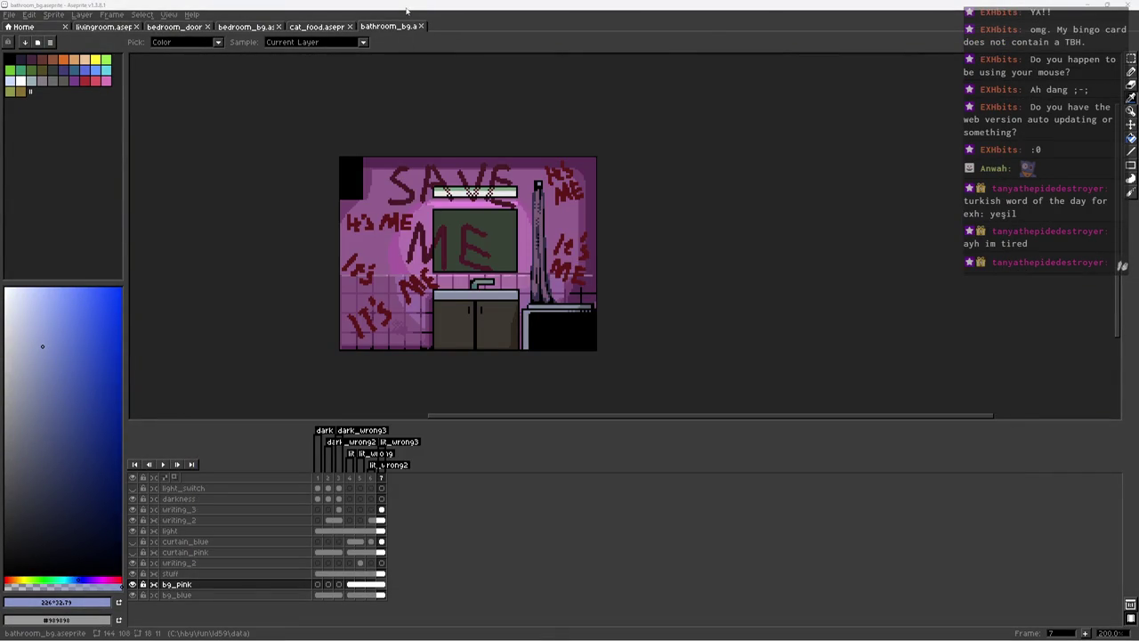
pyautogui.hotkey('alt', 'Tab')
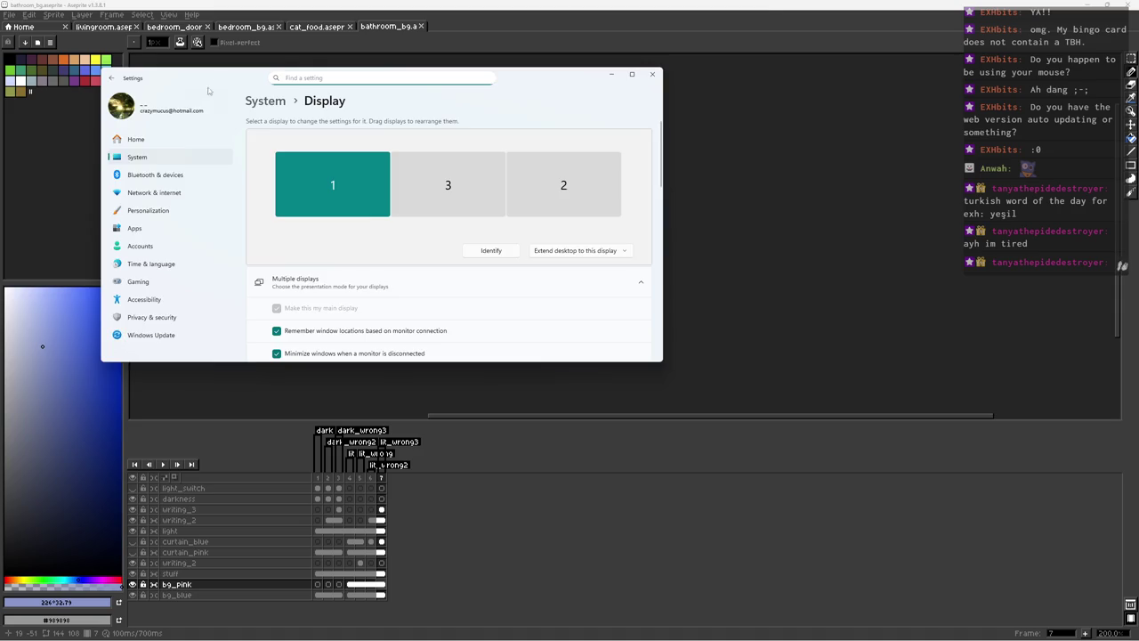
# Step: Drag the Settings > Display window onto another monitor
pyautogui.moveTo(208, 91); pyautogui.dragTo(0, 94)
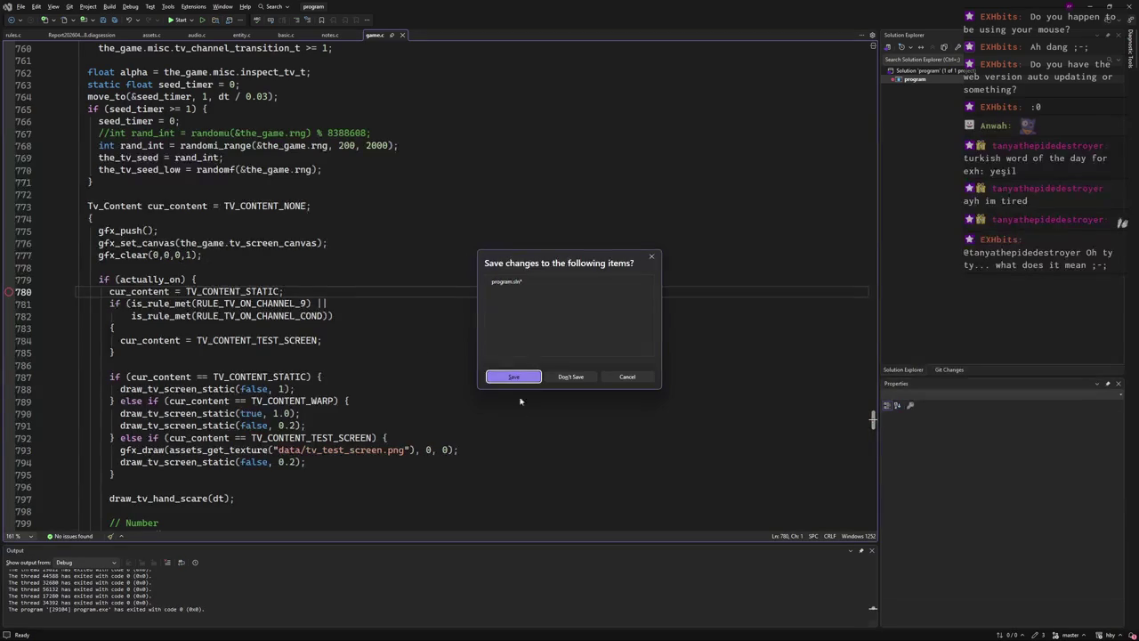
# Step: Answer Visual Studio's save-changes prompt to close it, then switch Aseprite to livingroom.aseprite
pyautogui.click(569, 378)
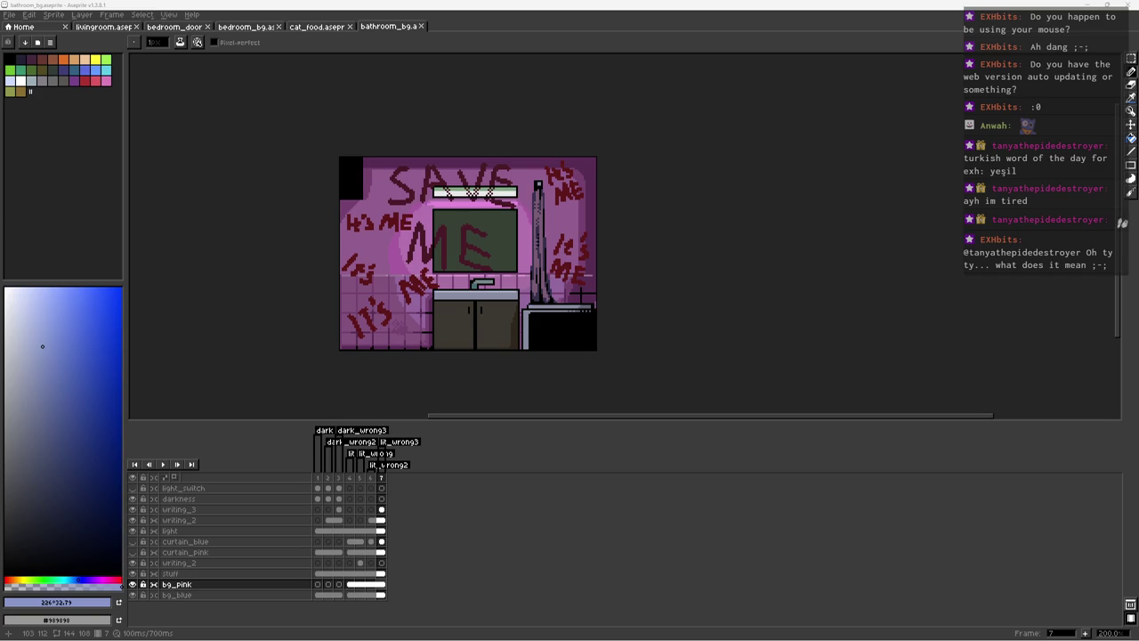
pyautogui.hotkey('ctrl', 'Tab')
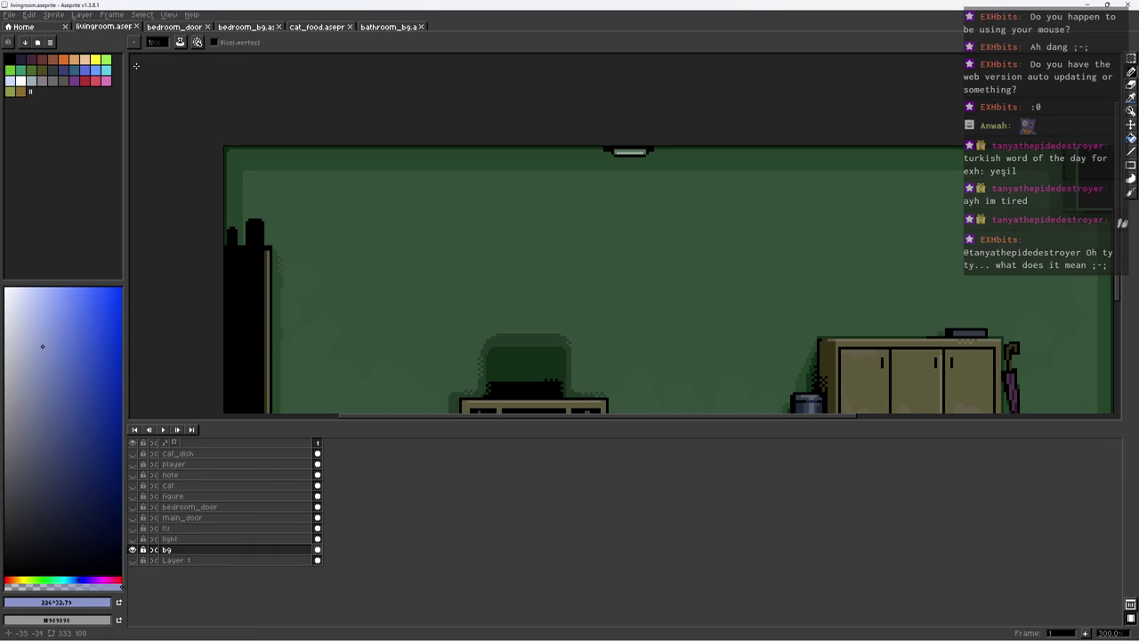
# Step: Zoom the green living-room sprite out to 200%
pyautogui.scroll(-1, 483, 188)
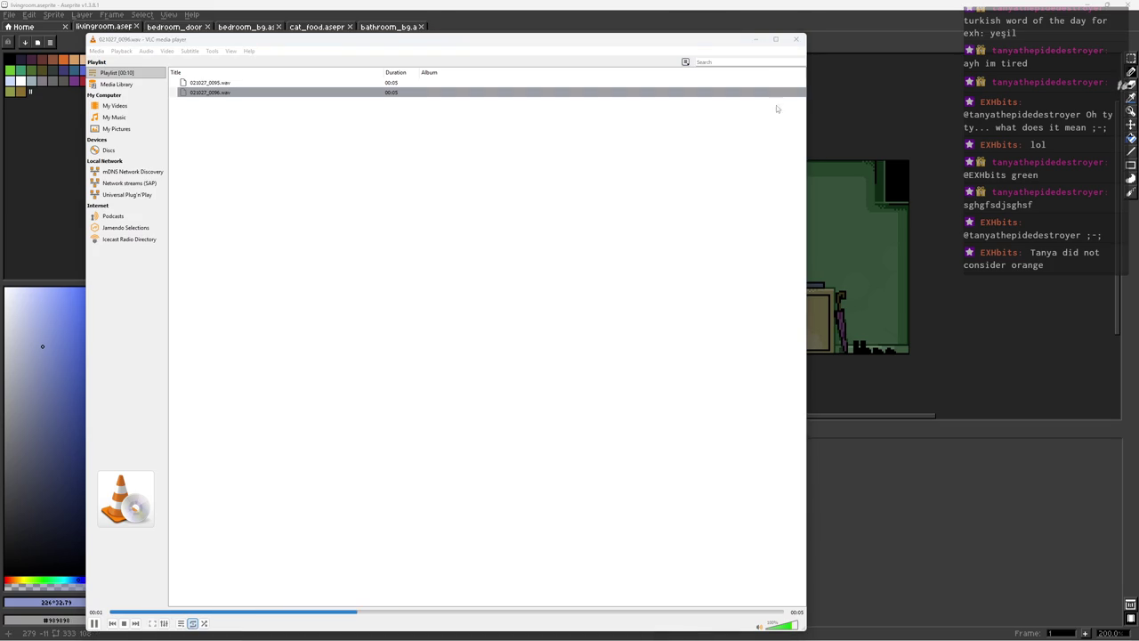
# Step: Close VLC media player and switch over to FL Studio
pyautogui.click(795, 39)
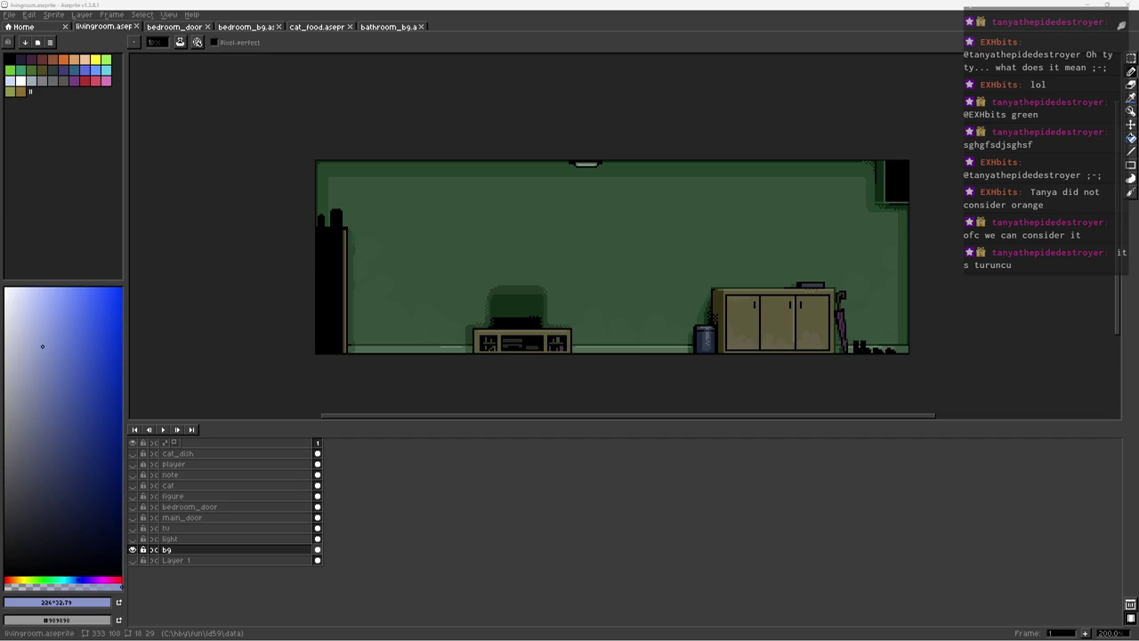
pyautogui.hotkey('alt', 'Tab')
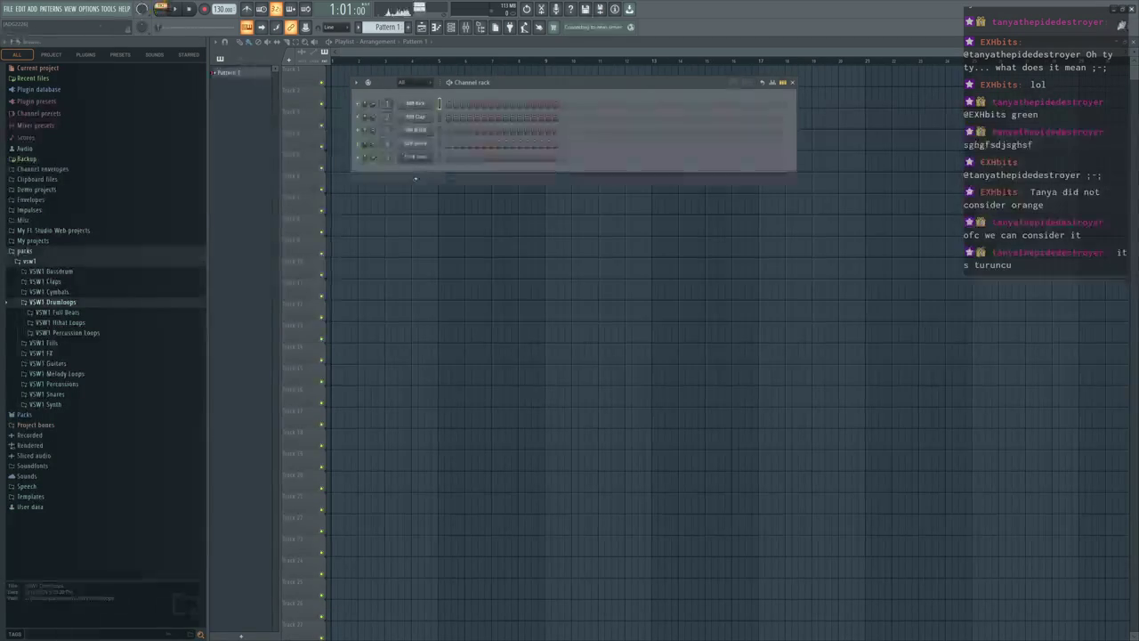
# Step: Load the recorded slap sample as a channel and select its first hit in the audio editor
pyautogui.moveTo(204, 283); pyautogui.dragTo(419, 173)
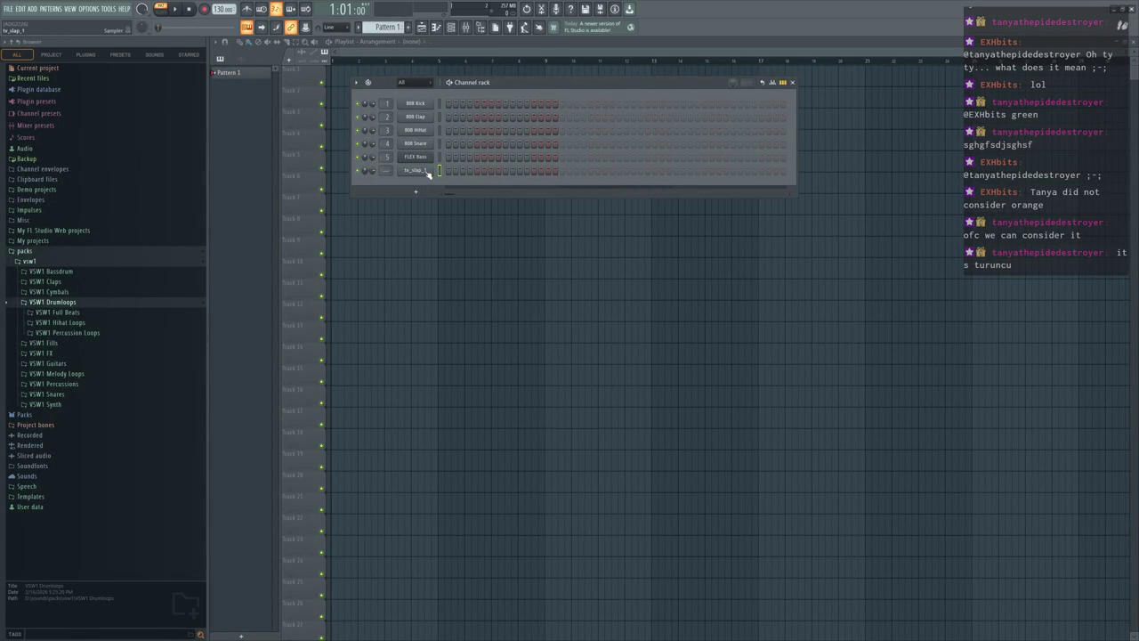
pyautogui.click(418, 170)
pyautogui.rightClick(375, 286)
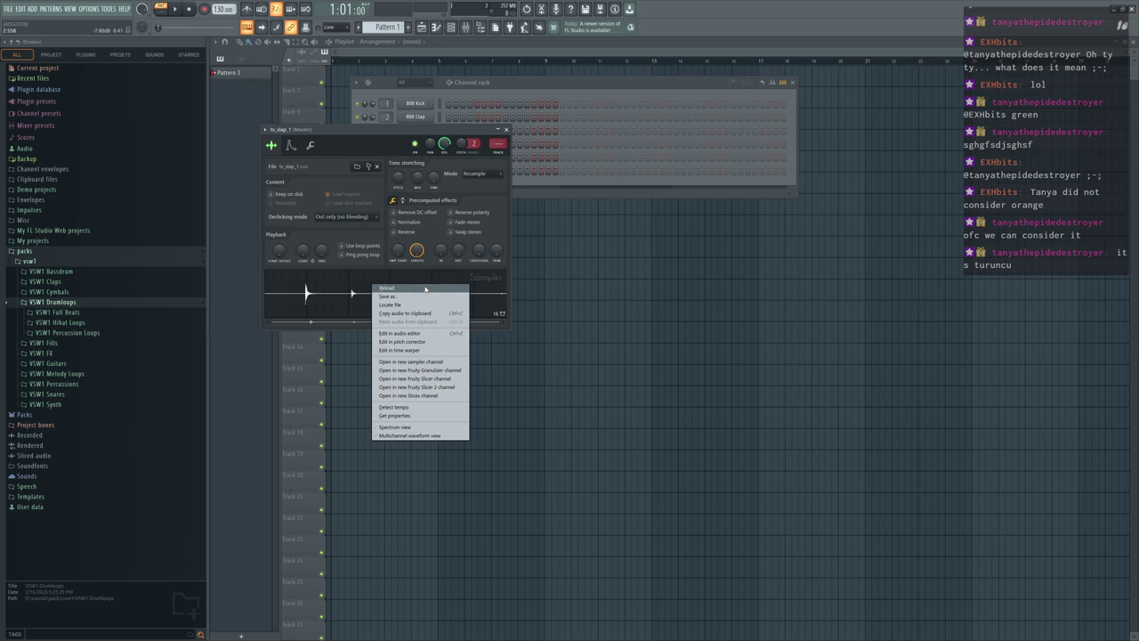
pyautogui.click(416, 334)
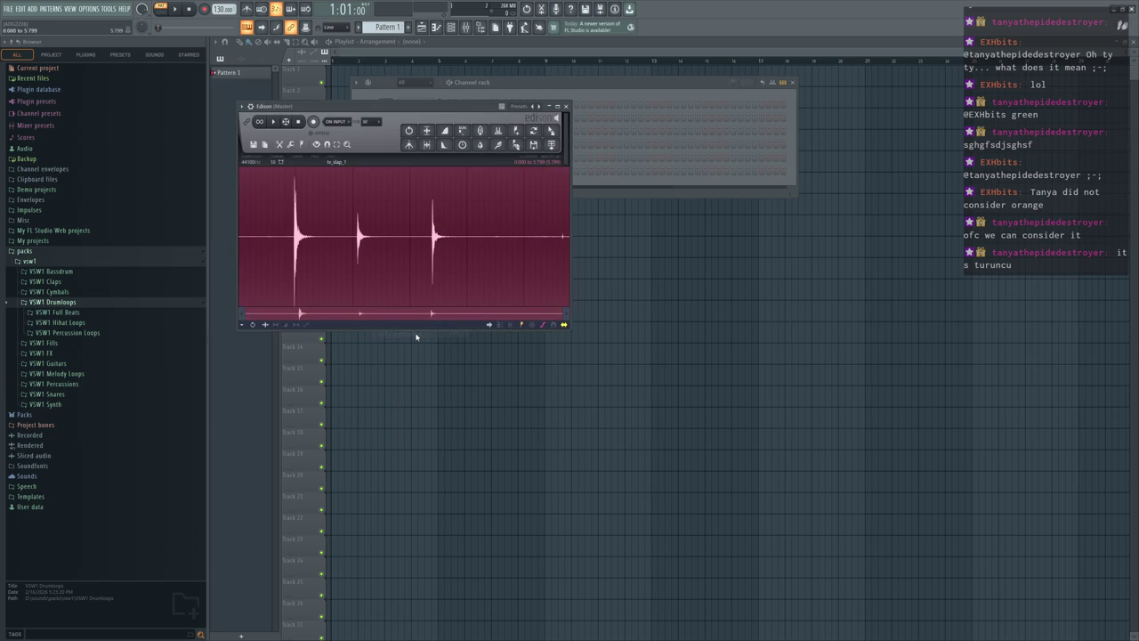
pyautogui.moveTo(302, 193)
pyautogui.mouseDown()
pyautogui.moveTo(287, 210)
pyautogui.moveTo(329, 244)
pyautogui.moveTo(294, 244)
pyautogui.mouseUp()
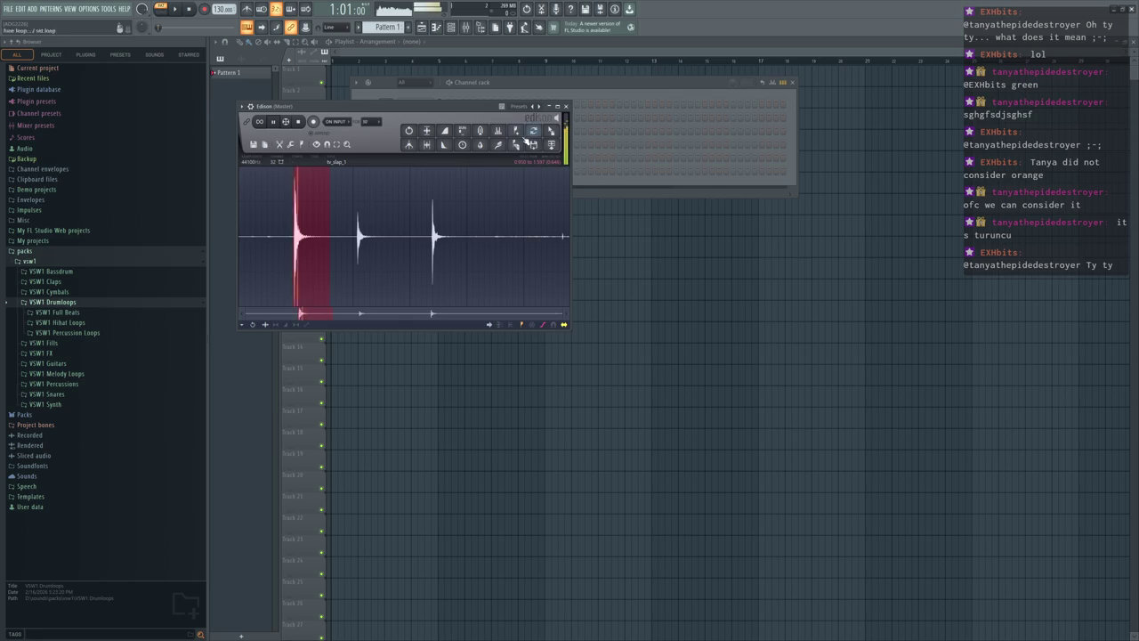
# Step: Drag the selected slap out as a tv_slap_2 clip onto Track 5 of the playlist
pyautogui.moveTo(551, 130); pyautogui.dragTo(628, 245)
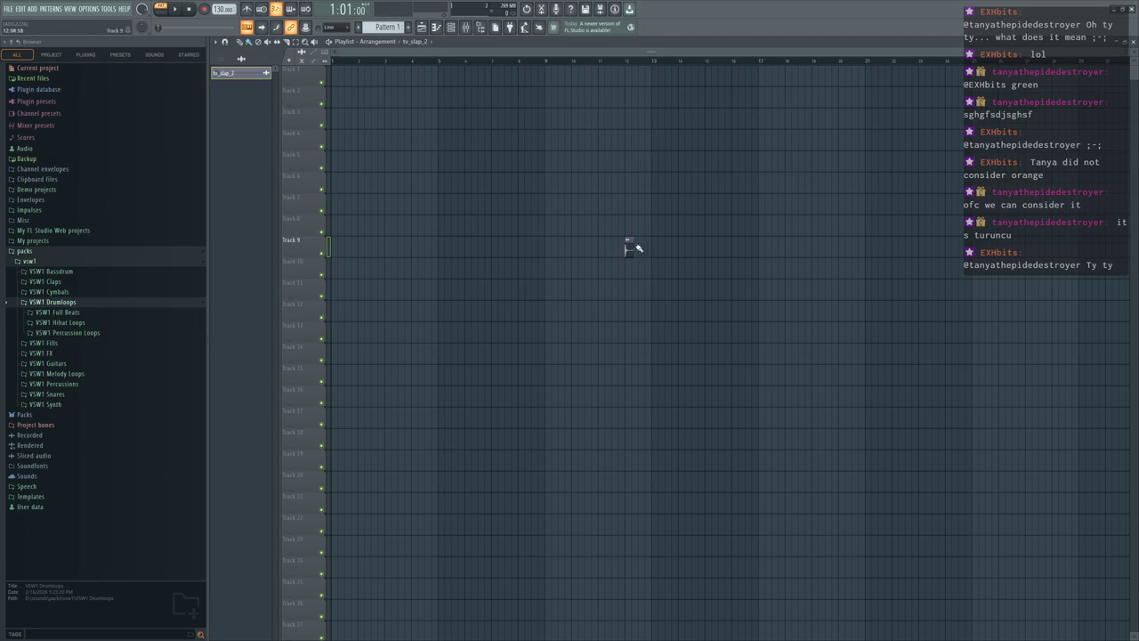
pyautogui.click(368, 120)
pyautogui.scroll(2, 679, 190)
pyautogui.scroll(2, 746, 130)
pyautogui.moveTo(746, 130); pyautogui.dragTo(318, 161)
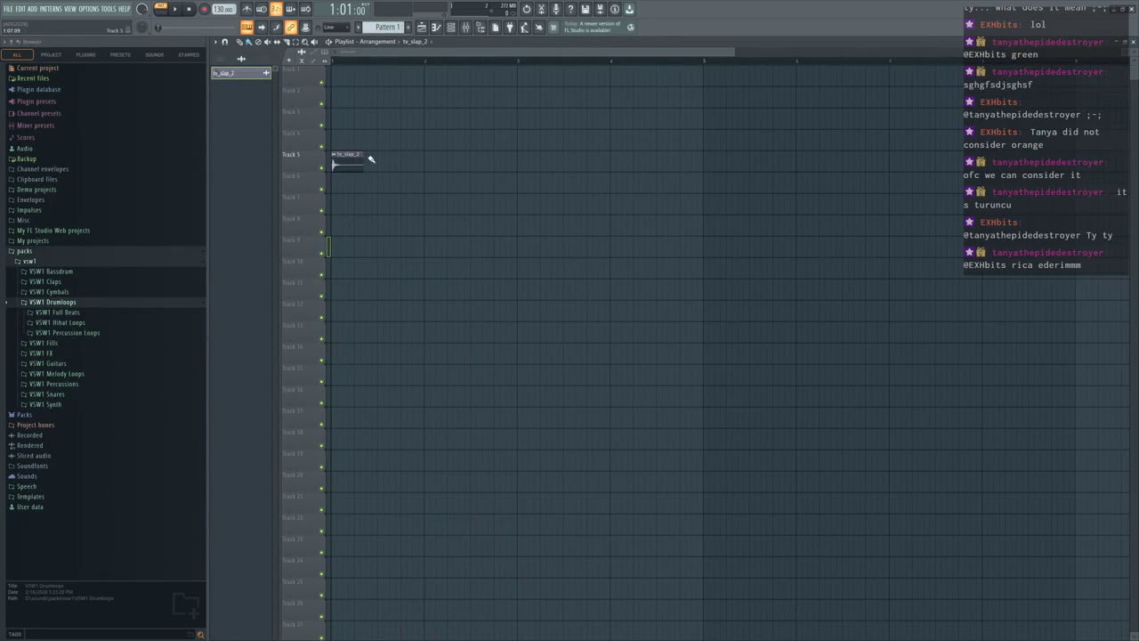
pyautogui.keyDown('alt'); pyautogui.scroll(-2, 347, 150); pyautogui.keyUp('alt')
pyautogui.keyDown('ctrl'); pyautogui.scroll(2, 348, 151); pyautogui.keyUp('ctrl')
pyautogui.keyDown('ctrl'); pyautogui.scroll(2, 356, 140); pyautogui.keyUp('ctrl')
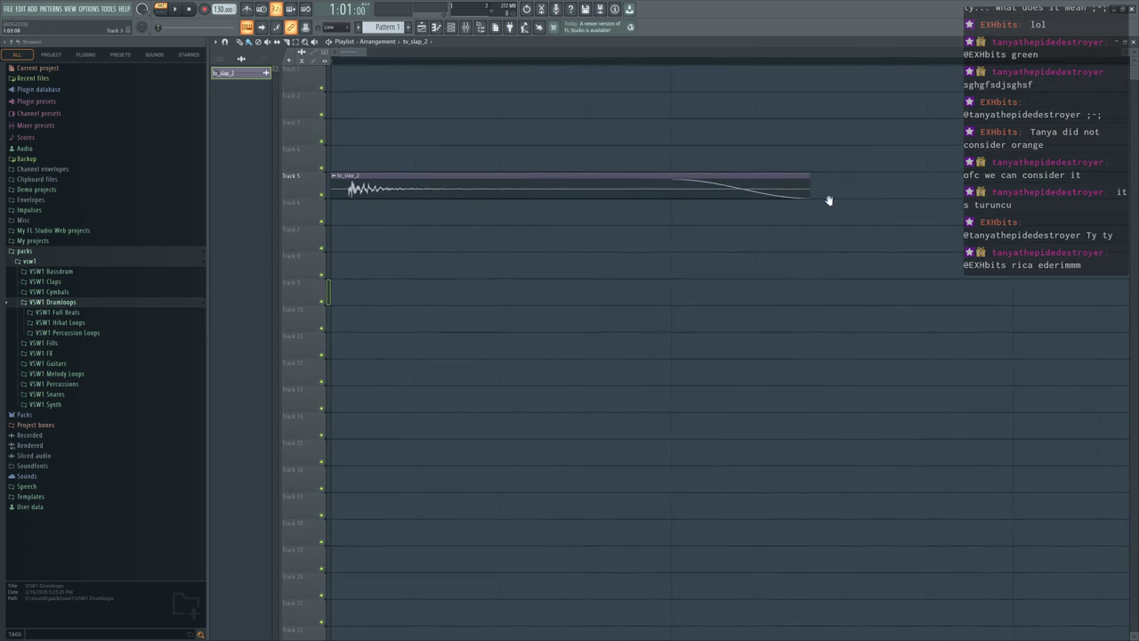
# Step: Trim the tv_slap_2 clip's start and end, previewing it with playback
pyautogui.moveTo(814, 178)
pyautogui.mouseDown()
pyautogui.moveTo(535, 151)
pyautogui.moveTo(808, 173)
pyautogui.moveTo(509, 169)
pyautogui.mouseUp()
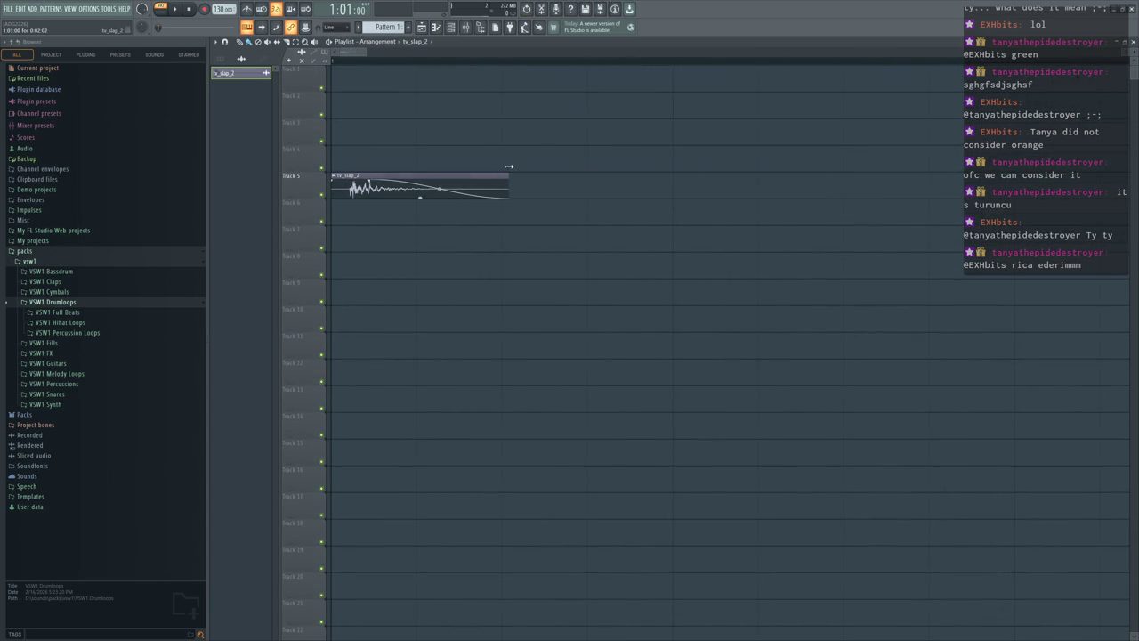
pyautogui.press('space')
pyautogui.press('space')
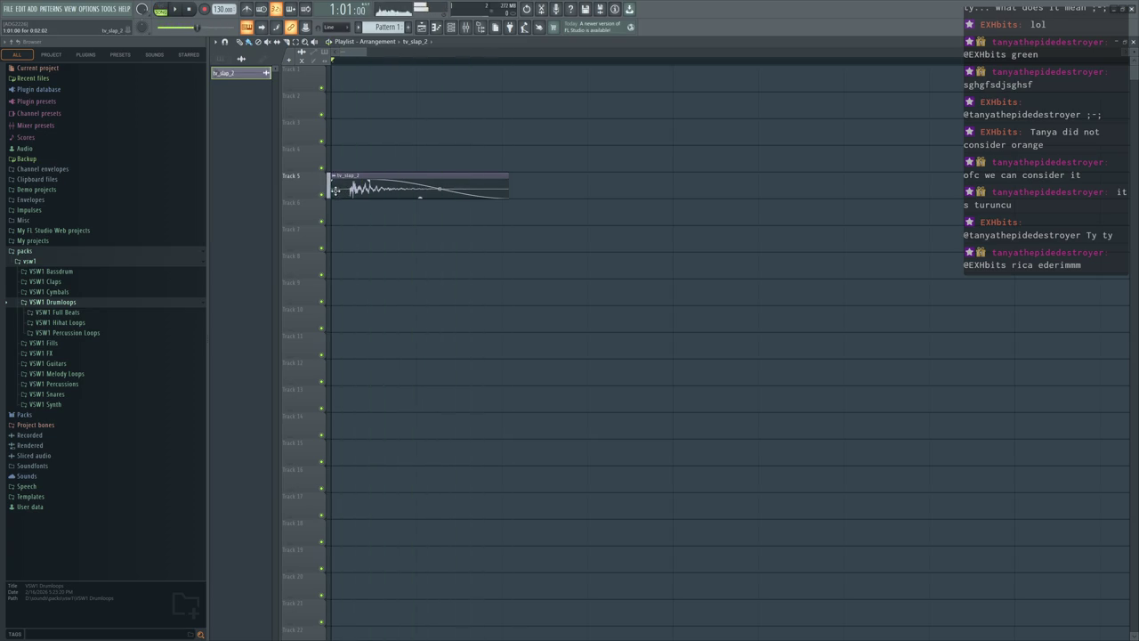
pyautogui.moveTo(342, 195)
pyautogui.mouseDown()
pyautogui.moveTo(356, 195)
pyautogui.moveTo(314, 170)
pyautogui.mouseUp()
pyautogui.moveTo(750, 135)
pyautogui.mouseDown()
pyautogui.moveTo(911, 138)
pyautogui.moveTo(796, 191)
pyautogui.mouseUp()
pyautogui.press('space')
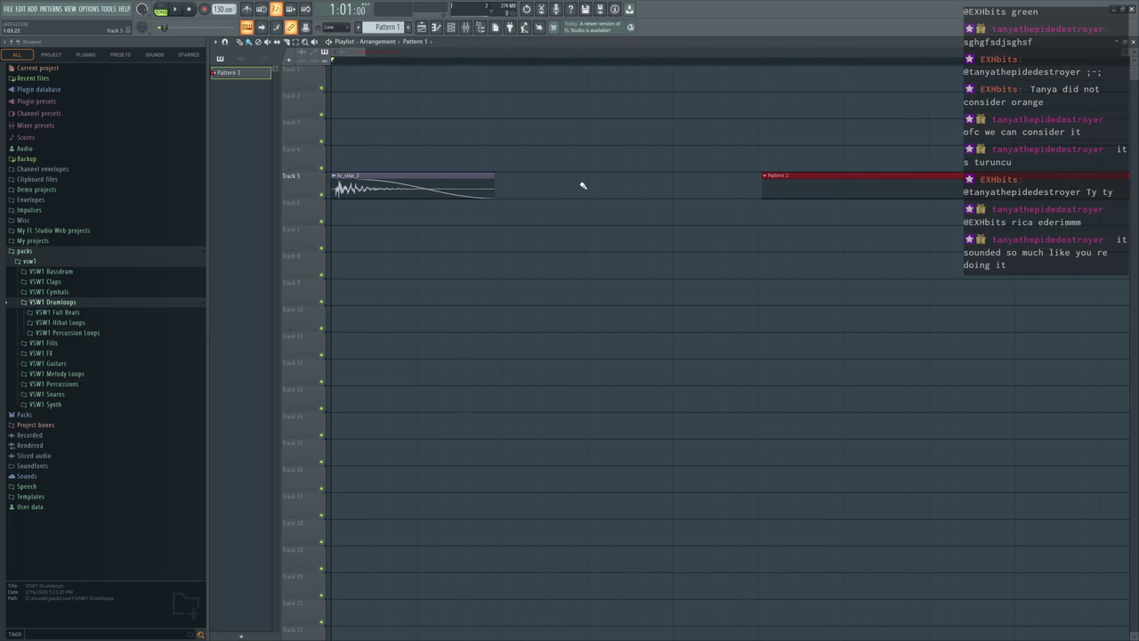
pyautogui.press('space')
pyautogui.press('space')
pyautogui.press('space')
pyautogui.moveTo(494, 189); pyautogui.dragTo(526, 190)
pyautogui.press('space')
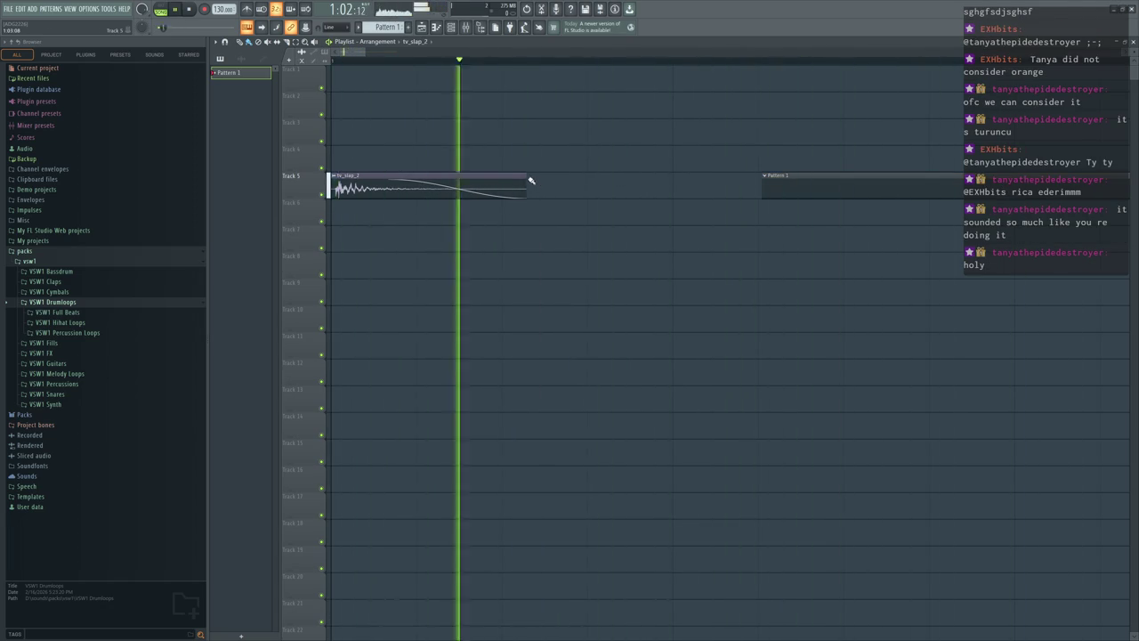
pyautogui.press('space')
# Step: Delete the stray Pattern 1 clip and bring up the project save prompt
pyautogui.press('space')
pyautogui.rightClick(813, 183)
pyautogui.press('space')
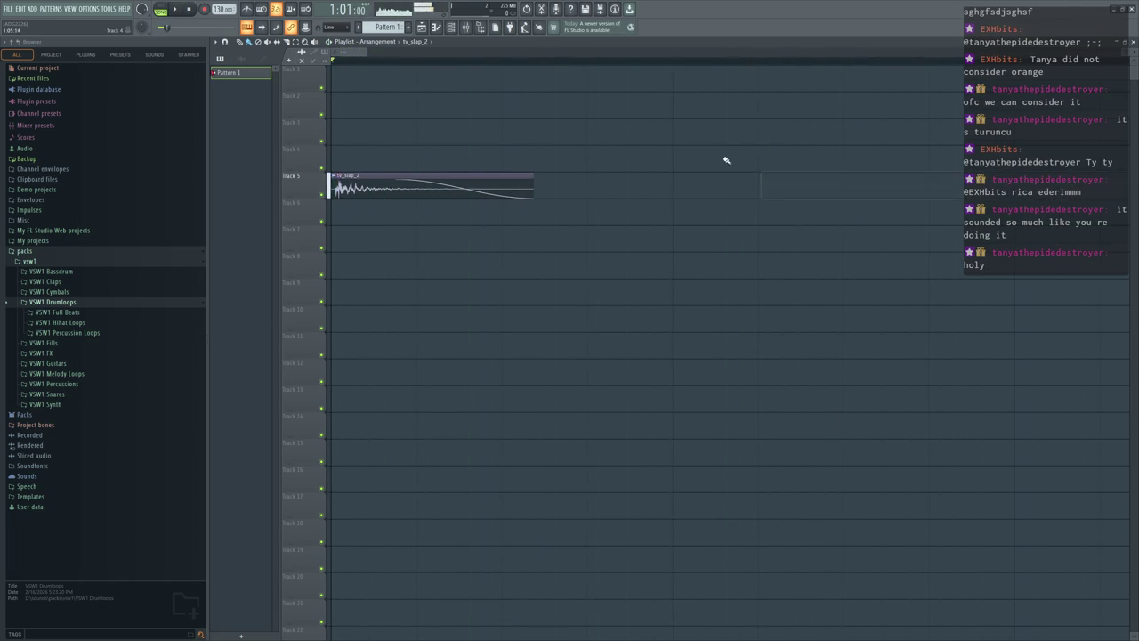
pyautogui.scroll(-1, 704, 158)
pyautogui.keyDown('ctrl'); pyautogui.scroll(-3, 660, 158); pyautogui.keyUp('ctrl')
pyautogui.hotkey('ctrl', 's')
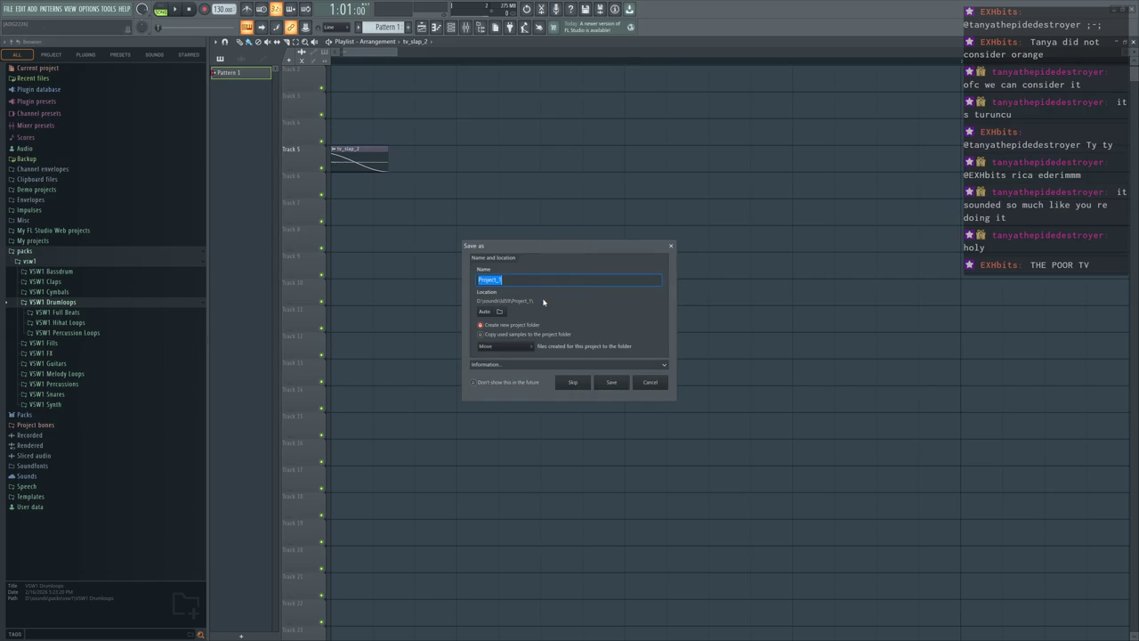
# Step: Export the song as audio to ld59_tv_hit.wav and start a render
pyautogui.write('ld59_tv')
pyautogui.write('tv_')
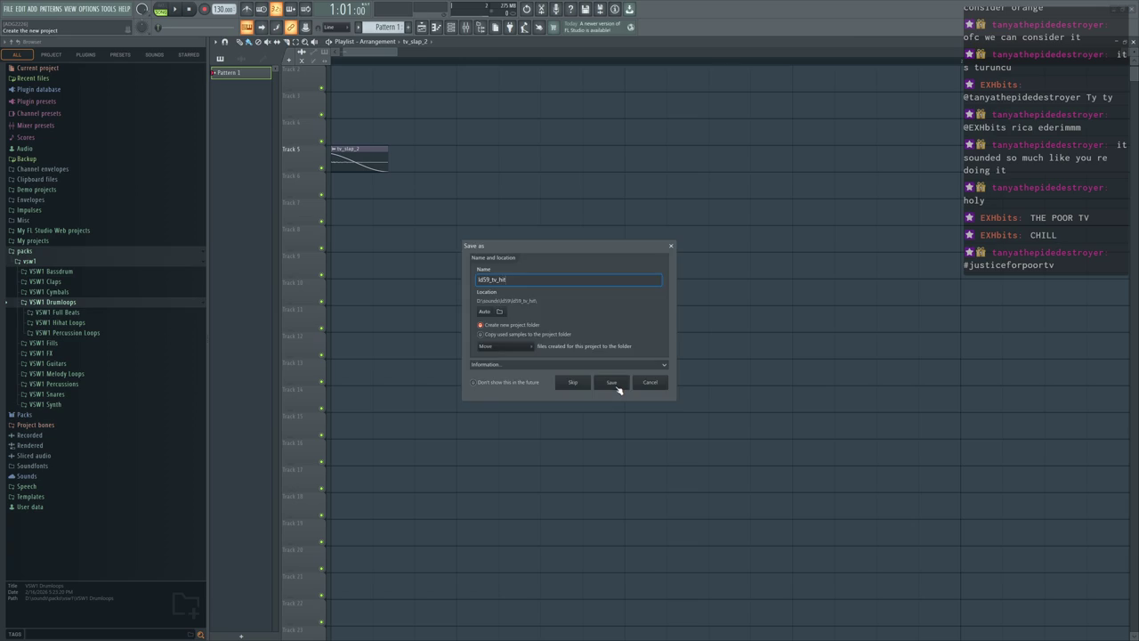
pyautogui.click(618, 389)
pyautogui.click(9, 9)
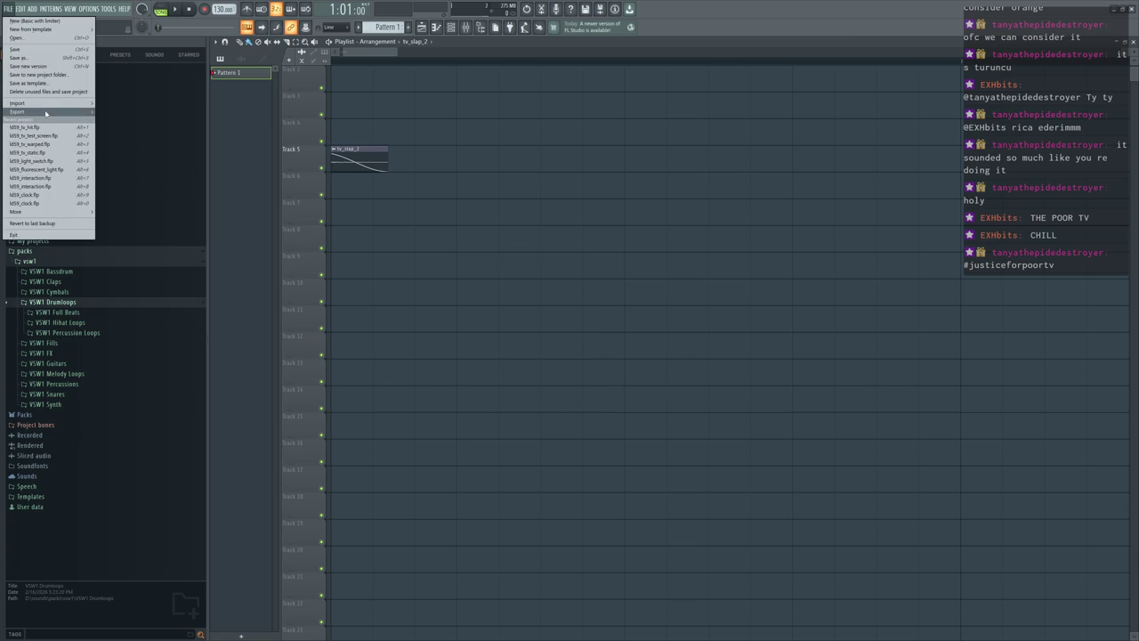
pyautogui.moveTo(17, 111)
pyautogui.click(146, 119)
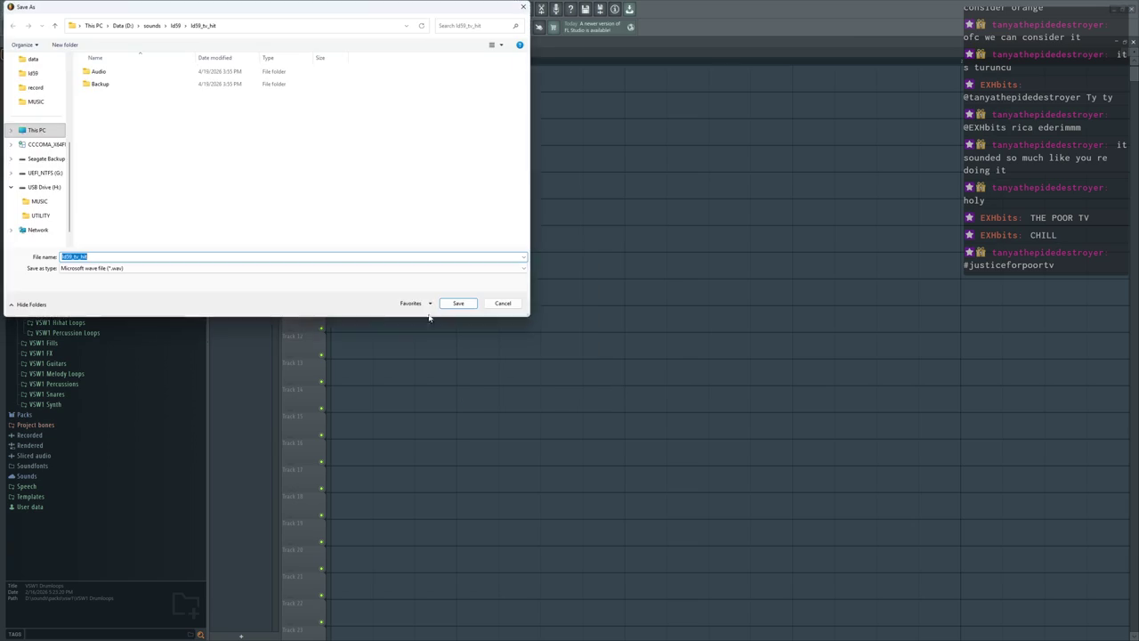
pyautogui.click(445, 303)
pyautogui.click(620, 445)
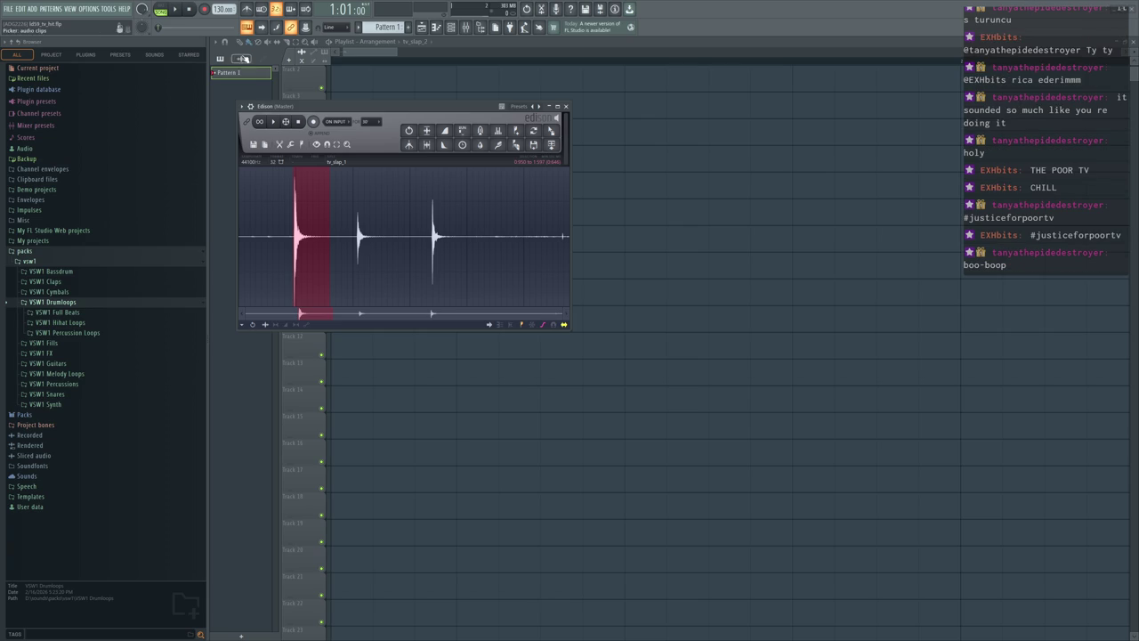
# Step: Save the FL Studio project as ld59_tv_hit in the ld59 sounds folder
pyautogui.click(8, 8)
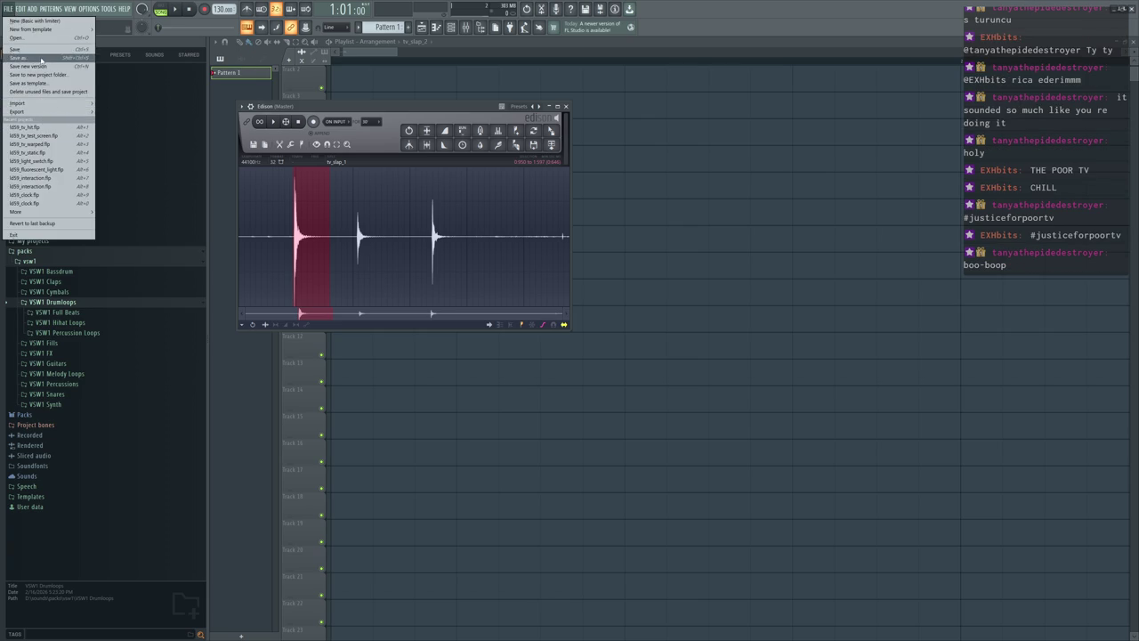
pyautogui.click(27, 57)
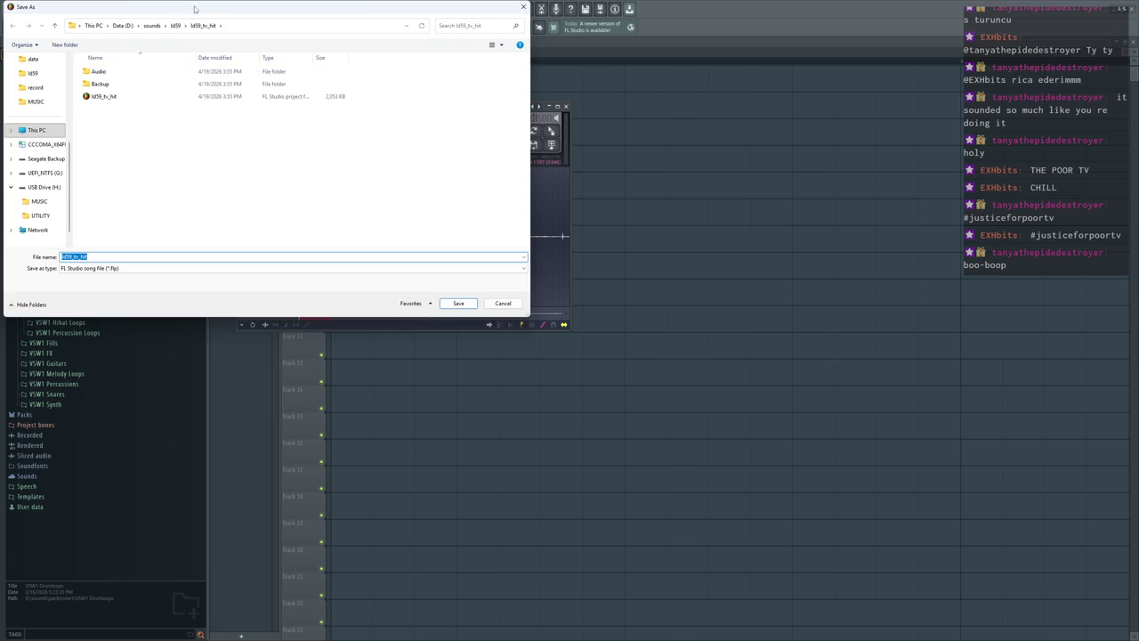
pyautogui.click(176, 25)
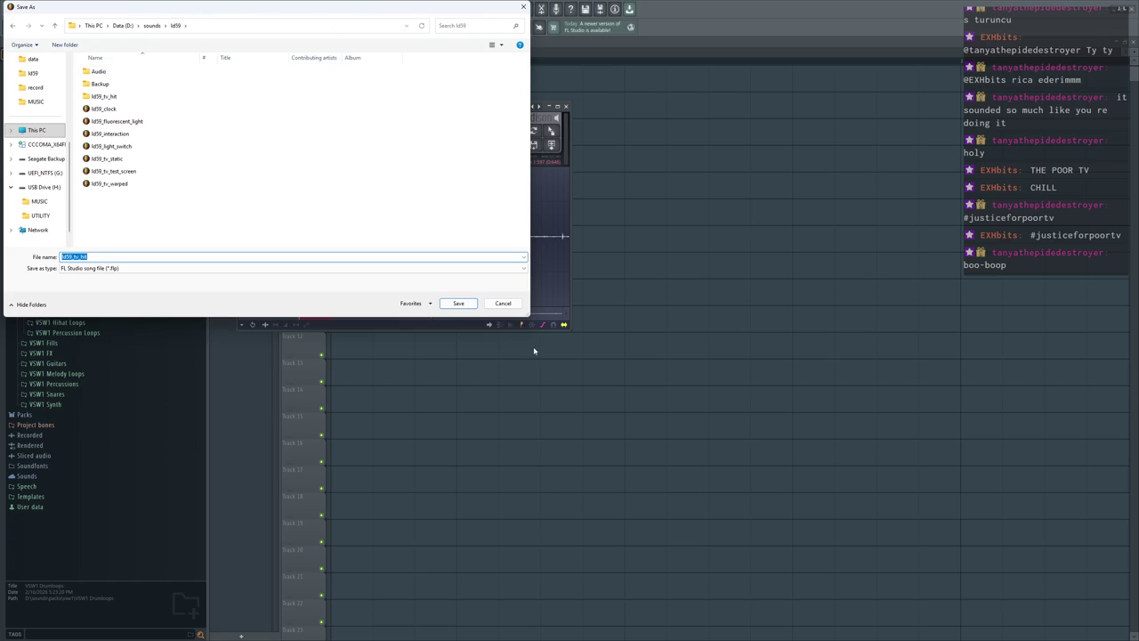
pyautogui.press('Escape')
pyautogui.click(8, 8)
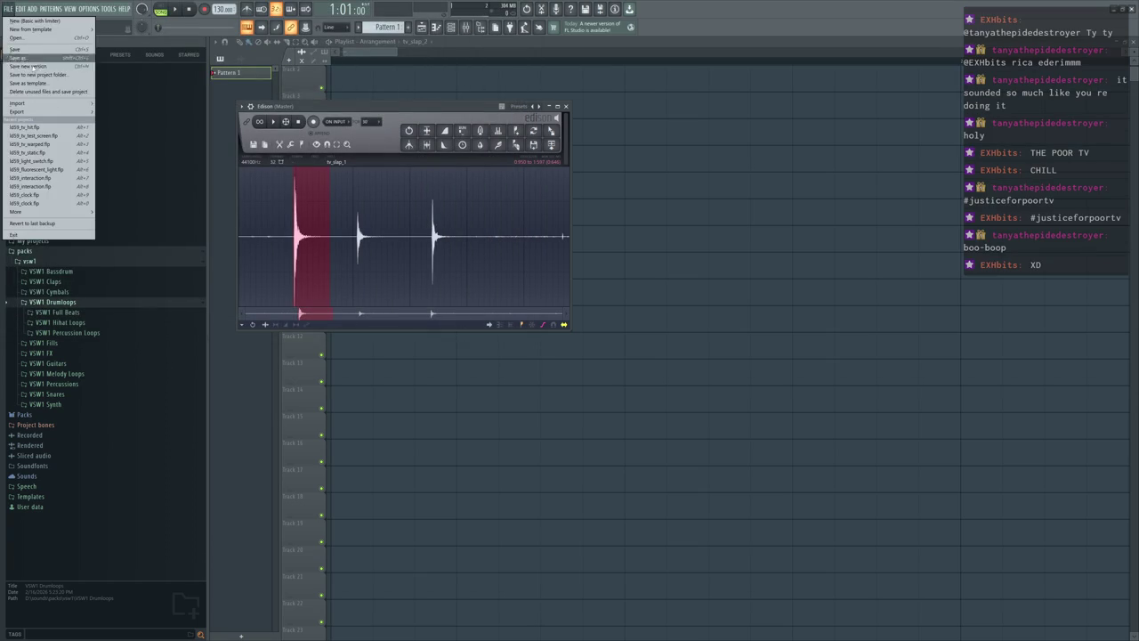
pyautogui.click(10, 9)
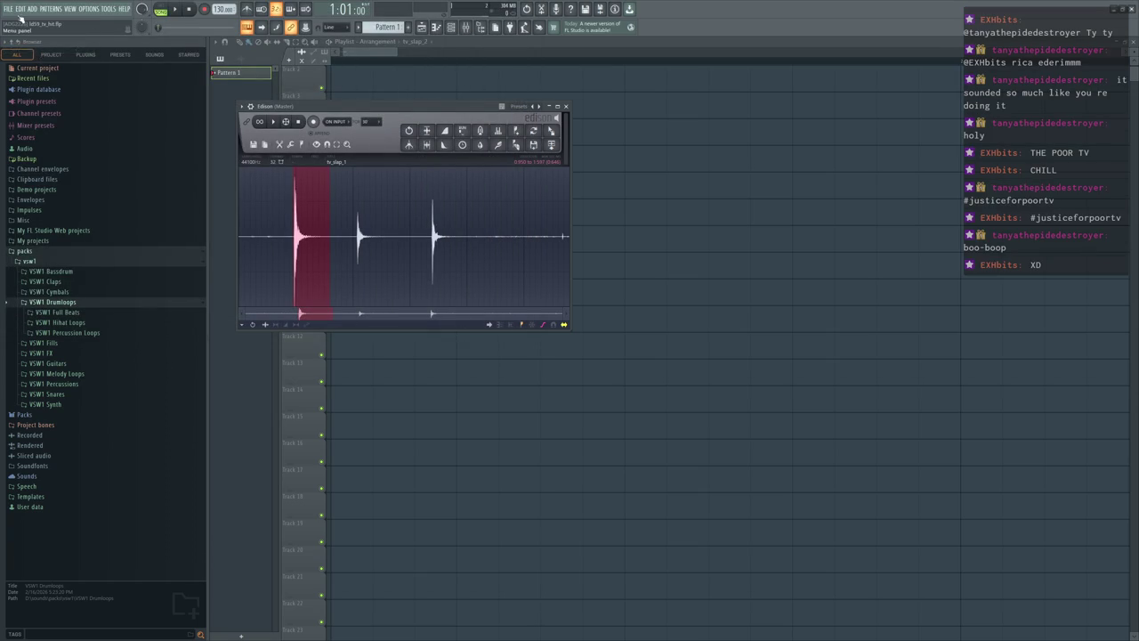
pyautogui.click(11, 9)
pyautogui.click(36, 59)
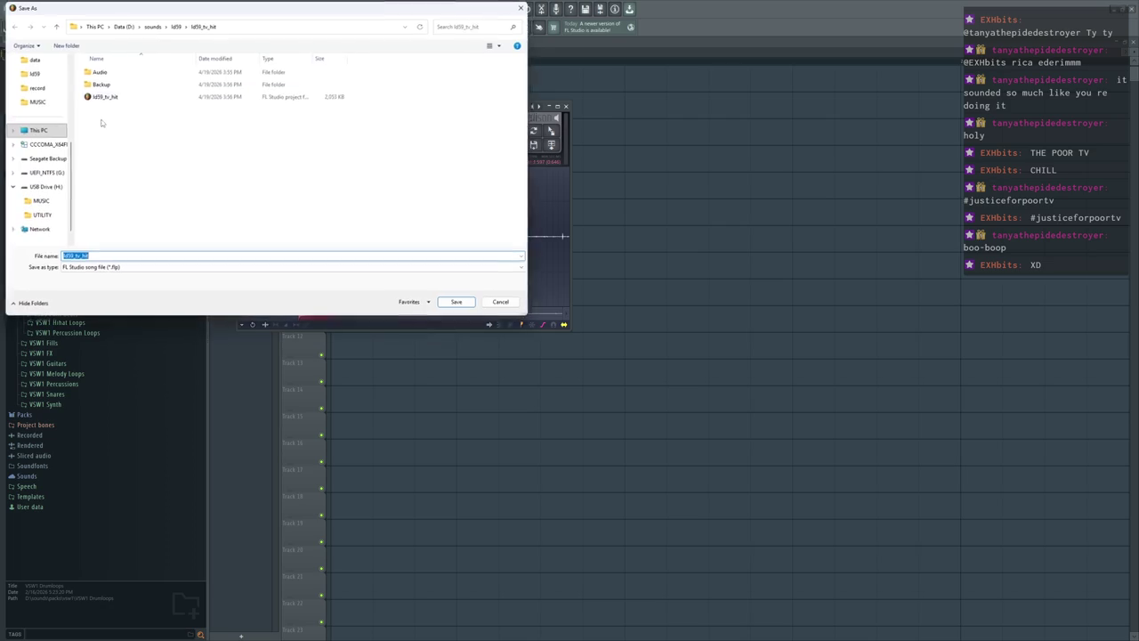
pyautogui.click(176, 26)
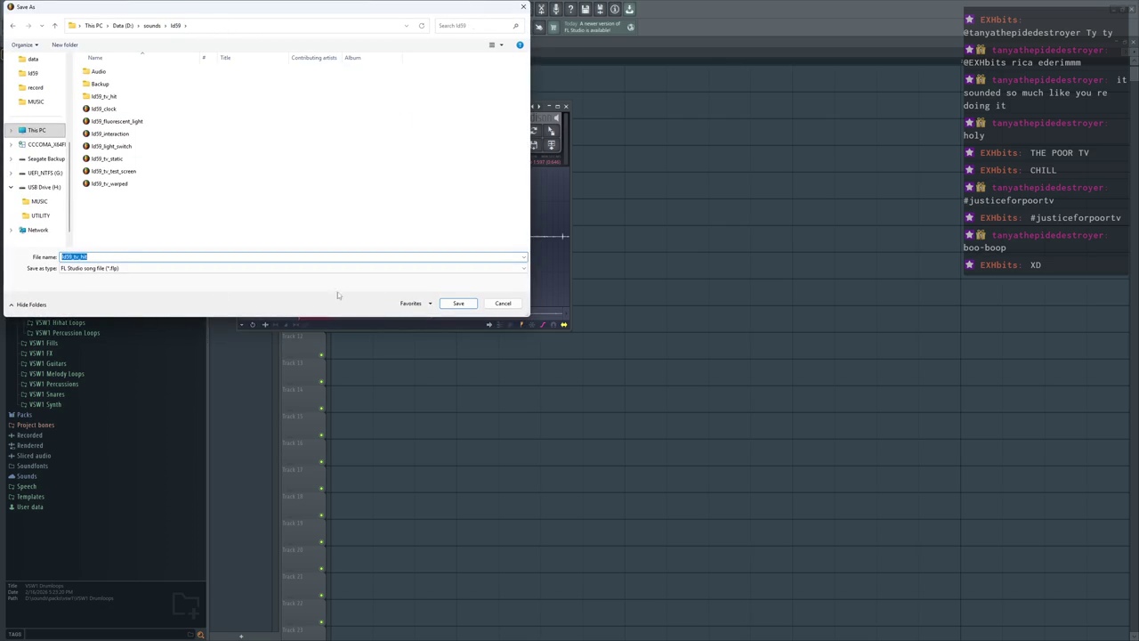
pyautogui.click(458, 304)
# Step: Set up a WAV export named ld59_tv_hit.wav, bringing up the render dialog
pyautogui.click(9, 9)
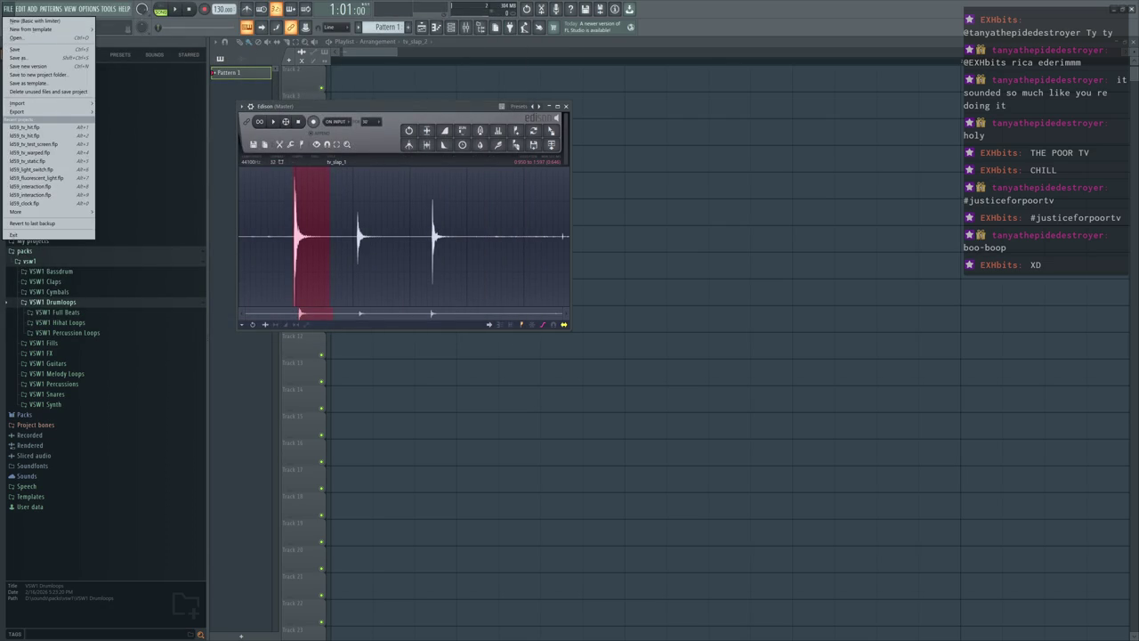
pyautogui.moveTo(18, 111)
pyautogui.click(149, 117)
pyautogui.press('Return')
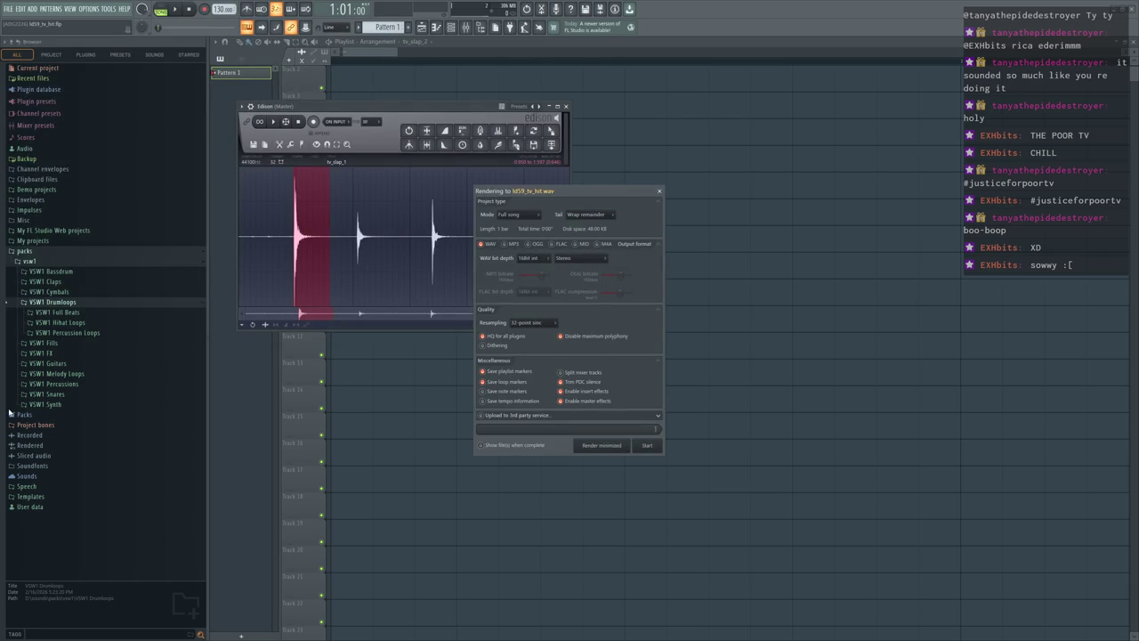
# Step: Render ld59_tv_hit.wav, then switch to GVim and enlarge the game.c split
pyautogui.press('Return')
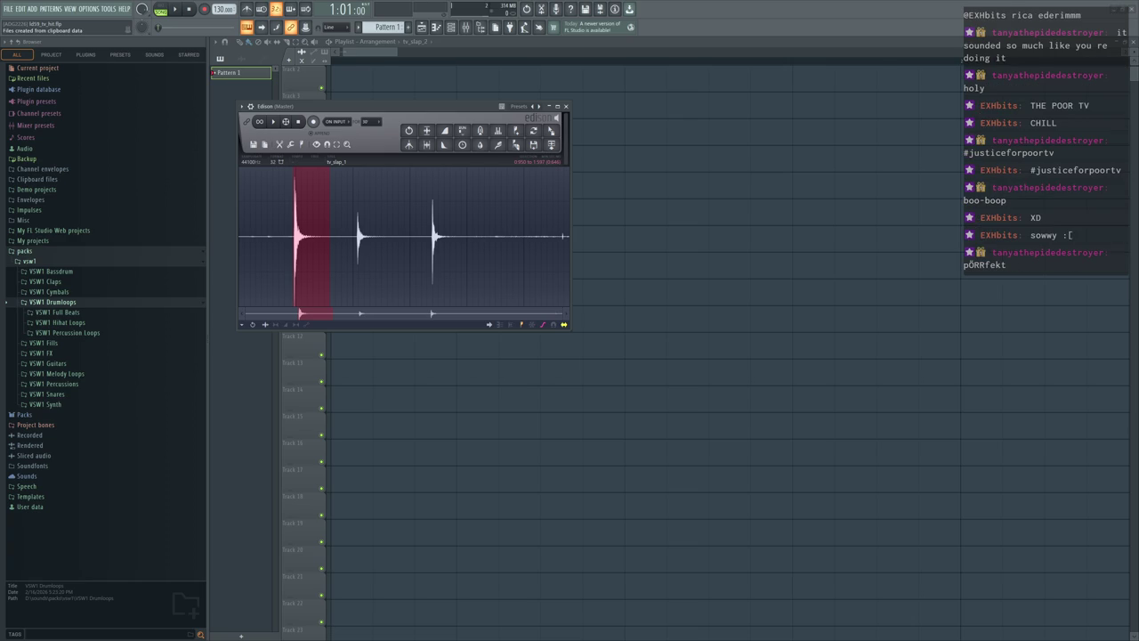
pyautogui.hotkey('alt', 'Tab')
pyautogui.press('k')
pyautogui.press('k')
pyautogui.press('k')
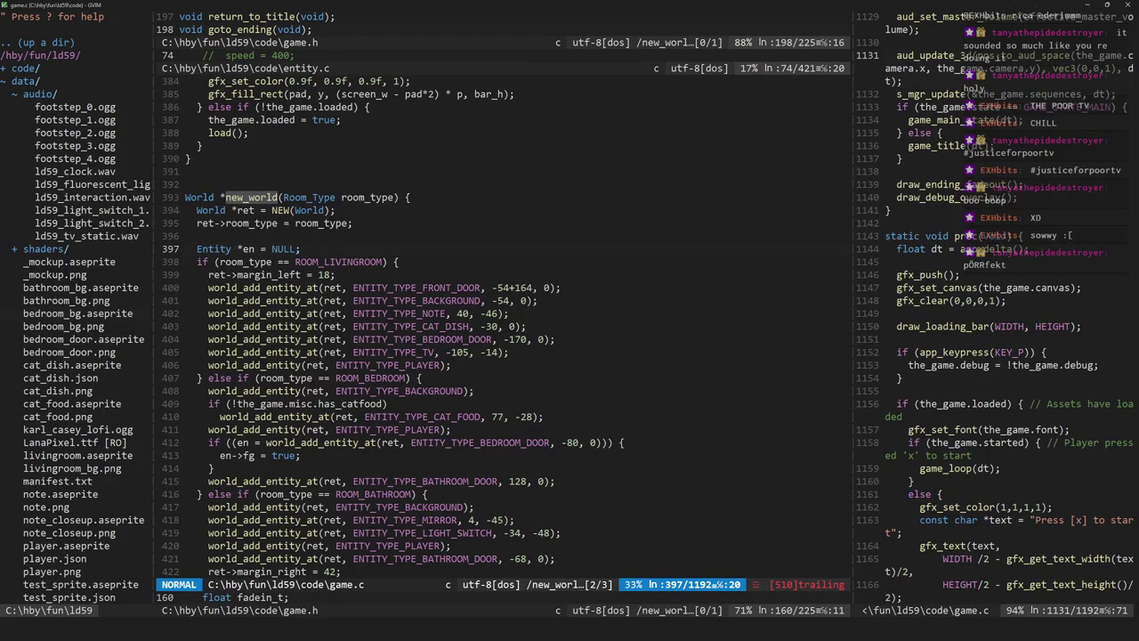
# Step: Find the hand_s scare code in game.c and save the file
pyautogui.press('j')
pyautogui.press('j')
pyautogui.press('j')
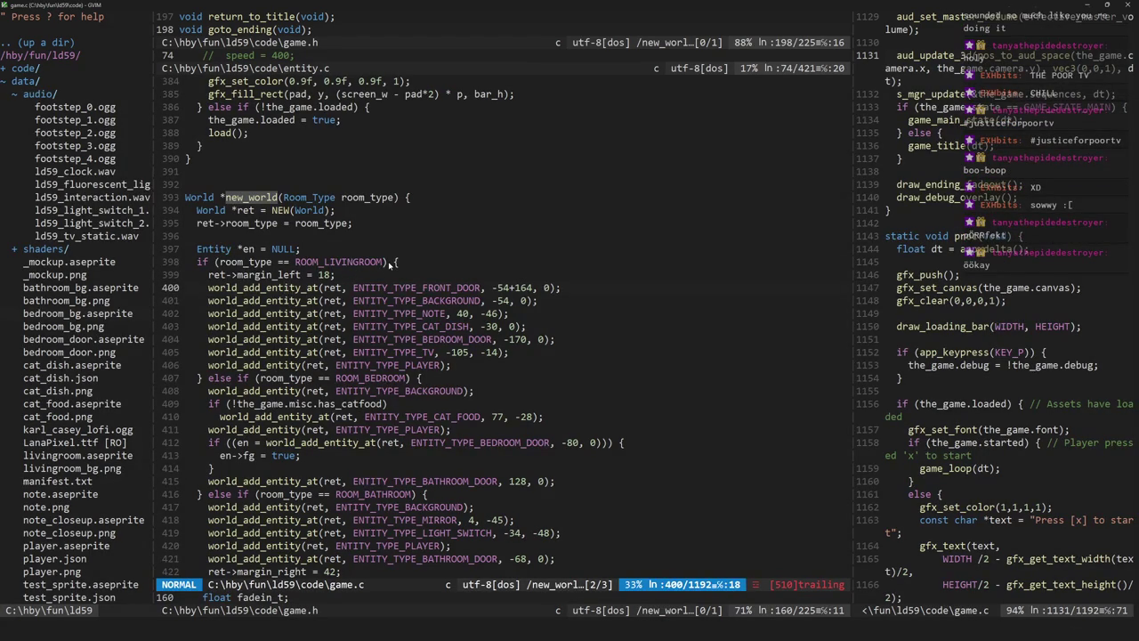
pyautogui.press('h')
pyautogui.press('h')
pyautogui.press('h')
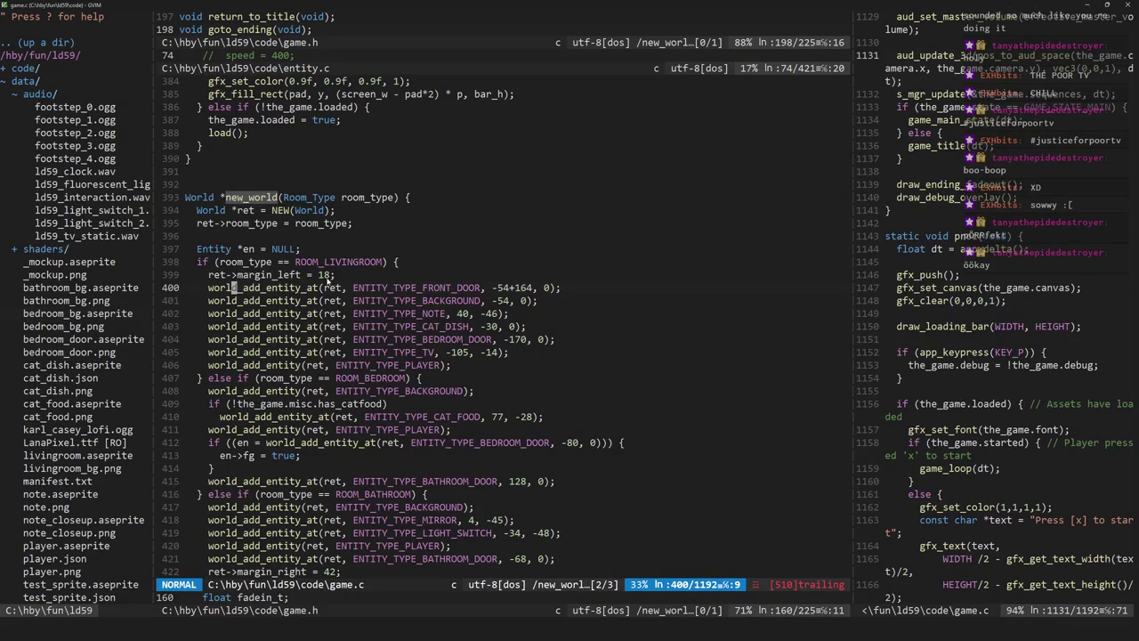
pyautogui.click(384, 313)
pyautogui.hotkey('ctrl', 'u')
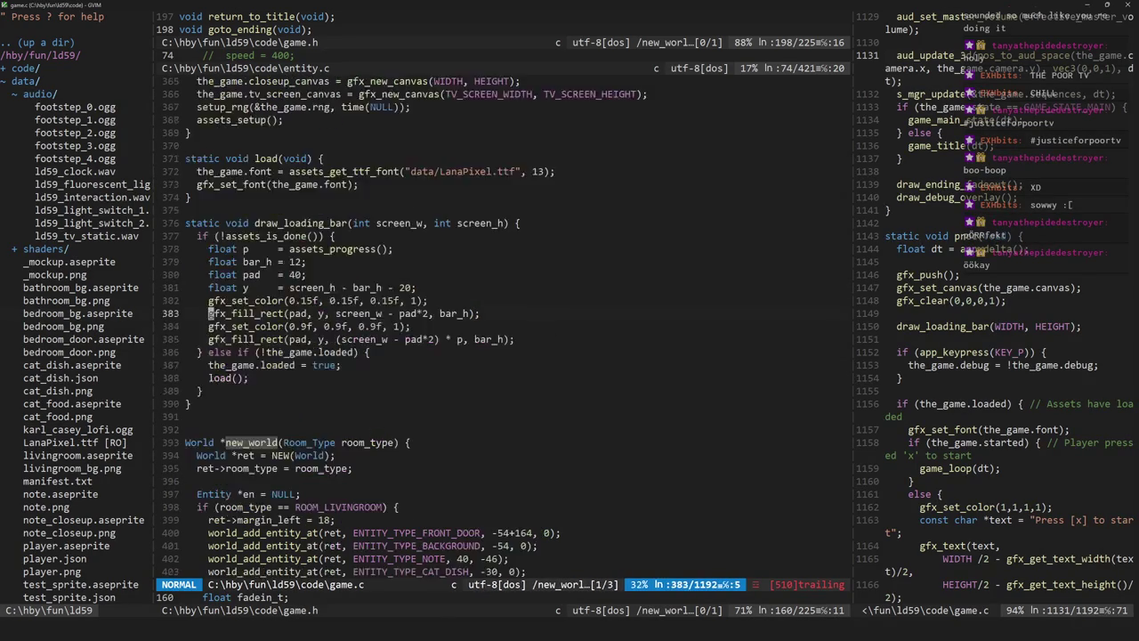
pyautogui.hotkey('ctrl', 'u')
pyautogui.press('/')
pyautogui.write('hand')
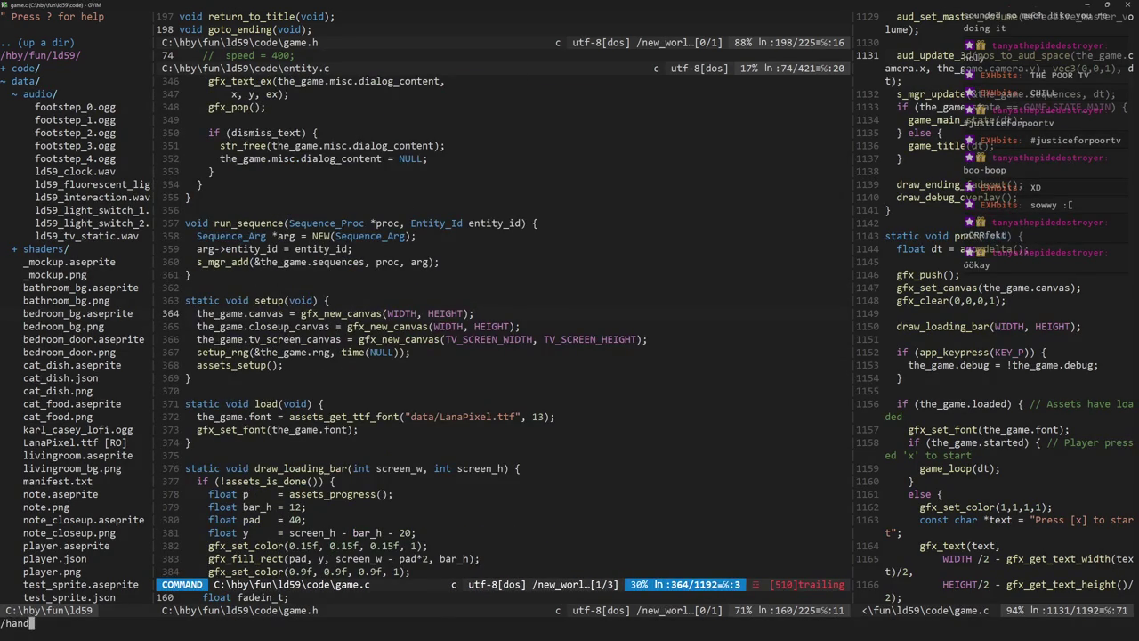
pyautogui.write('_s')
pyautogui.press('Return')
pyautogui.write(':w')
pyautogui.press('Return')
# Step: Add a float last_t declaration assigned from hand_scare_t above the move_to line
pyautogui.click(418, 391)
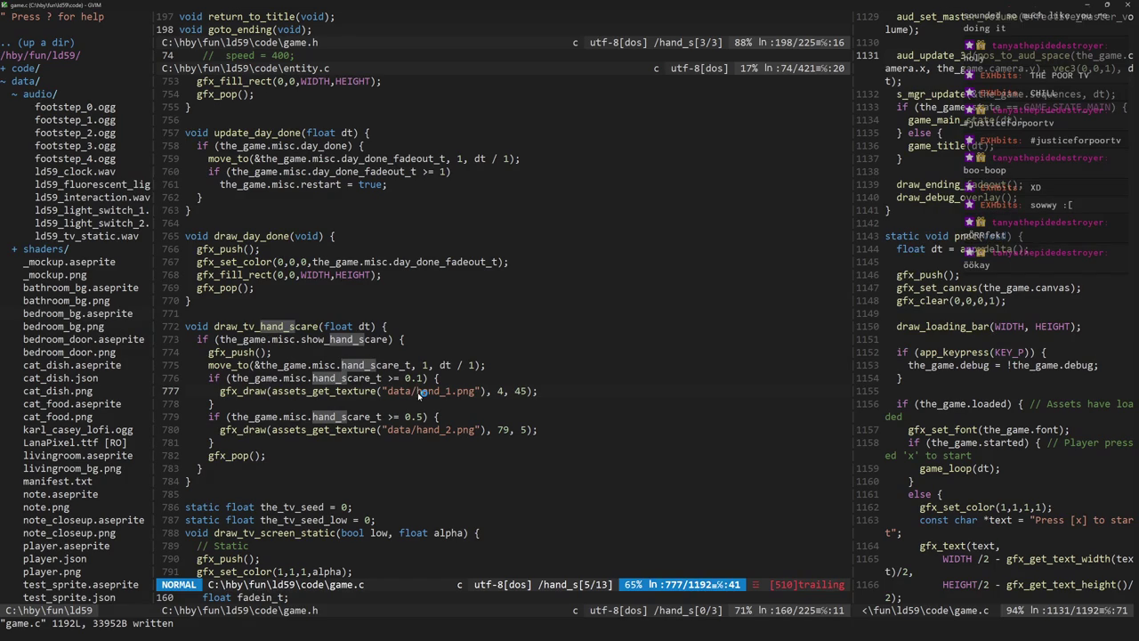
pyautogui.press('k')
pyautogui.press('k')
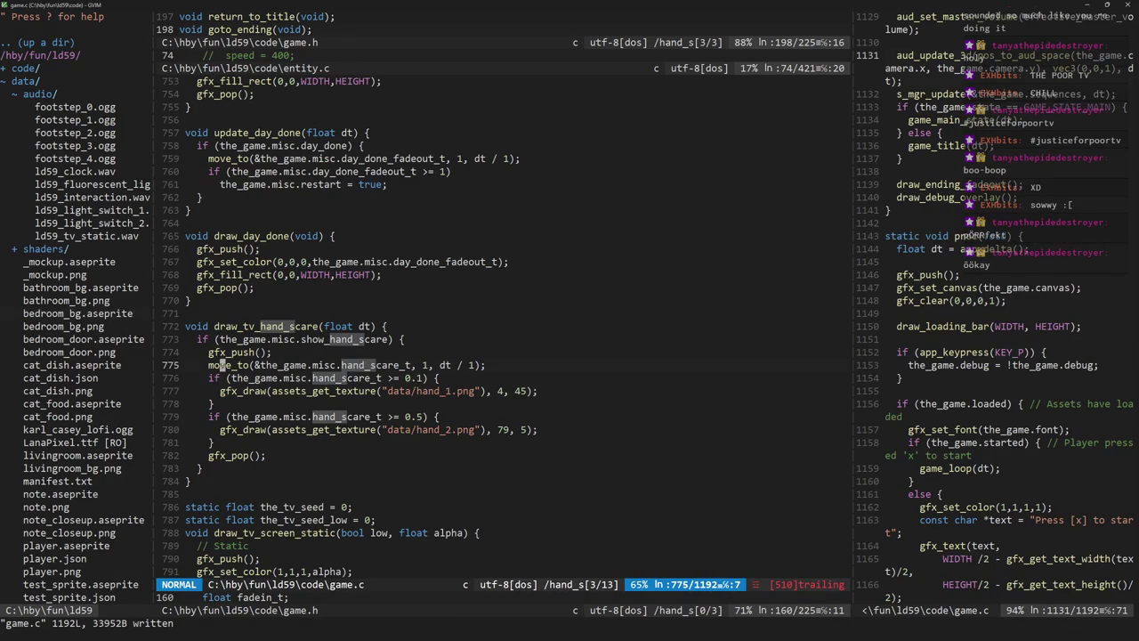
pyautogui.write('Ofloat ')
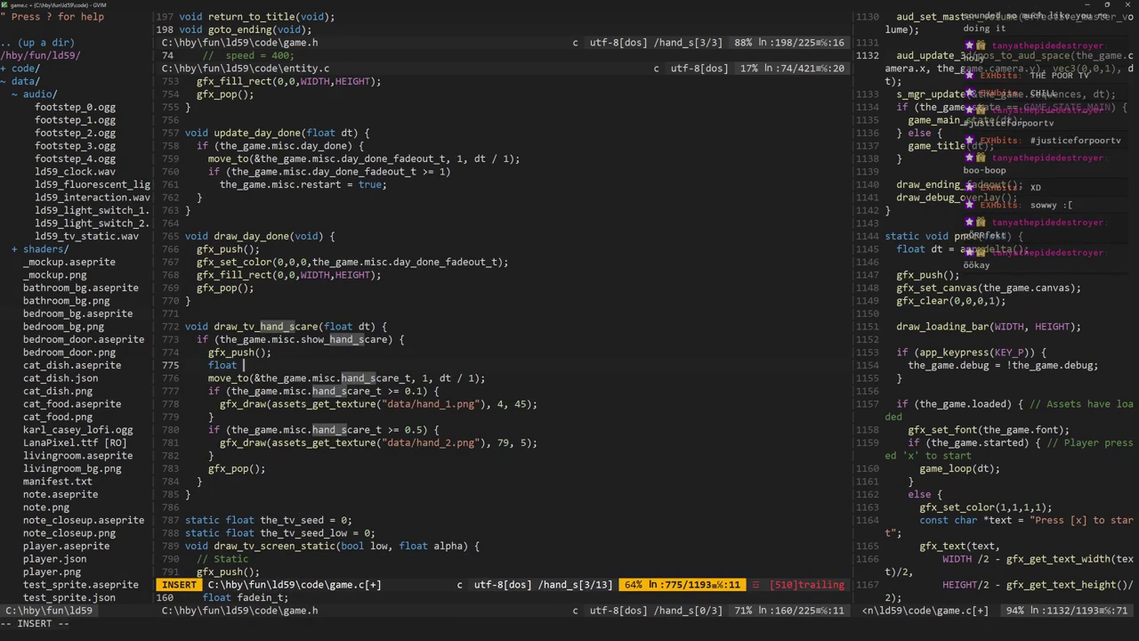
pyautogui.write('last_t =')
pyautogui.press('Escape')
pyautogui.press('j')
pyautogui.press('j')
pyautogui.press('v')
pyautogui.press('e')
pyautogui.press('E')
pyautogui.press('y')
pyautogui.press('k')
pyautogui.press('k')
pyautogui.press('A')
pyautogui.hotkey('ctrl', 'r')
pyautogui.write('0;')
pyautogui.press('Escape')
# Step: Add an if (last_t < 0.1) condition beneath the last_t line
pyautogui.press('j')
pyautogui.press('j')
pyautogui.write('oif ()')
pyautogui.press('Escape')
pyautogui.write('if (last_t <')
pyautogui.press('Escape')
pyautogui.press('k')
pyautogui.press('k')
pyautogui.write('j$ji0.')
pyautogui.write('1')
pyautogui.press('Escape')
pyautogui.write('A {')
pyautogui.press('Escape')
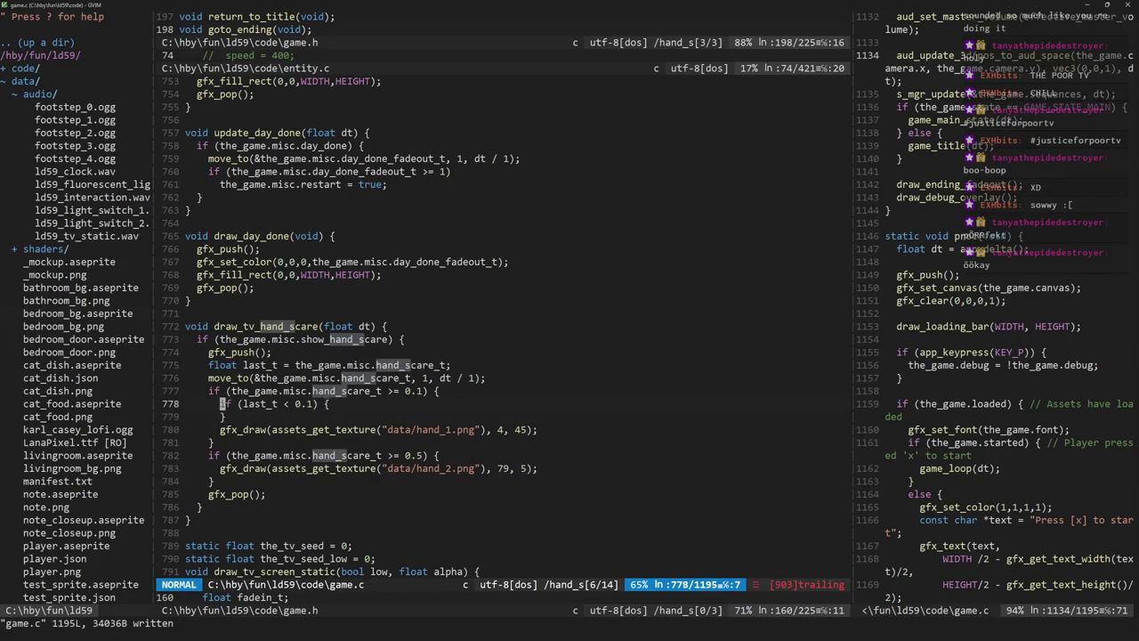
pyautogui.press('A')
pyautogui.press('BackSpace')
pyautogui.press('BackSpace')
pyautogui.press('Return')
# Step: Call aud_play_oneshot("data/audio/ld59_tv_hit.wav", 0.4) under the condition and save
pyautogui.write('aud_pl')
pyautogui.hotkey('ctrl', 'n')
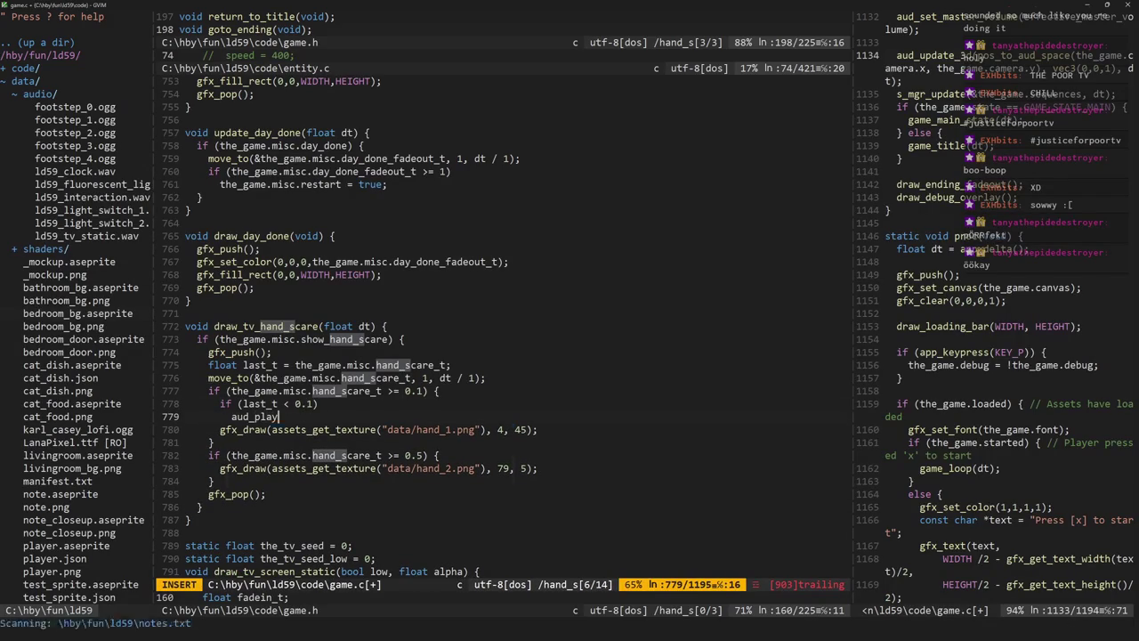
pyautogui.hotkey('ctrl', 'n')
pyautogui.hotkey('ctrl', 'n')
pyautogui.write('("");')
pyautogui.press('Escape')
pyautogui.write('idata/')
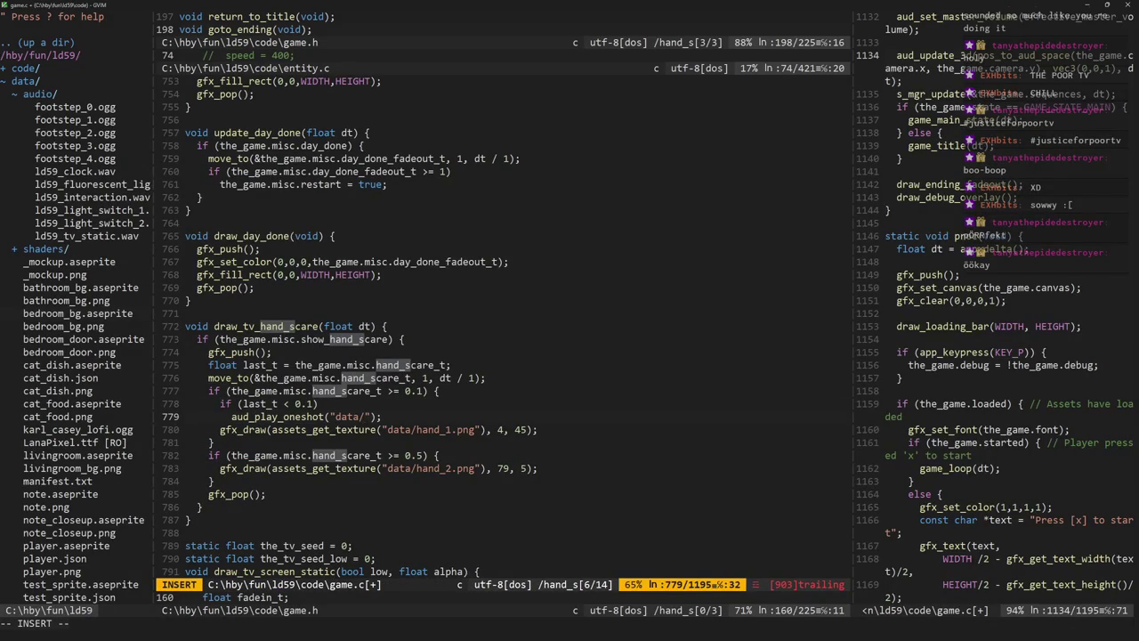
pyautogui.write('audio/ld59_tv_hit.wa')
pyautogui.write('v')
pyautogui.press('Escape')
pyautogui.write(':w')
pyautogui.press('Return')
pyautogui.write('la, 0.')
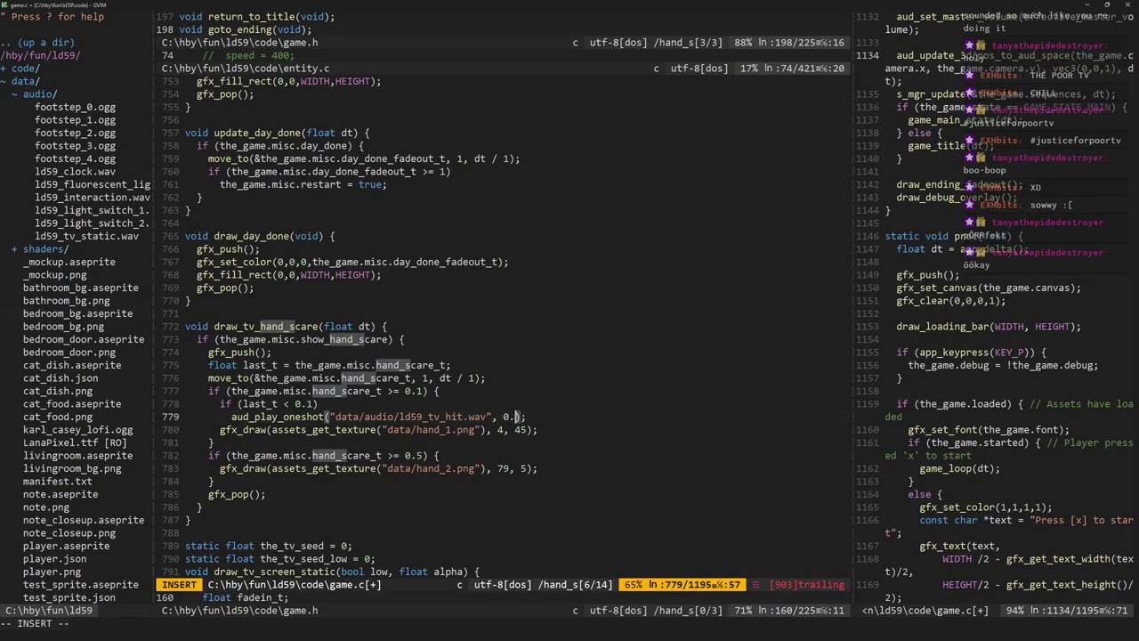
pyautogui.write('4')
pyautogui.press('Escape')
# Step: Copy the condition and sound call into the second hand stage, save, and test the game
pyautogui.press('k')
pyautogui.press('k')
pyautogui.press('k')
pyautogui.press('j')
pyautogui.press('j')
pyautogui.press('j')
pyautogui.press('j')
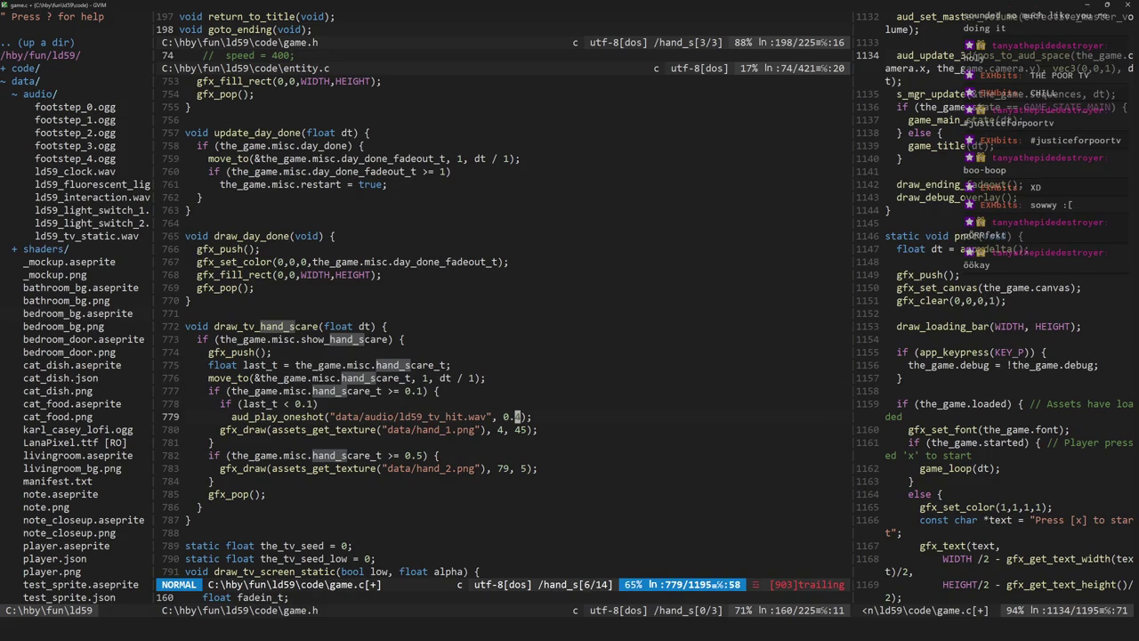
pyautogui.press('V')
pyautogui.press('k')
pyautogui.press('y')
pyautogui.press('j')
pyautogui.press('j')
pyautogui.press('j')
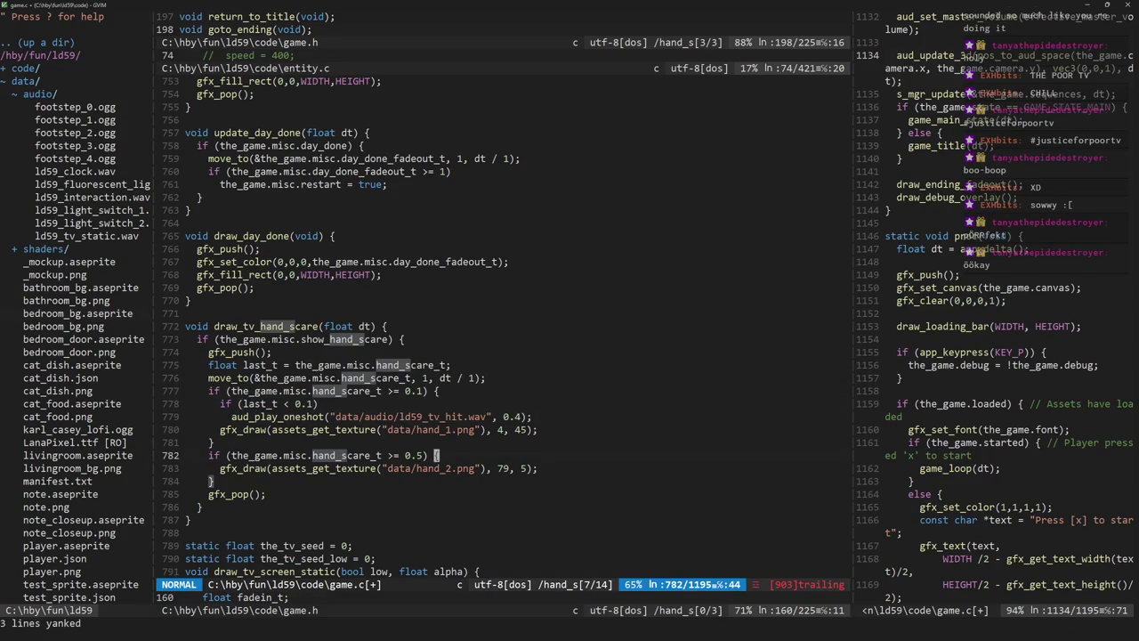
pyautogui.write('ph:w')
pyautogui.press('Return')
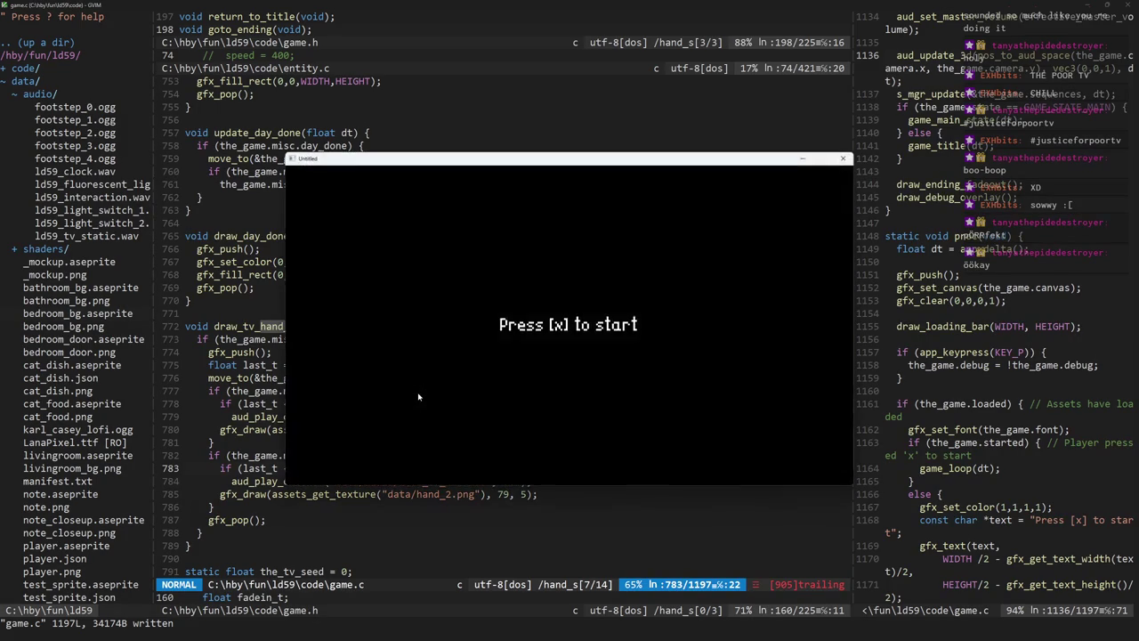
pyautogui.press('x')
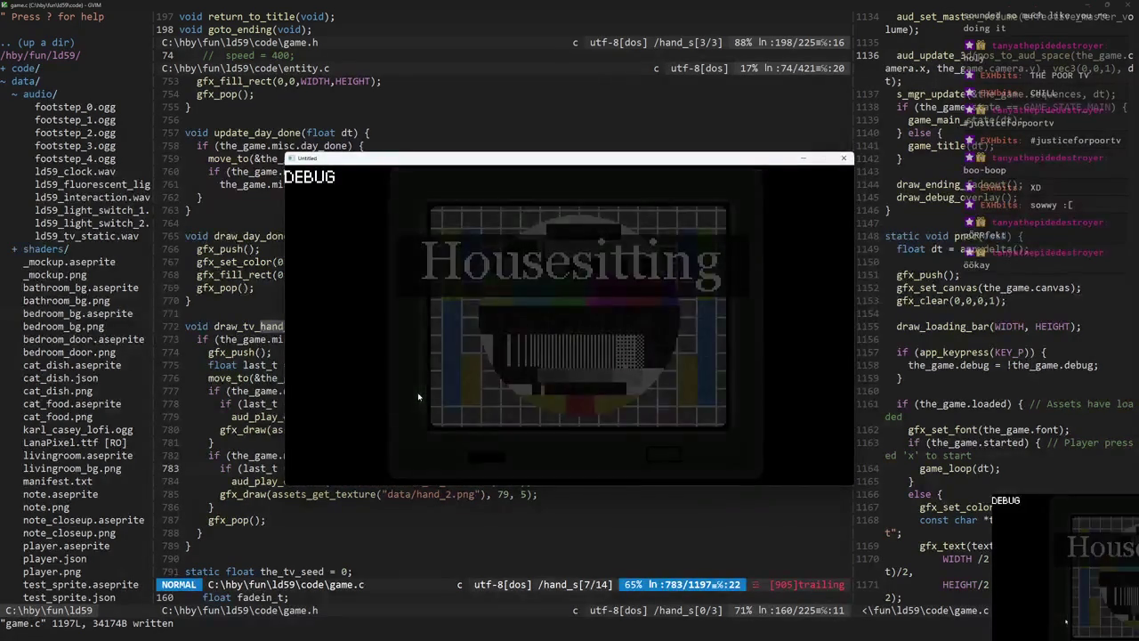
pyautogui.press('Left')
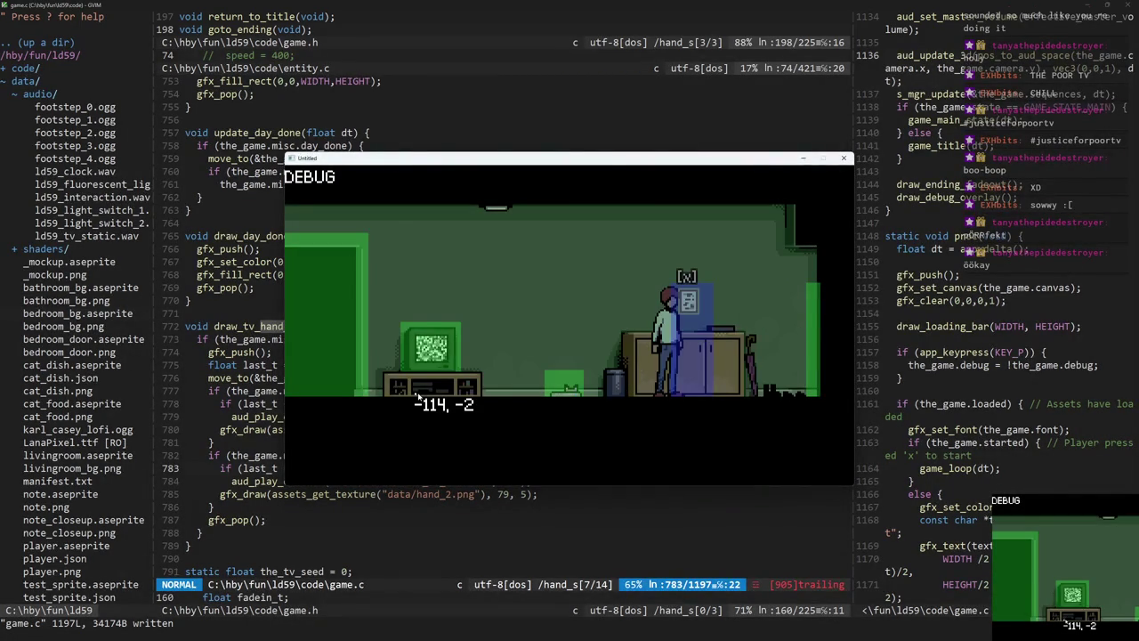